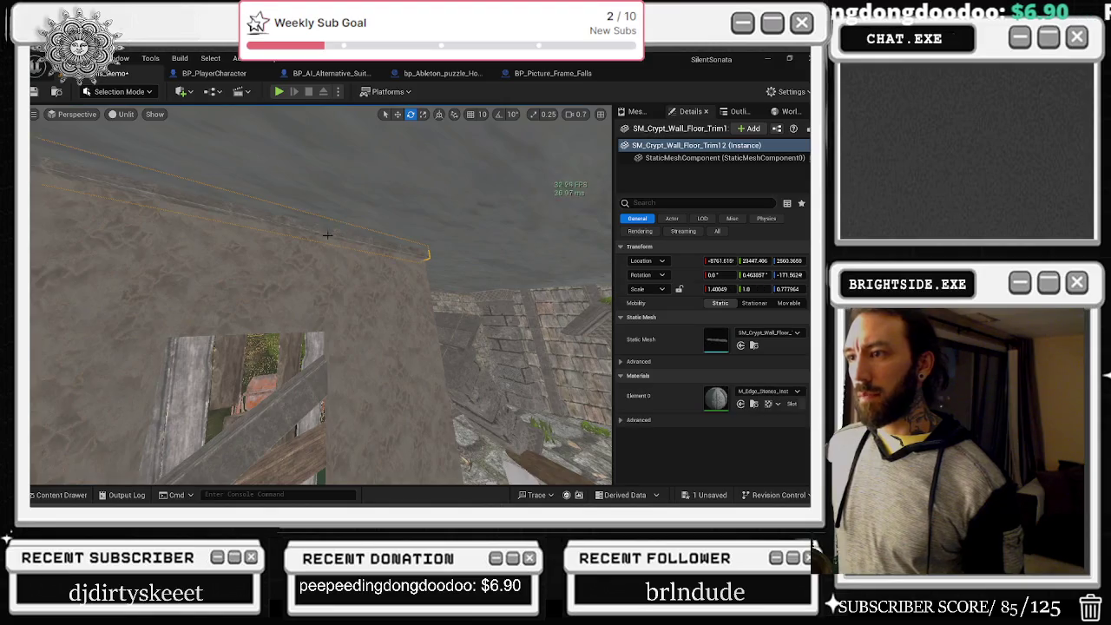
- Select the two small stone pillars beside the cobblestone wall
key(f)
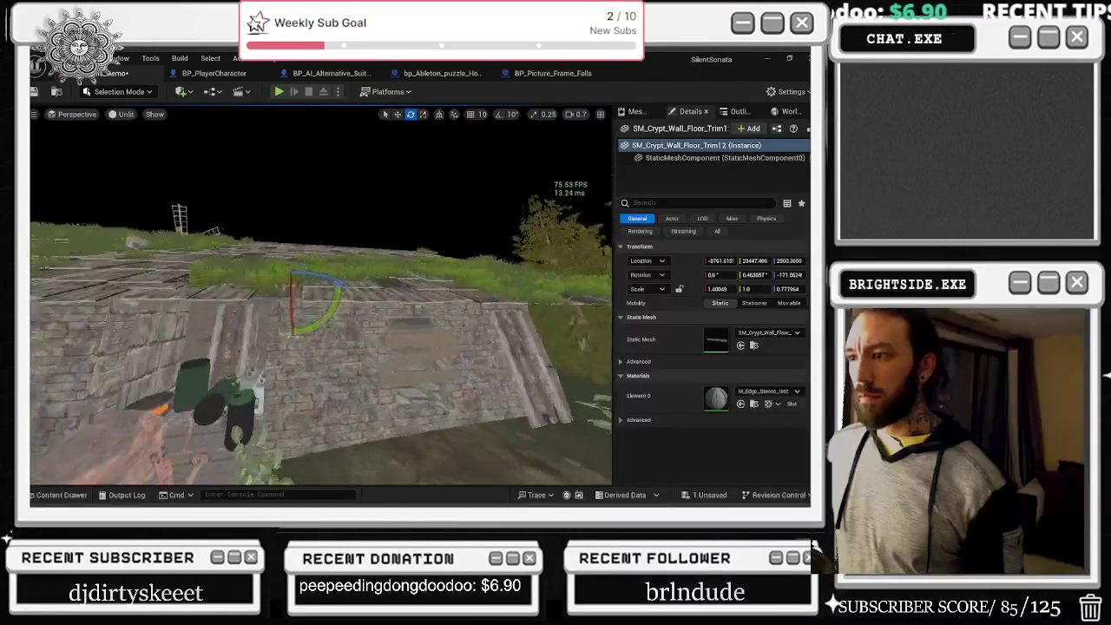
mouse_move(321, 295)
mouse_down()
mouse_move(530, 263)
mouse_move(356, 282)
mouse_up()
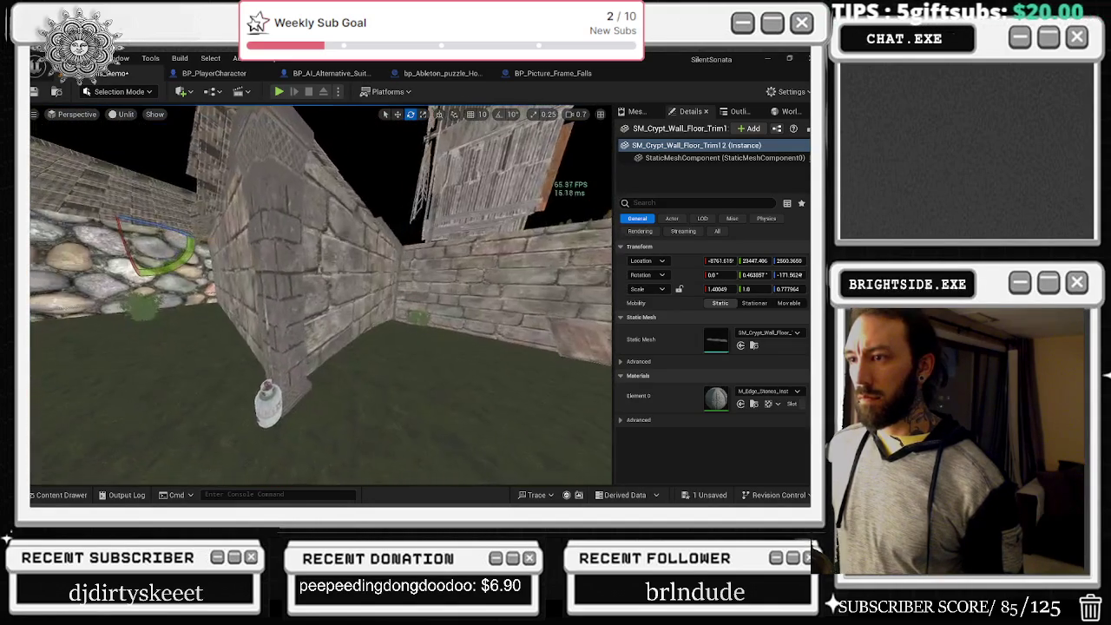
click(264, 401)
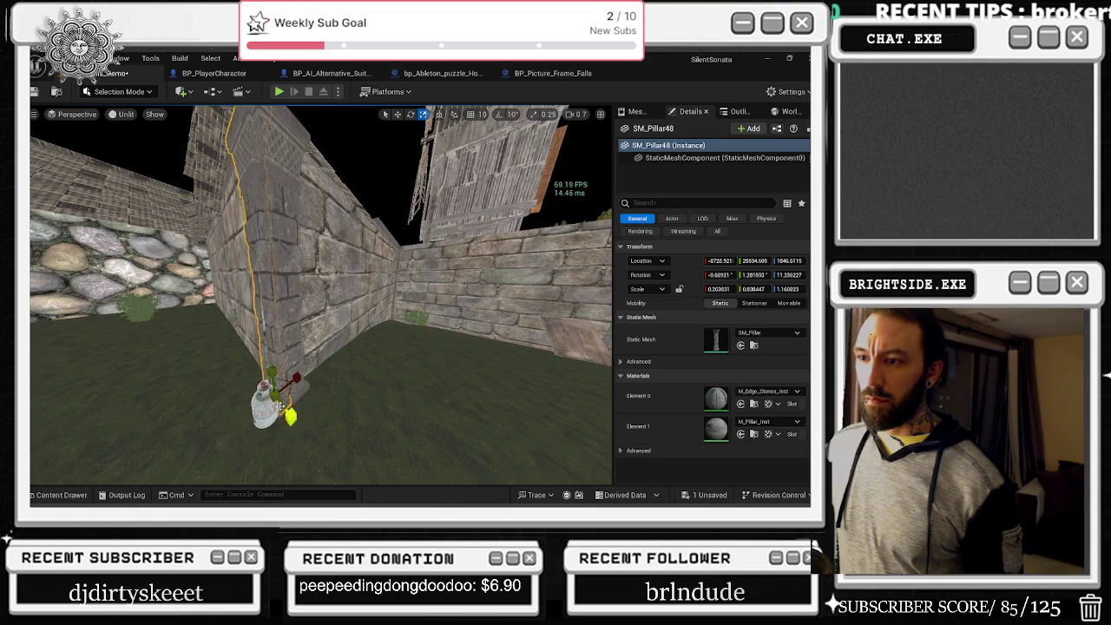
ctrl+click(277, 403)
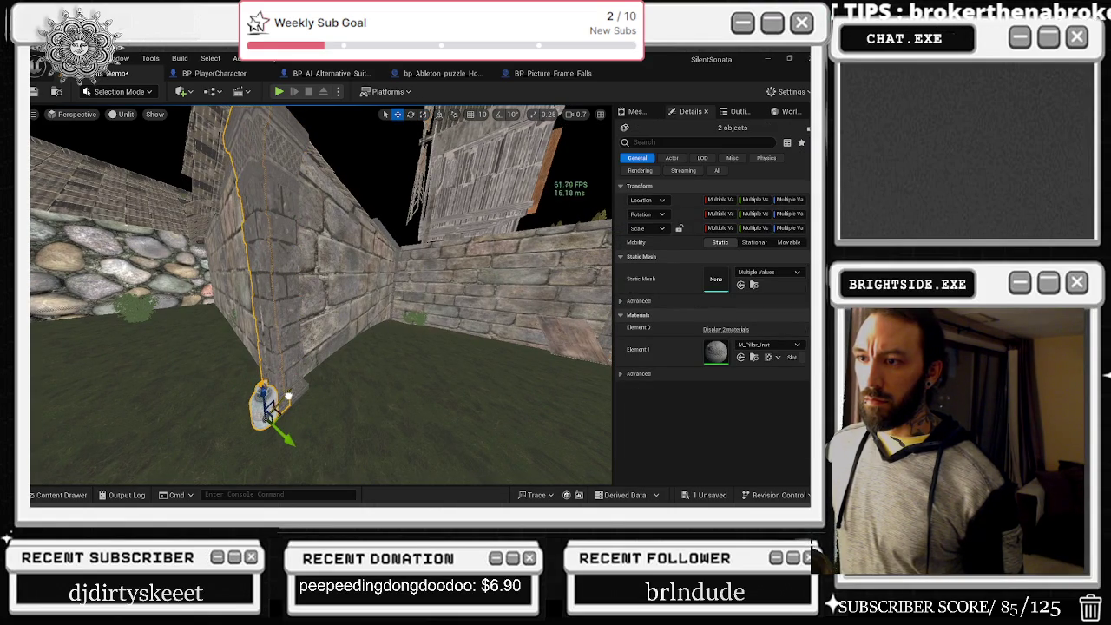
drag(291, 338, 369, 318)
ctrl+click(339, 370)
drag(339, 370, 295, 369)
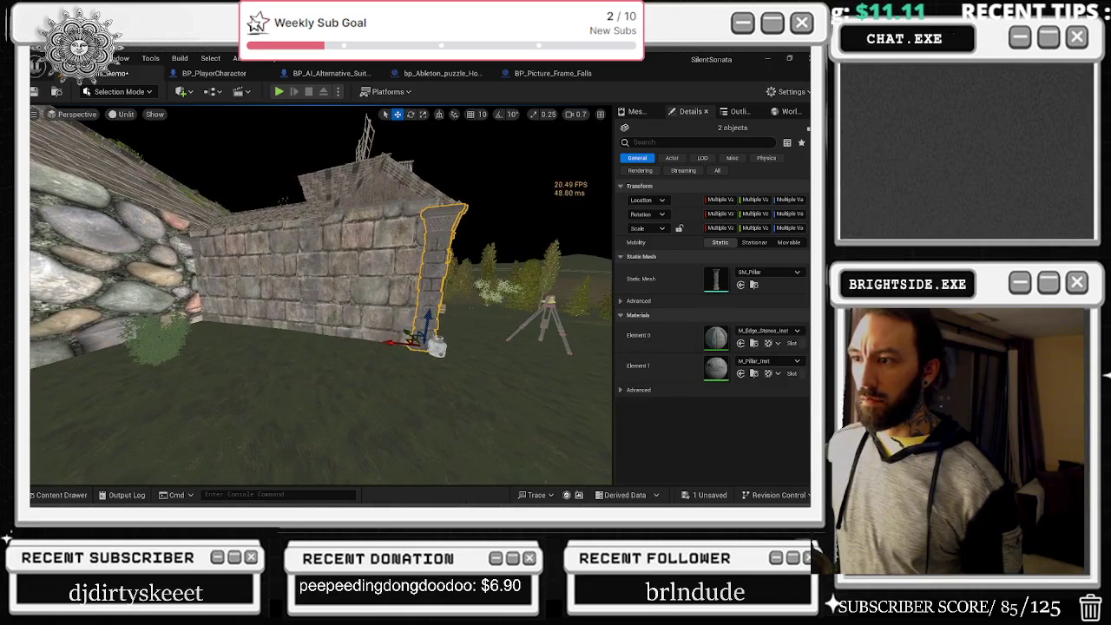
- Slide the pillars into the cobblestone/stone-block wall corner, scale them shorter, and inspect
mouse_move(404, 346)
mouse_down()
mouse_move(191, 317)
mouse_move(296, 314)
mouse_move(283, 350)
mouse_up()
mouse_move(395, 422)
mouse_down()
mouse_move(407, 423)
mouse_move(366, 407)
mouse_move(409, 425)
mouse_up()
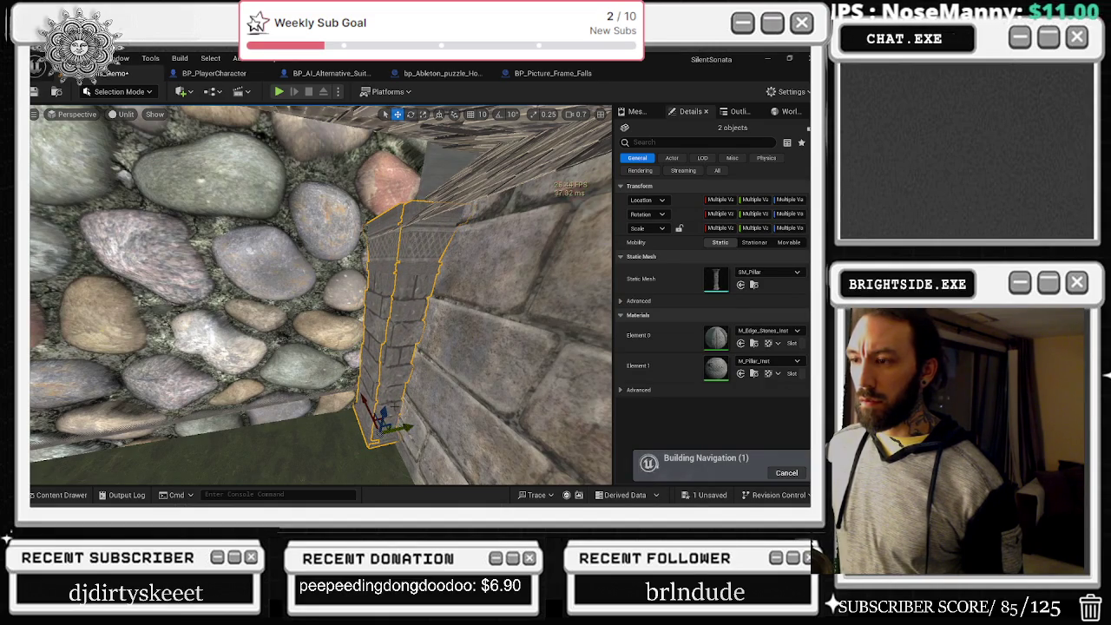
key(r)
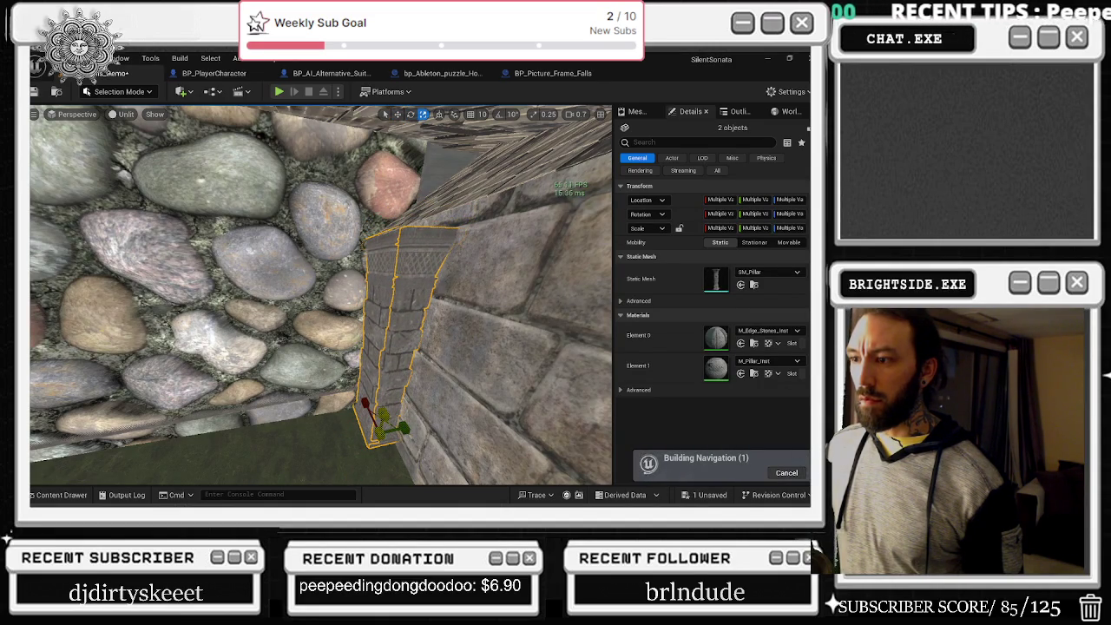
mouse_move(375, 420)
mouse_down()
mouse_move(347, 423)
mouse_move(375, 421)
mouse_up()
mouse_move(297, 405)
mouse_down()
mouse_move(207, 324)
mouse_move(457, 355)
mouse_move(345, 293)
mouse_move(371, 359)
mouse_up()
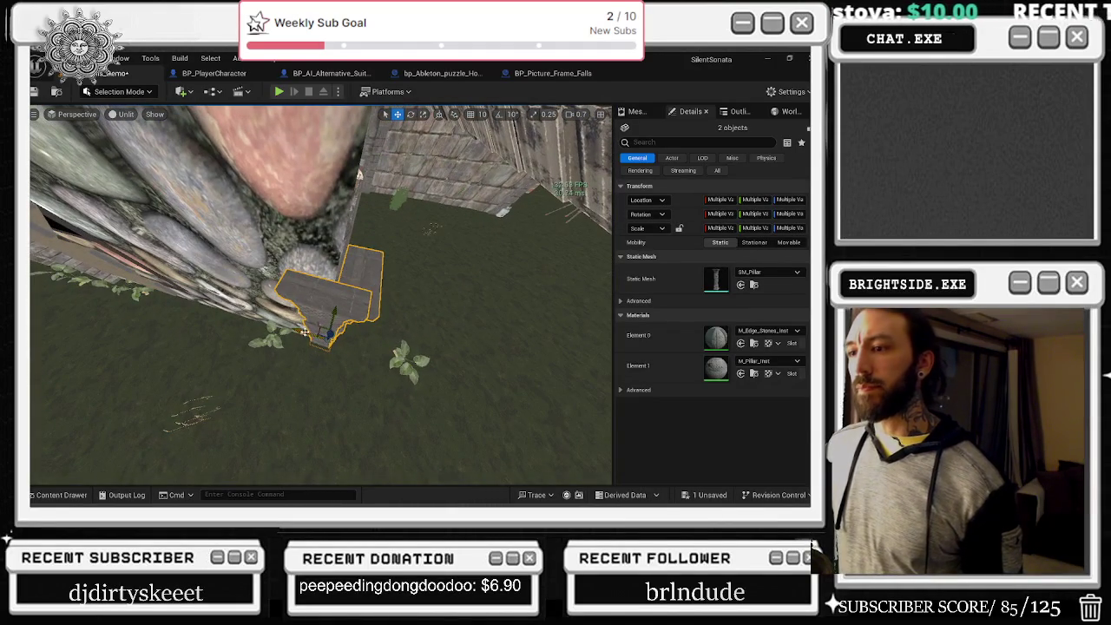
drag(298, 331, 285, 318)
mouse_move(335, 347)
mouse_down()
mouse_move(324, 337)
mouse_move(310, 348)
mouse_up()
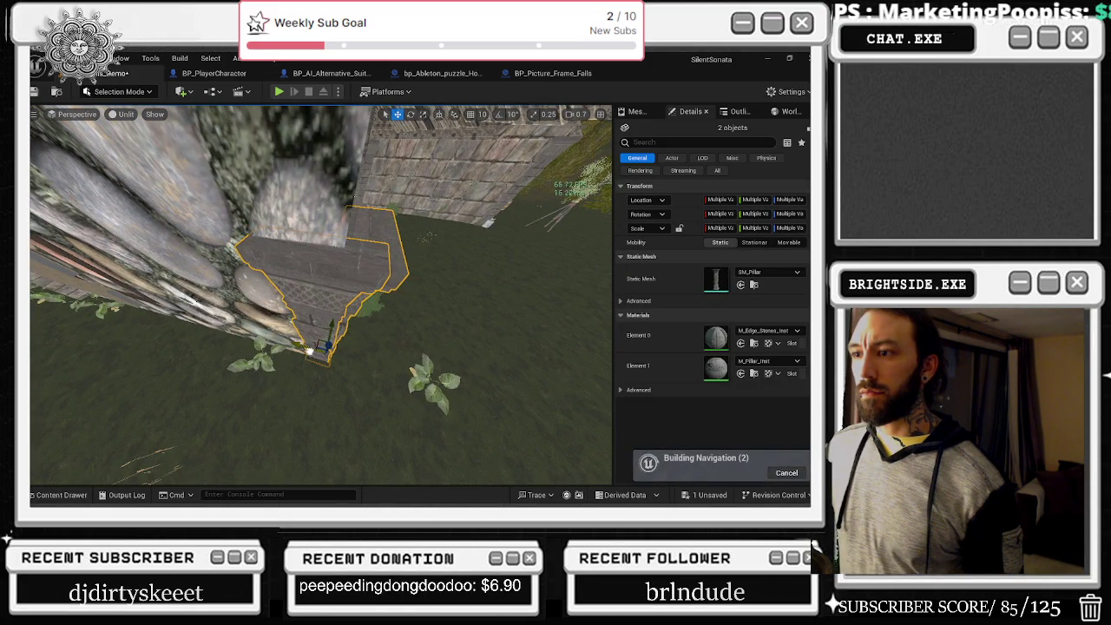
drag(326, 347, 304, 338)
click(348, 369)
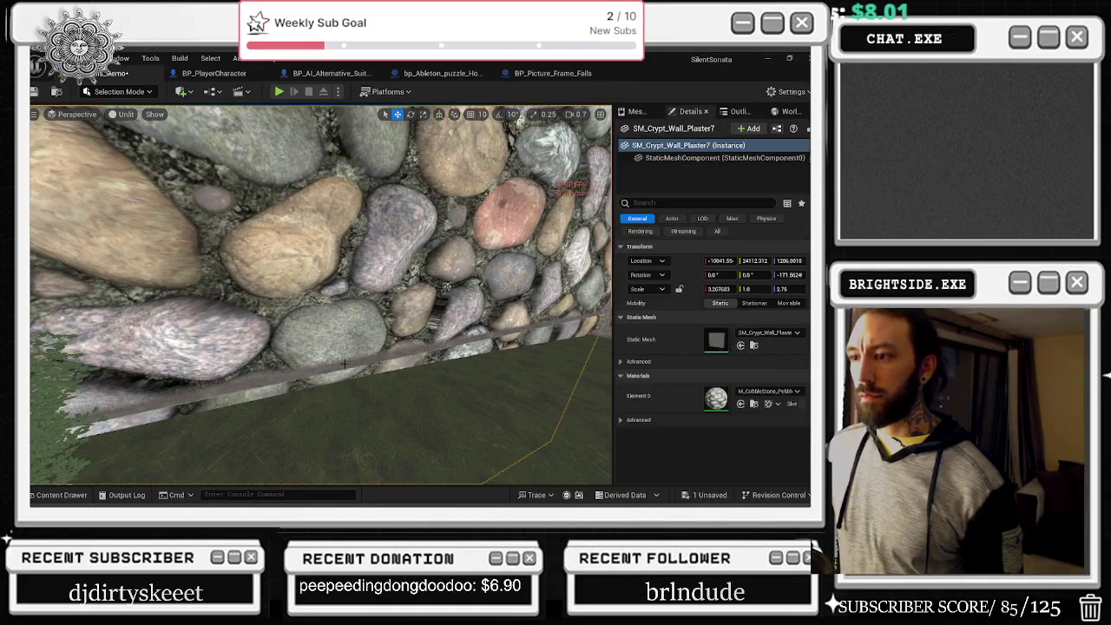
drag(347, 369, 414, 307)
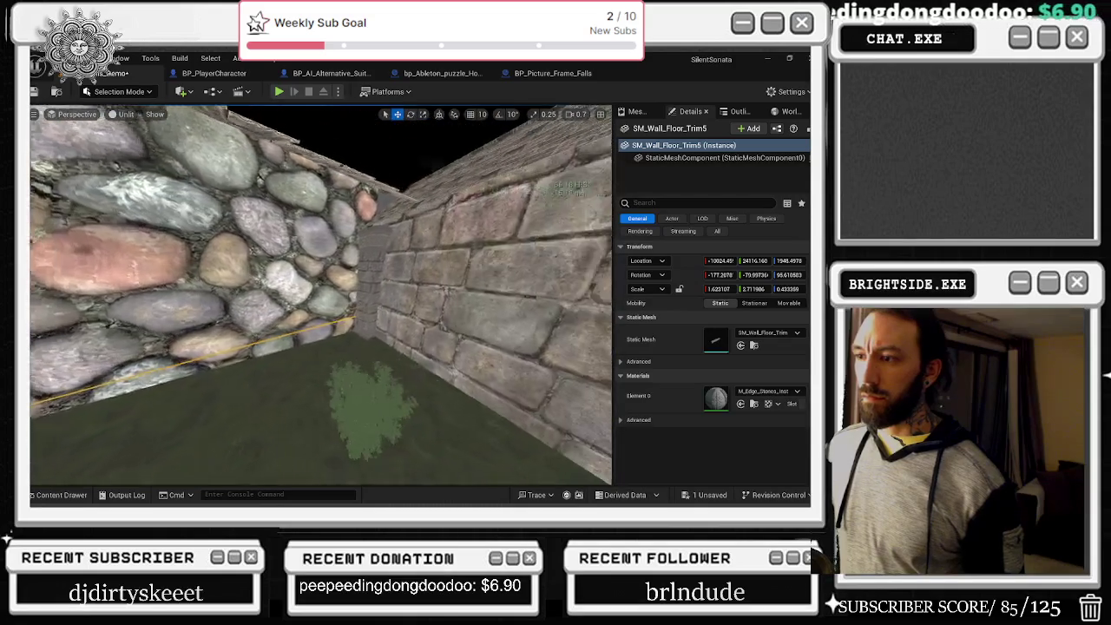
mouse_move(321, 295)
mouse_down()
mouse_move(347, 321)
mouse_move(330, 321)
mouse_up()
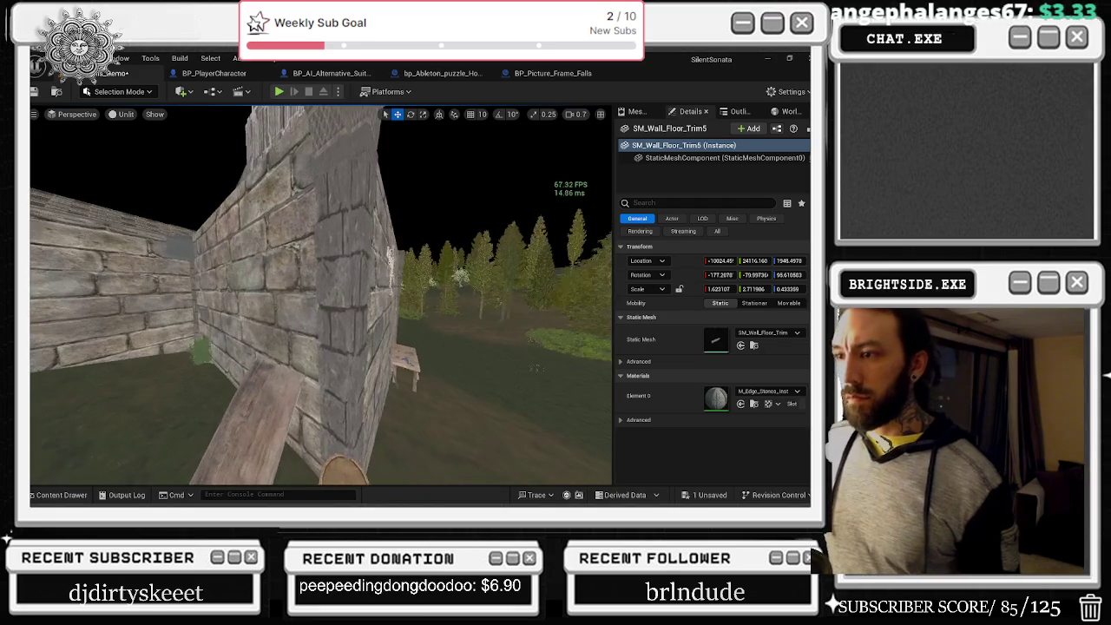
right_click(341, 469)
key(Escape)
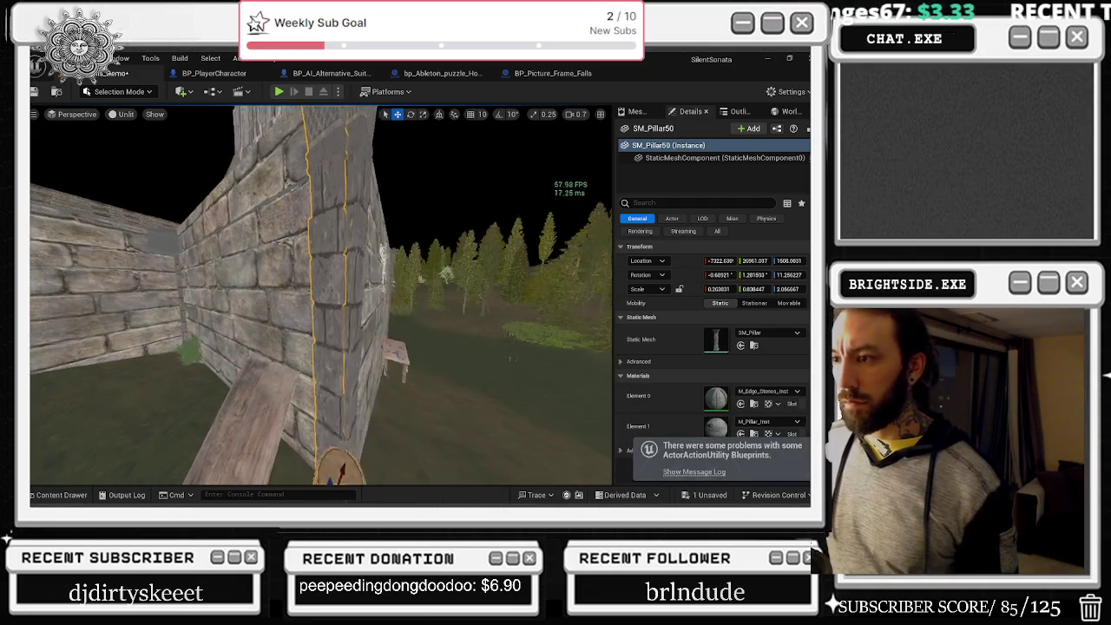
- Select the pillars at the wall end and move them along the wall into the inner corner
drag(320, 373, 321, 347)
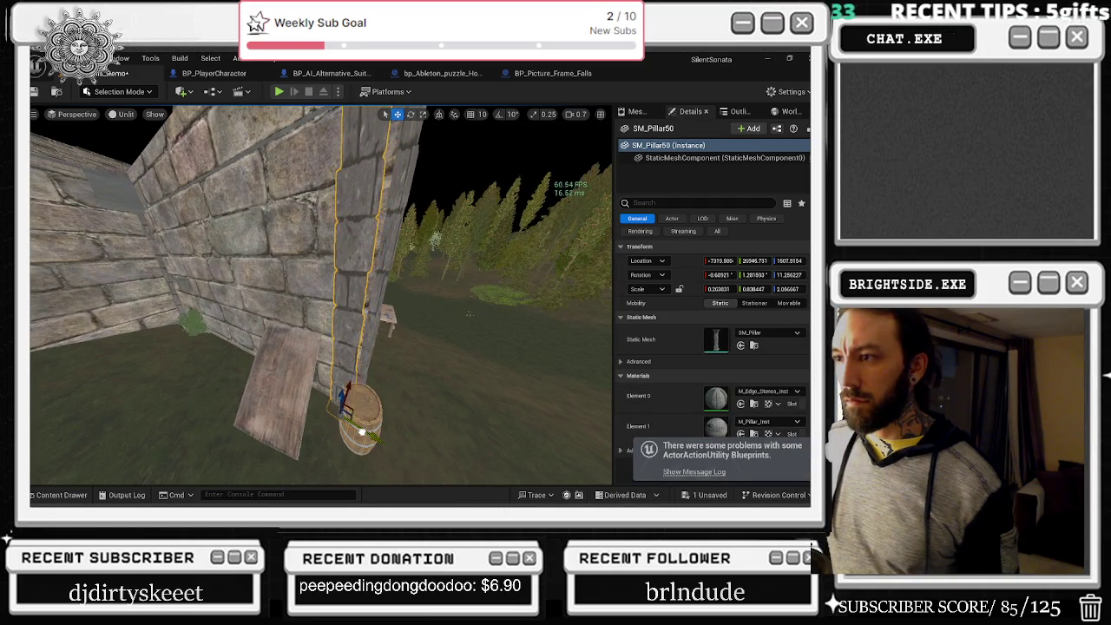
mouse_move(320, 347)
mouse_down()
mouse_move(320, 317)
mouse_move(248, 309)
mouse_move(347, 347)
mouse_move(228, 391)
mouse_up()
ctrl+click(347, 347)
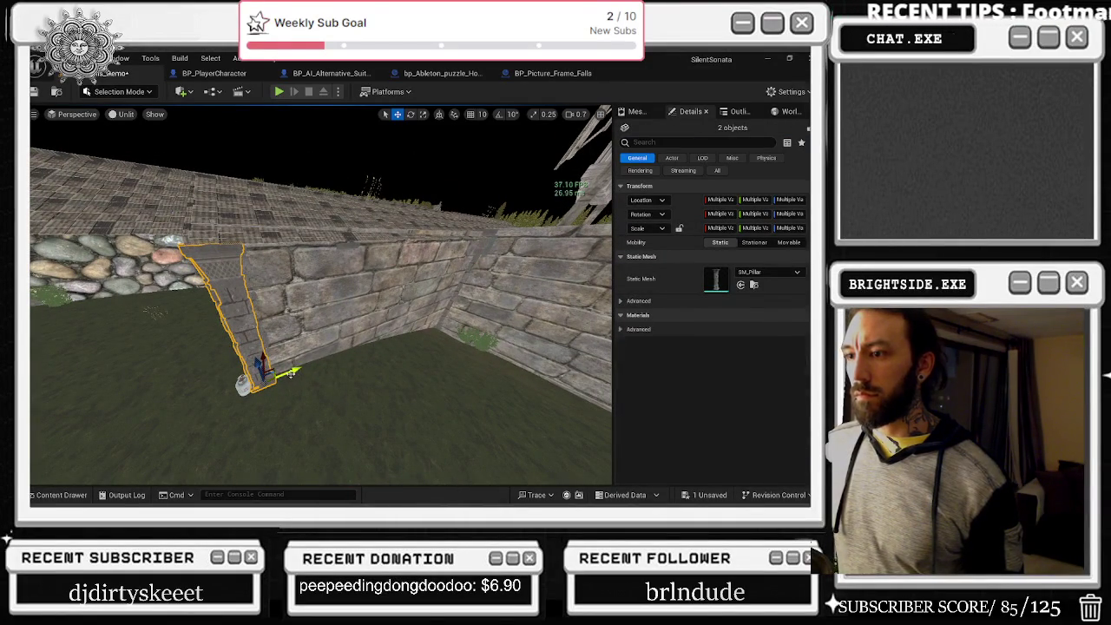
drag(288, 372, 439, 365)
- Lower the pillar to the floor and stretch it up to the wall top
key(f)
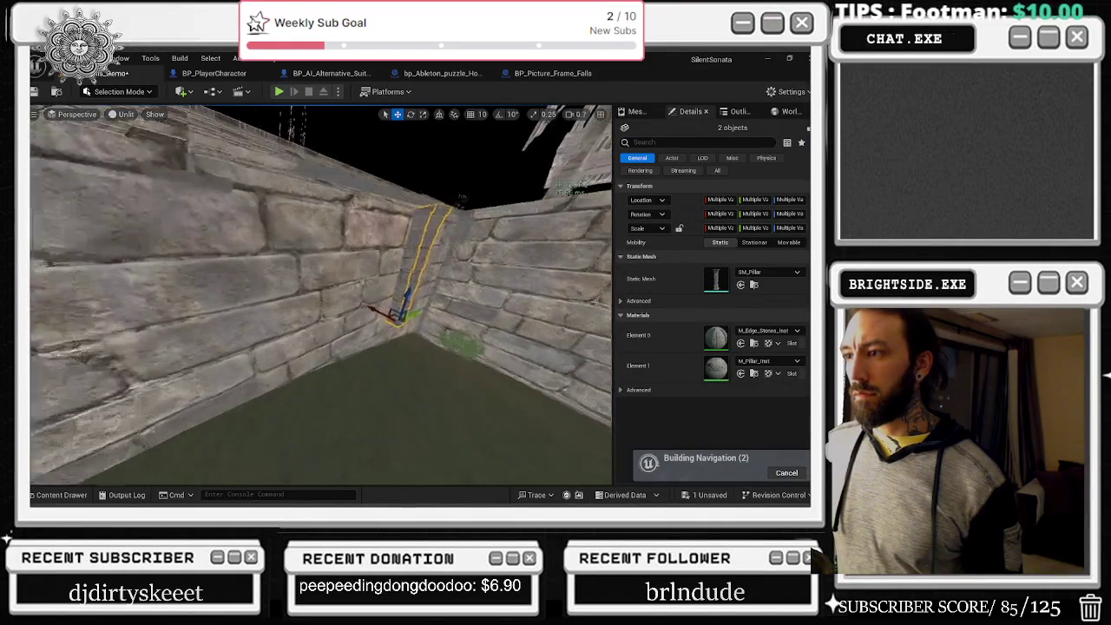
mouse_move(345, 331)
mouse_down()
mouse_move(344, 349)
mouse_move(384, 344)
mouse_move(364, 349)
mouse_up()
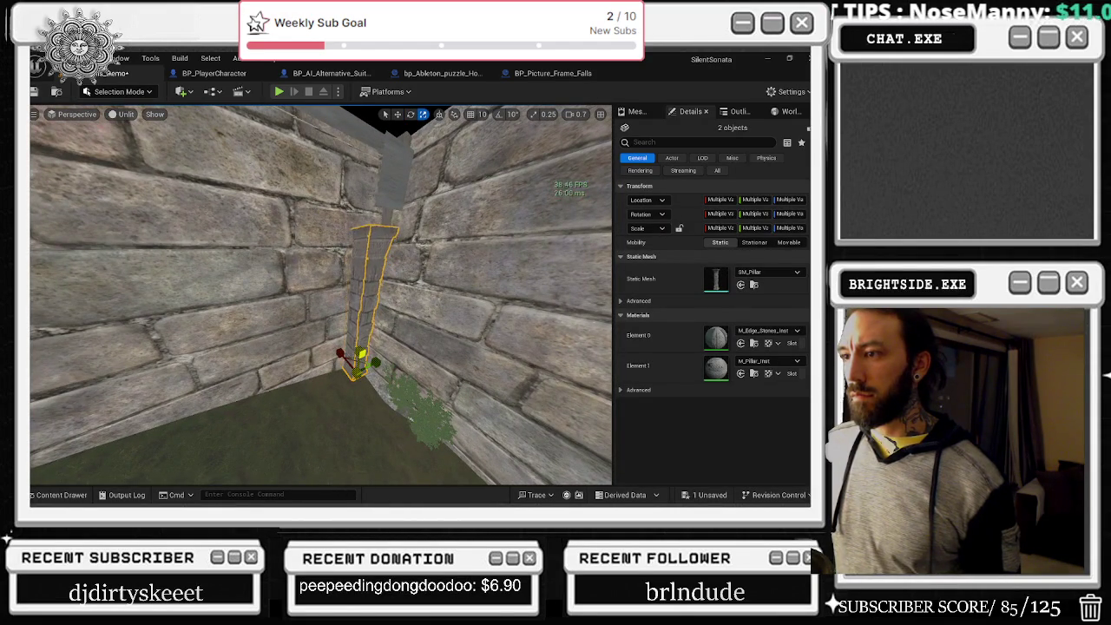
key(ctrl+z)
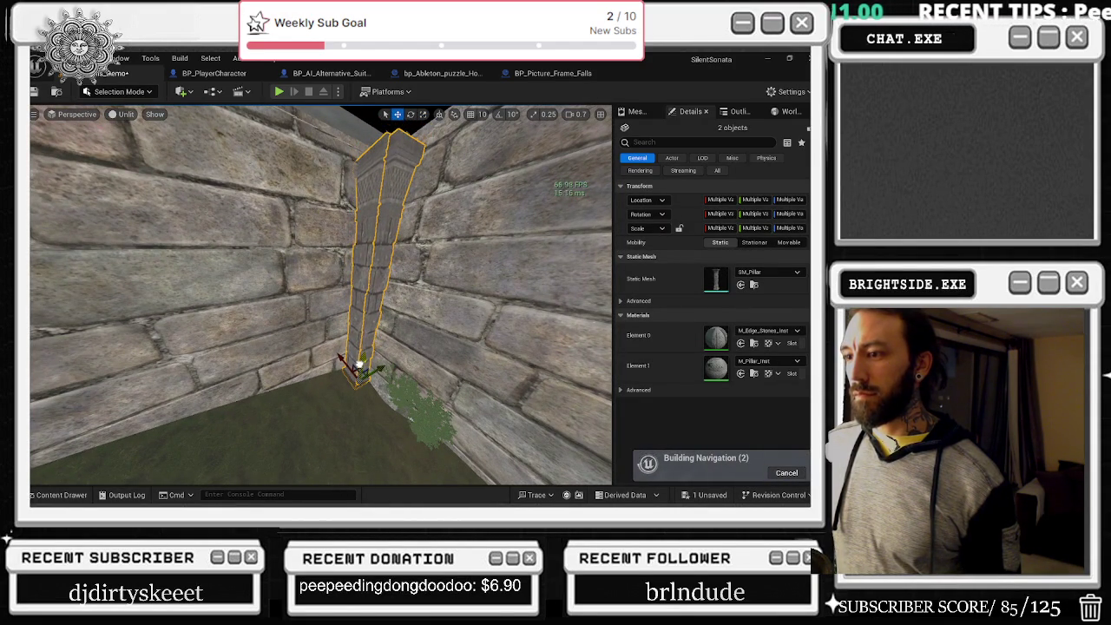
mouse_move(365, 349)
mouse_down()
mouse_move(329, 356)
mouse_move(414, 385)
mouse_move(352, 399)
mouse_move(379, 427)
mouse_up()
mouse_move(323, 473)
mouse_down()
mouse_move(313, 300)
mouse_move(352, 303)
mouse_move(334, 339)
mouse_up()
click(313, 299)
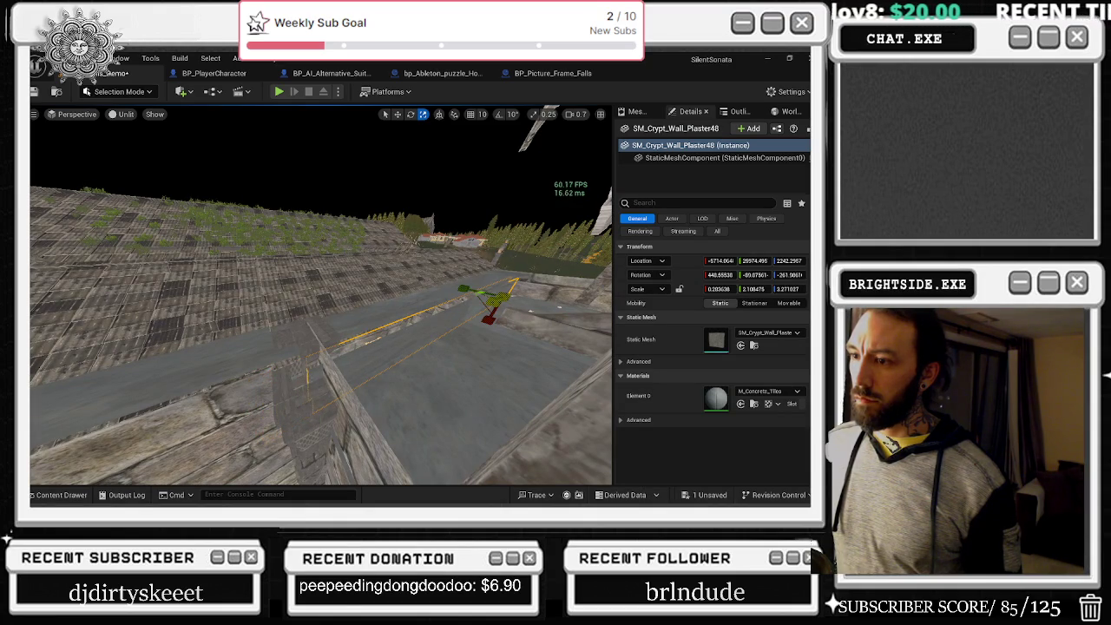
drag(334, 338, 292, 370)
click(352, 259)
mouse_move(352, 259)
mouse_down()
mouse_move(408, 298)
mouse_move(339, 271)
mouse_up()
ctrl+click(356, 270)
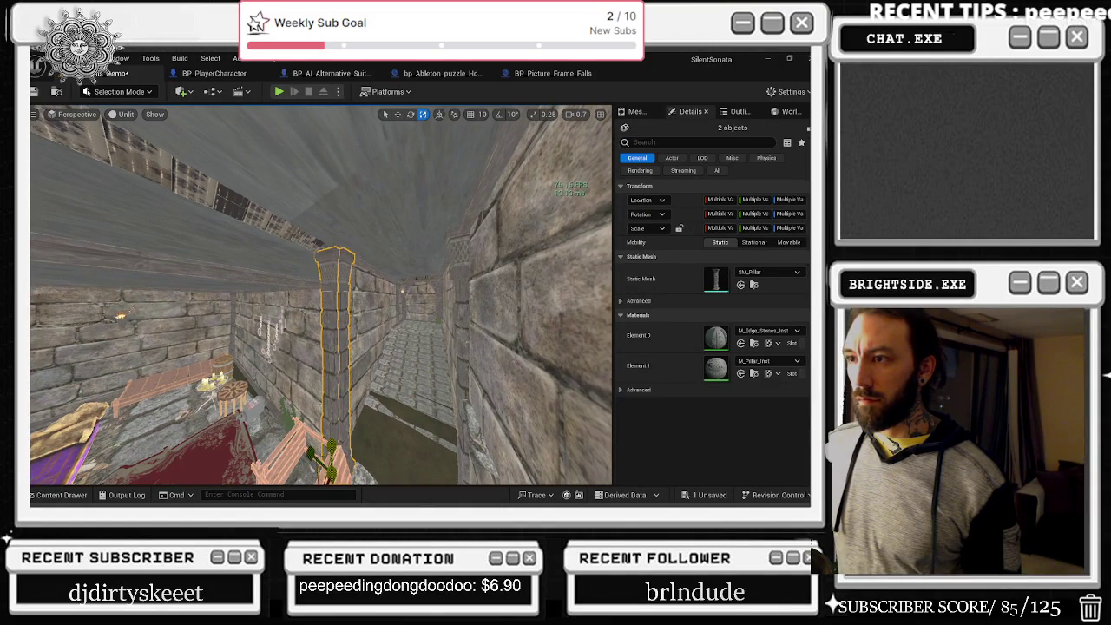
click(339, 448)
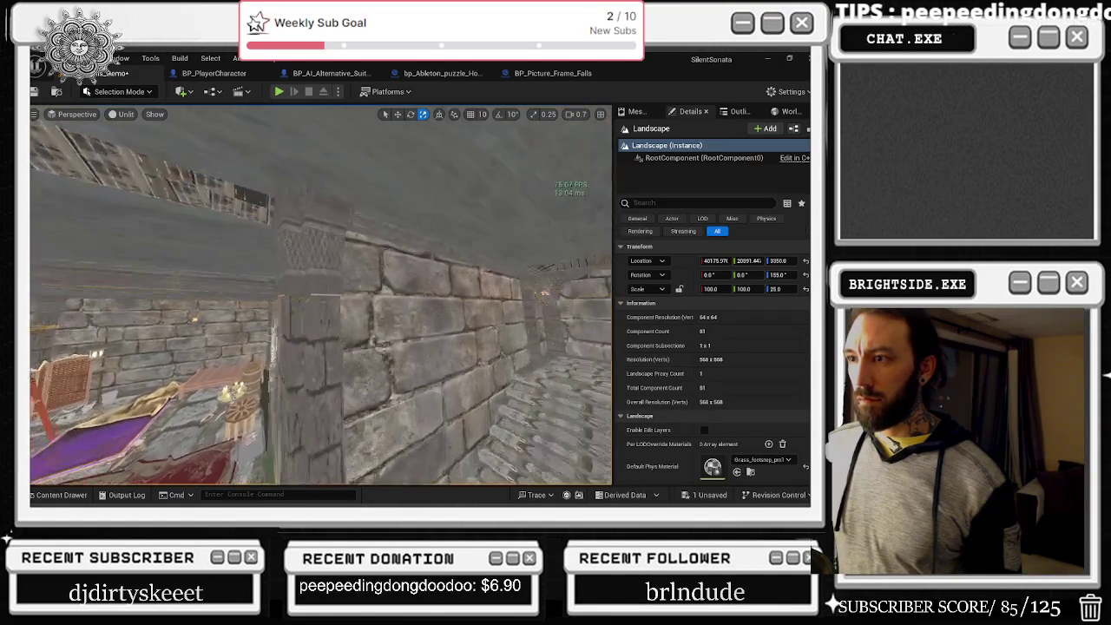
- Select the corner pillars, undoing an accidental plaster wall selection
drag(379, 230, 383, 251)
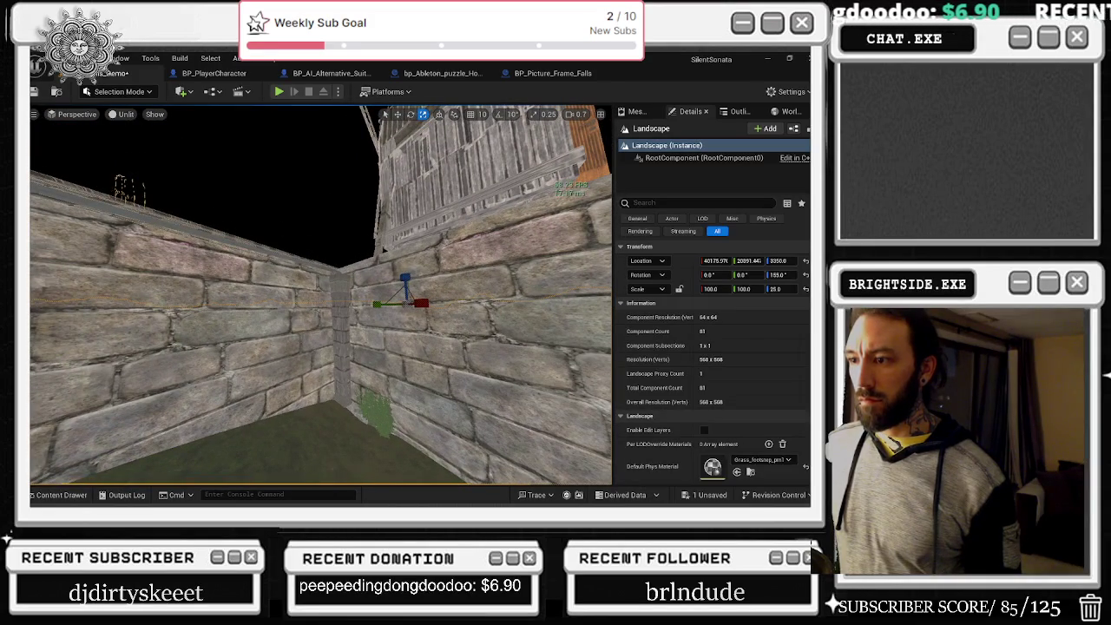
click(345, 391)
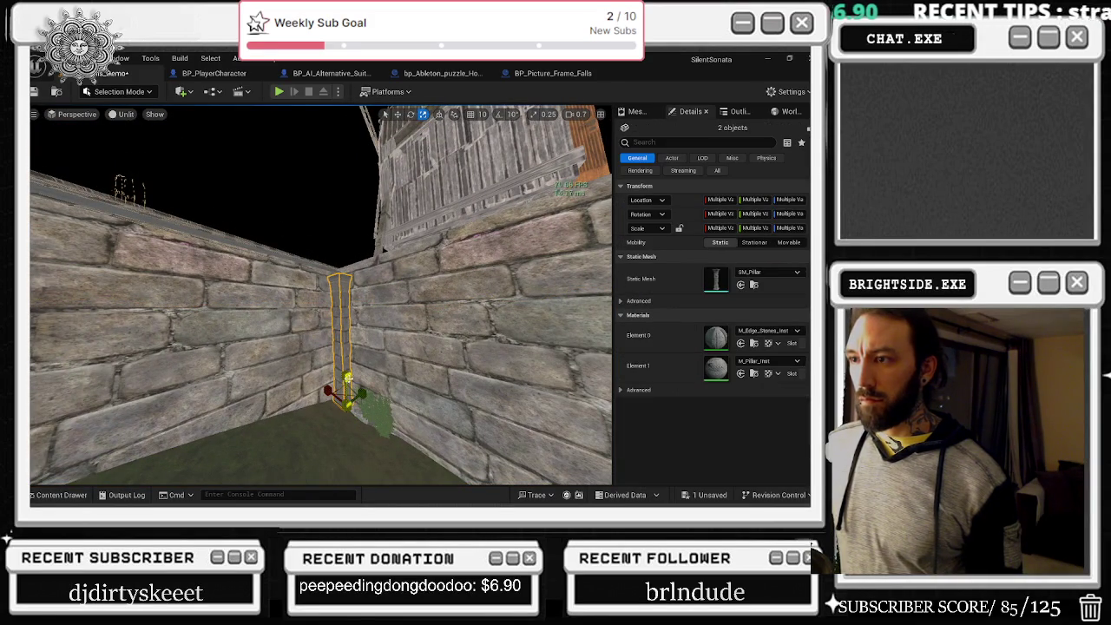
click(388, 363)
mouse_move(388, 363)
mouse_down()
mouse_move(361, 300)
mouse_move(361, 352)
mouse_move(401, 347)
mouse_move(296, 343)
mouse_up()
key(ctrl+z)
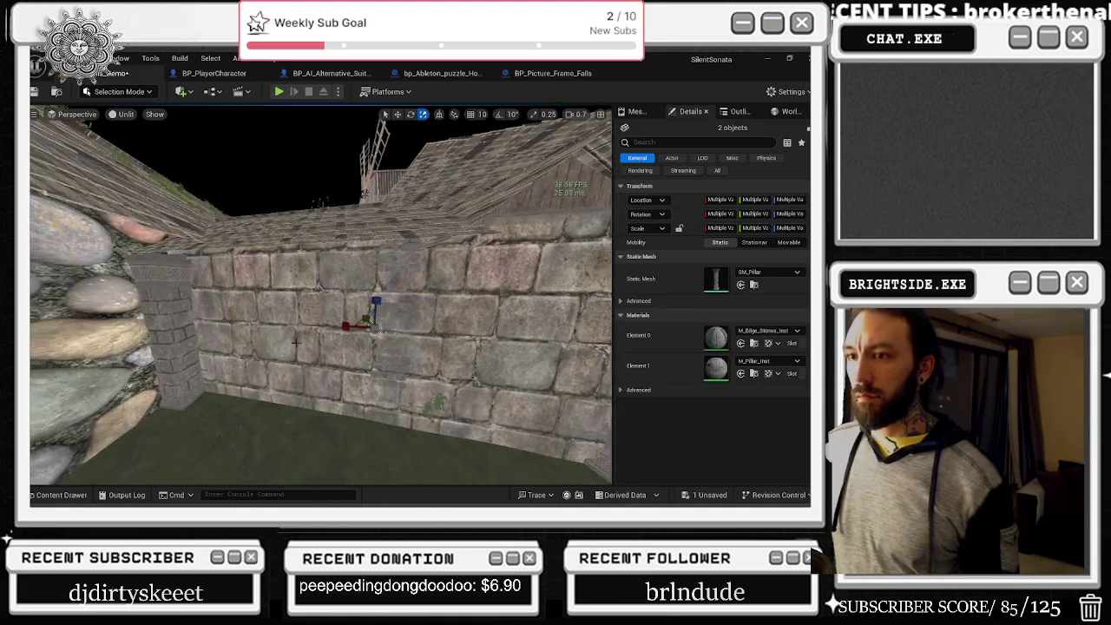
- Rotate the pillar by the cobblestone wall, set it against the stone-block wall, and resize it
click(170, 330)
key(e)
drag(373, 434, 404, 434)
key(r)
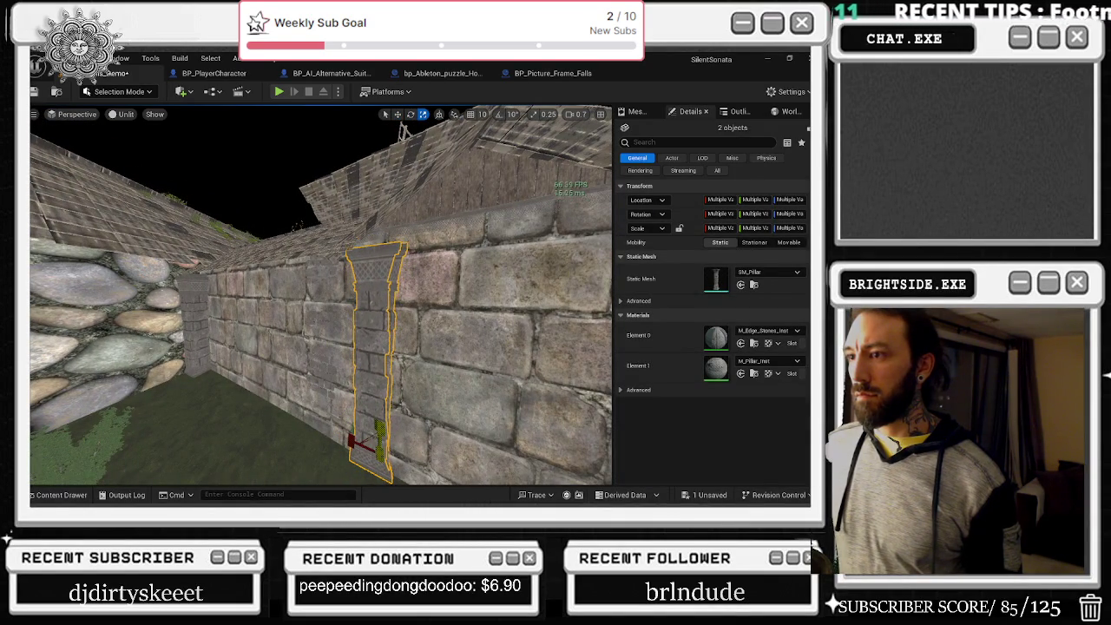
drag(338, 437, 321, 437)
drag(371, 393, 355, 402)
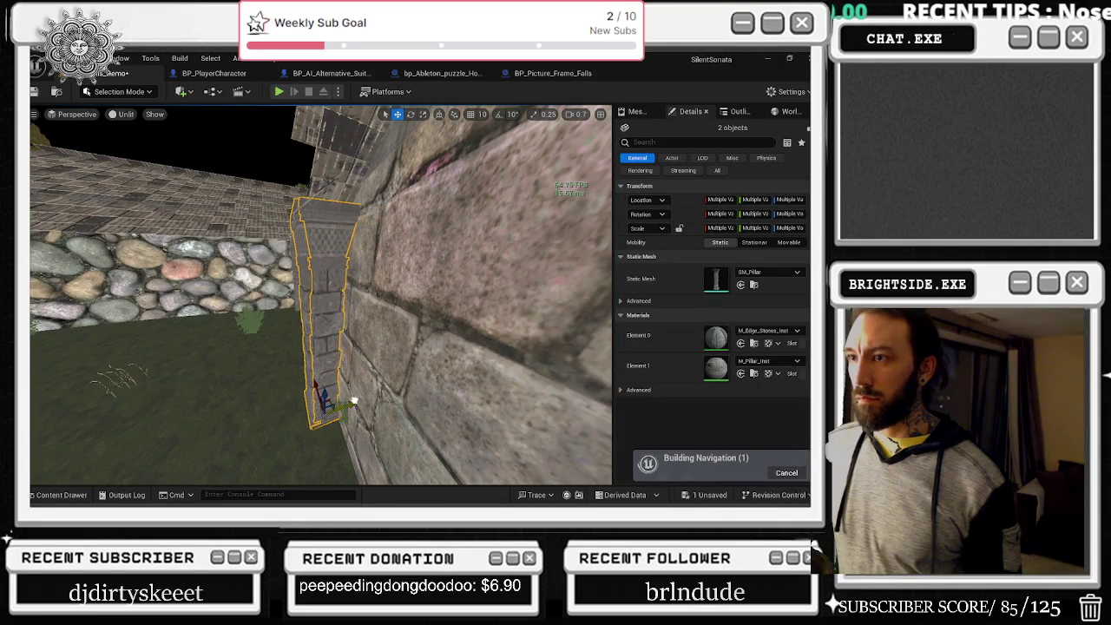
mouse_move(324, 390)
mouse_down()
mouse_move(313, 403)
mouse_move(324, 409)
mouse_up()
click(324, 410)
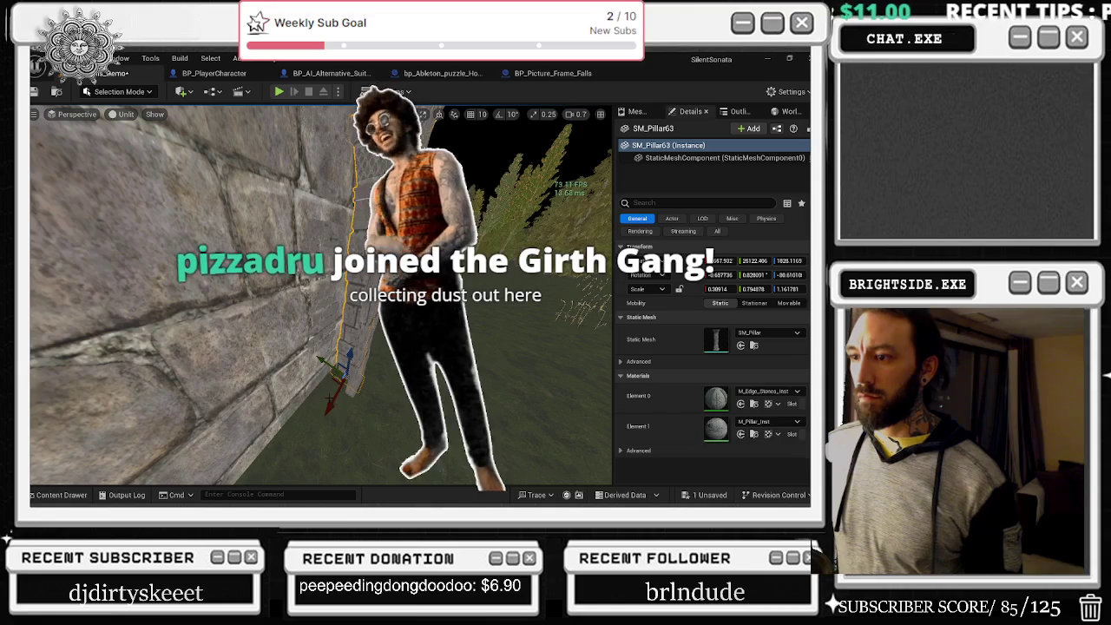
mouse_move(592, 310)
mouse_down()
mouse_move(314, 438)
mouse_move(358, 448)
mouse_up()
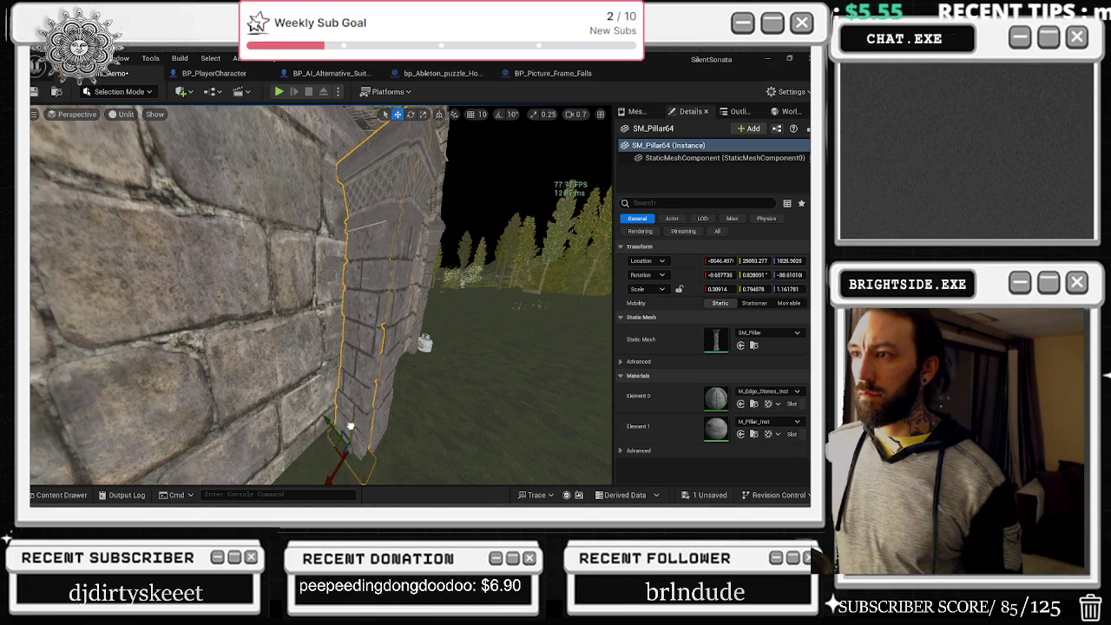
drag(358, 448, 359, 448)
drag(298, 308, 288, 341)
click(288, 341)
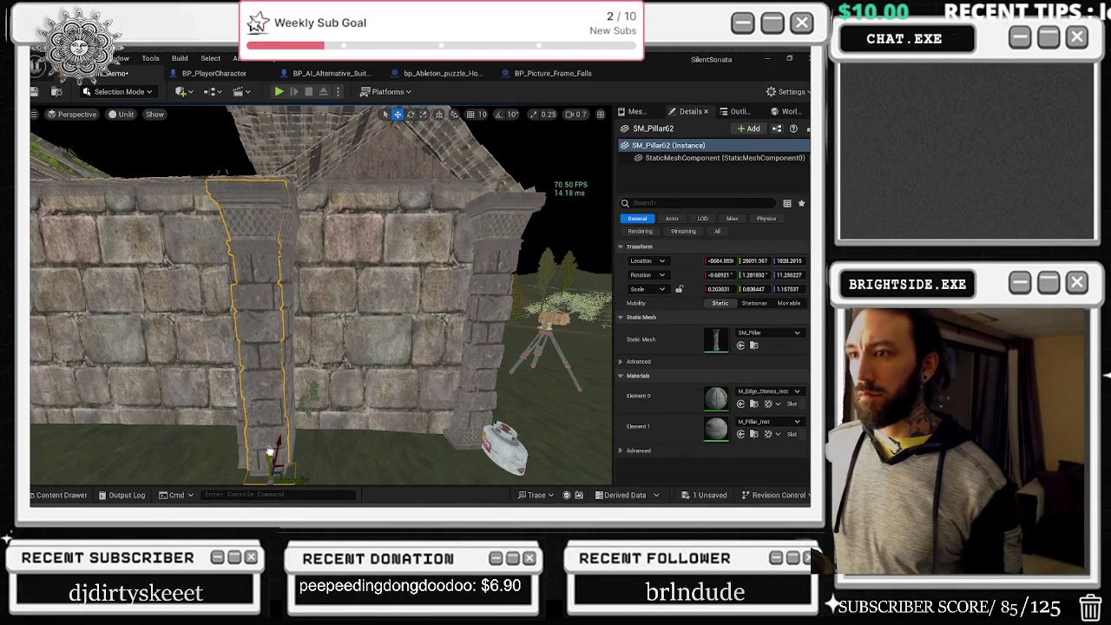
drag(268, 452, 279, 452)
- Drag the SM_Barn_TopBoards19 gable boards down on Z until they rest on the wall top
click(348, 230)
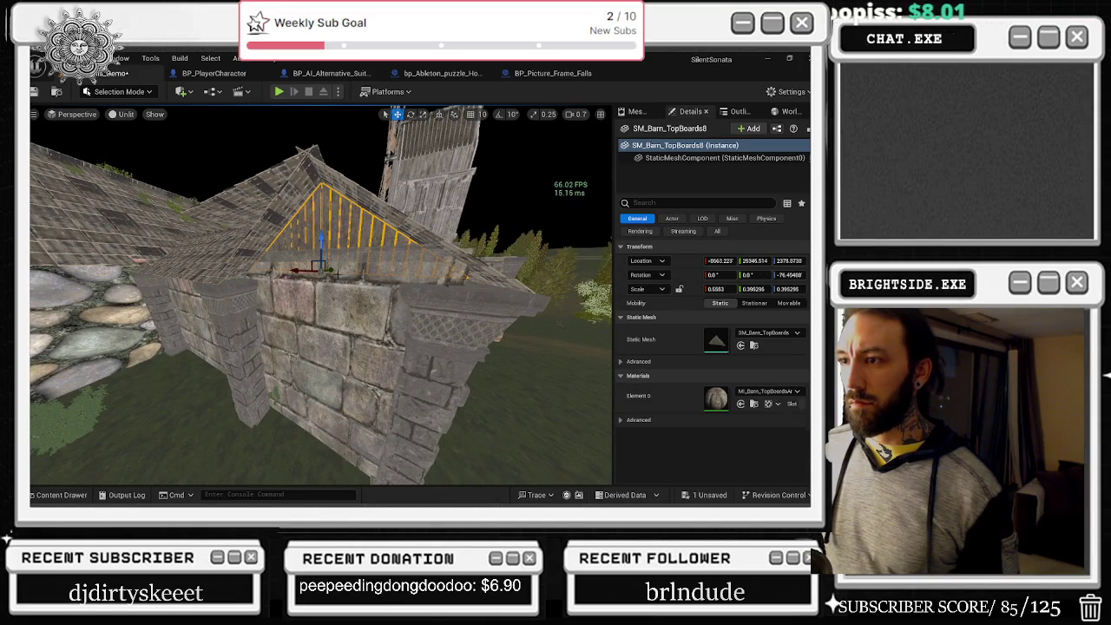
drag(321, 274, 320, 278)
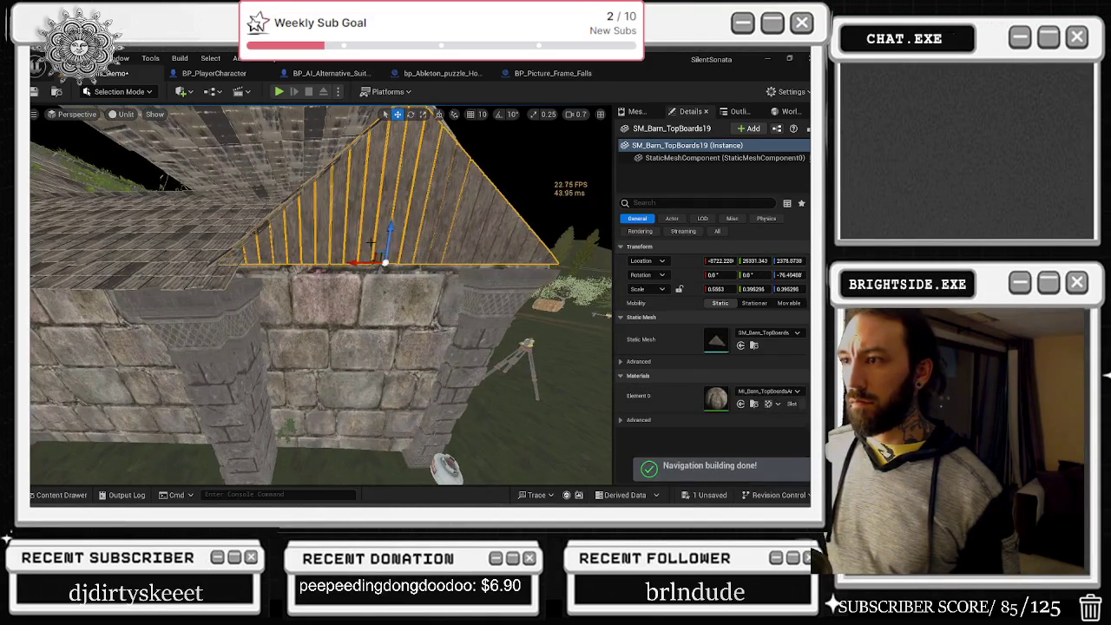
drag(390, 233, 390, 278)
drag(320, 291, 320, 291)
drag(201, 271, 200, 272)
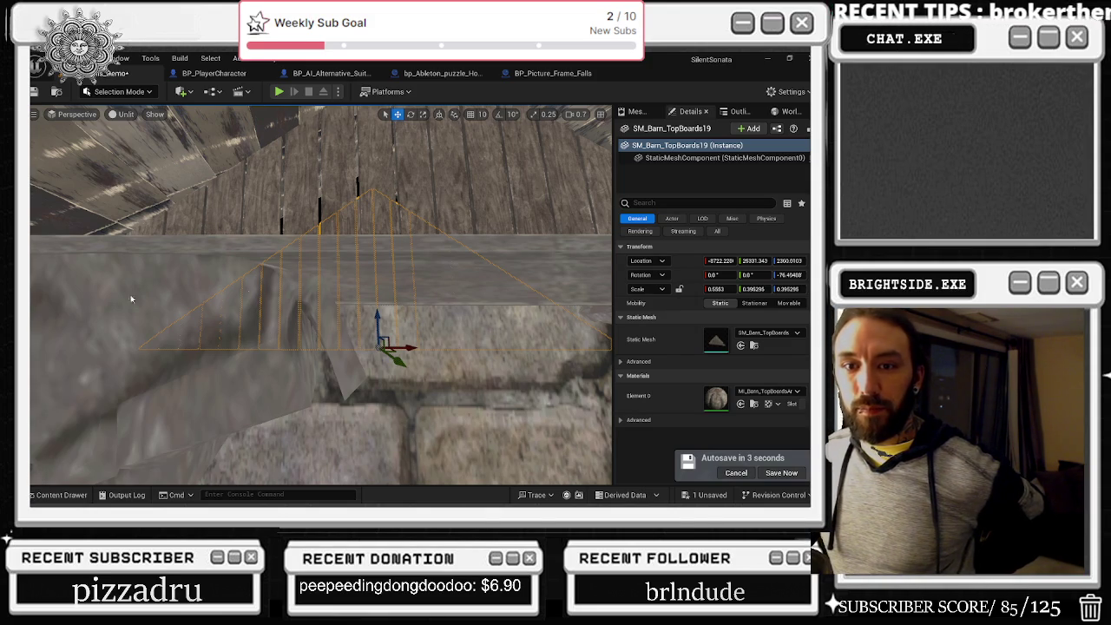
mouse_move(348, 304)
mouse_down()
mouse_move(304, 312)
mouse_move(317, 300)
mouse_move(307, 277)
mouse_up()
key(f)
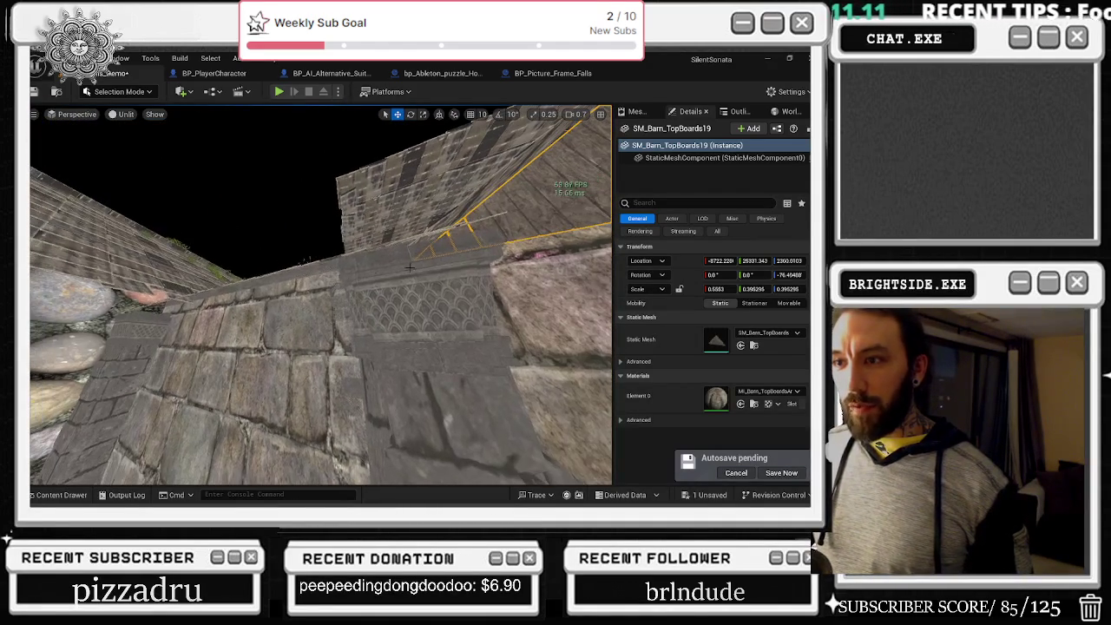
- Save the Windmills_Demo map from the unsaved content list
click(715, 495)
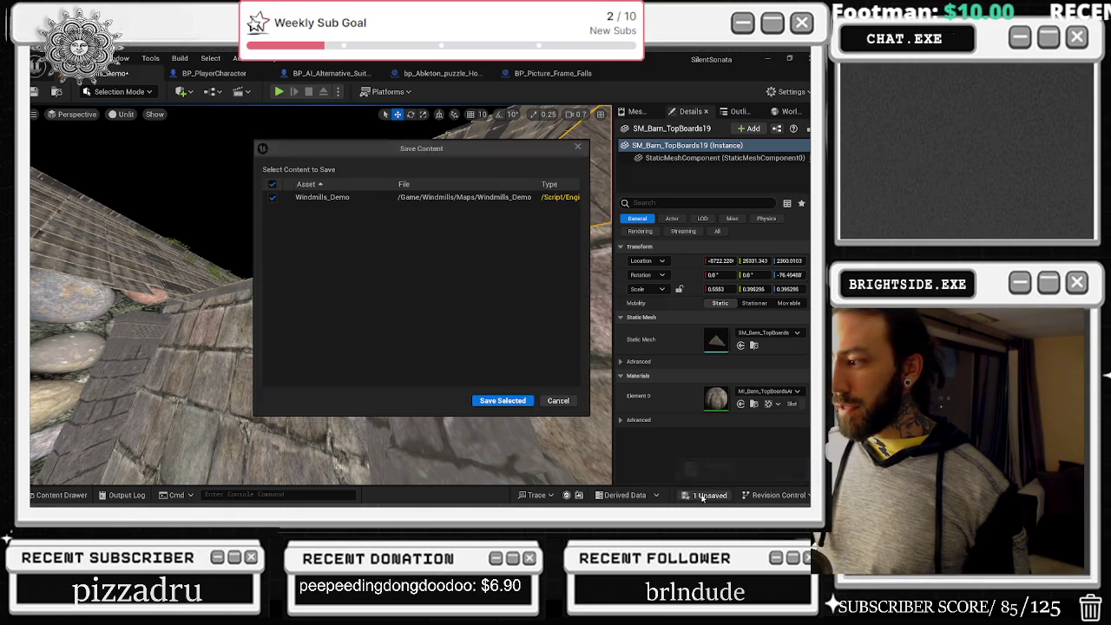
click(501, 400)
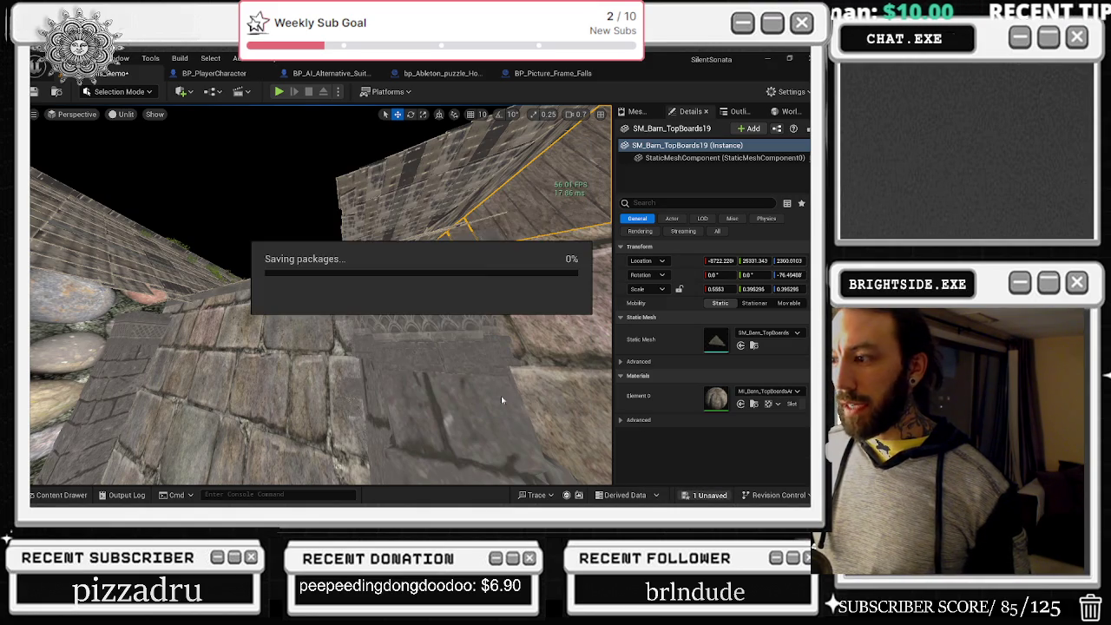
click(200, 302)
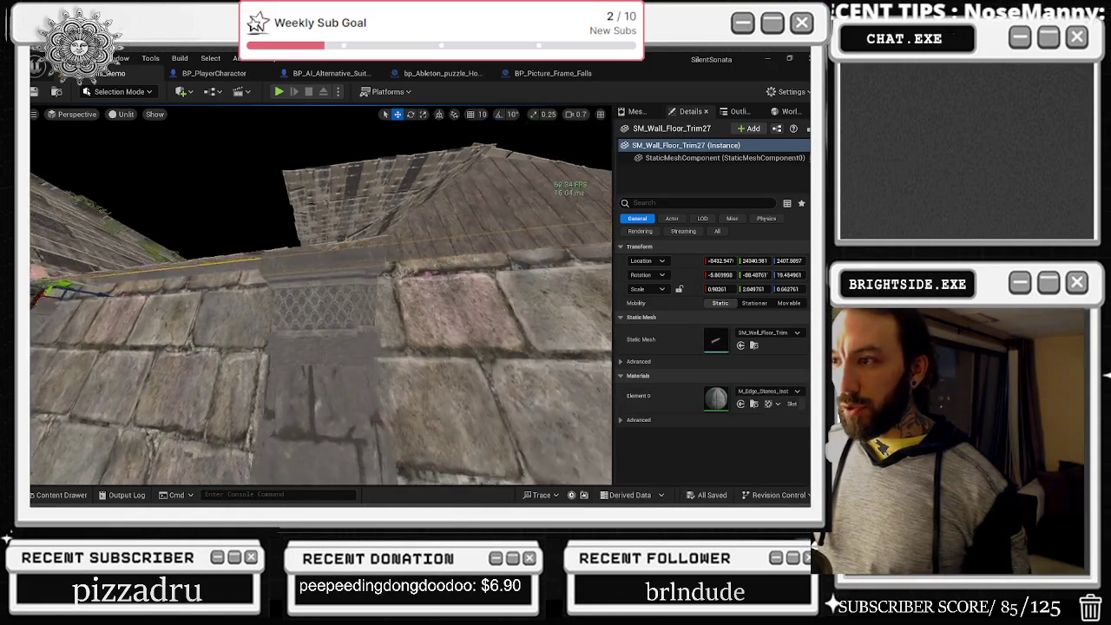
- Reselect the SM_Barn_TopBoards19 gable boards and shift them along the wall
mouse_move(322, 295)
mouse_down()
mouse_move(356, 313)
mouse_move(373, 277)
mouse_up()
click(389, 294)
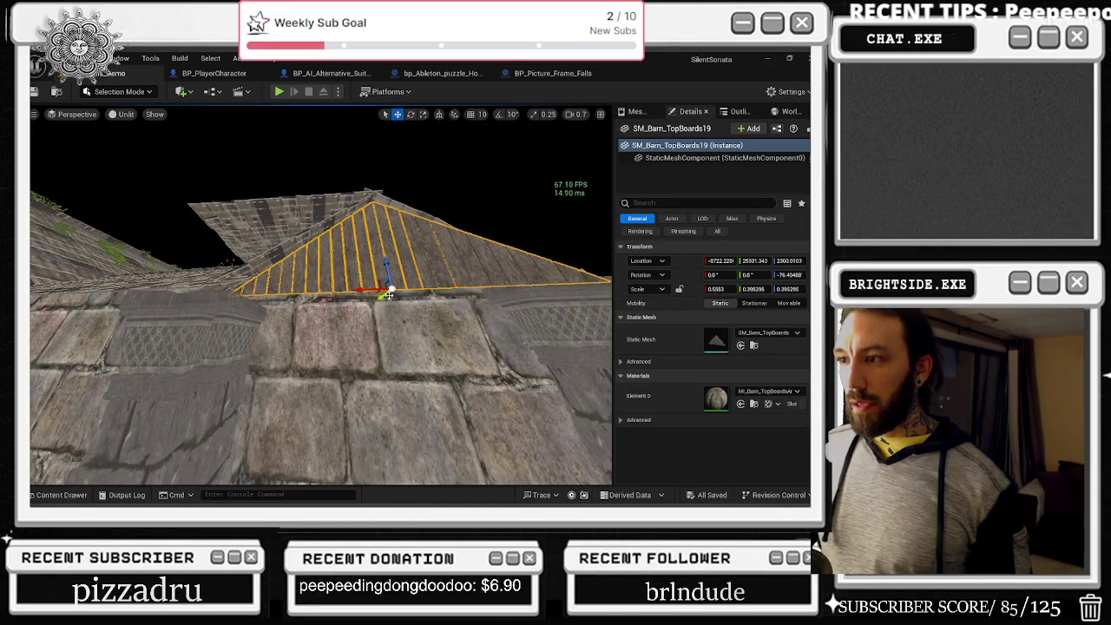
mouse_move(389, 293)
mouse_down()
mouse_move(343, 293)
mouse_move(248, 262)
mouse_up()
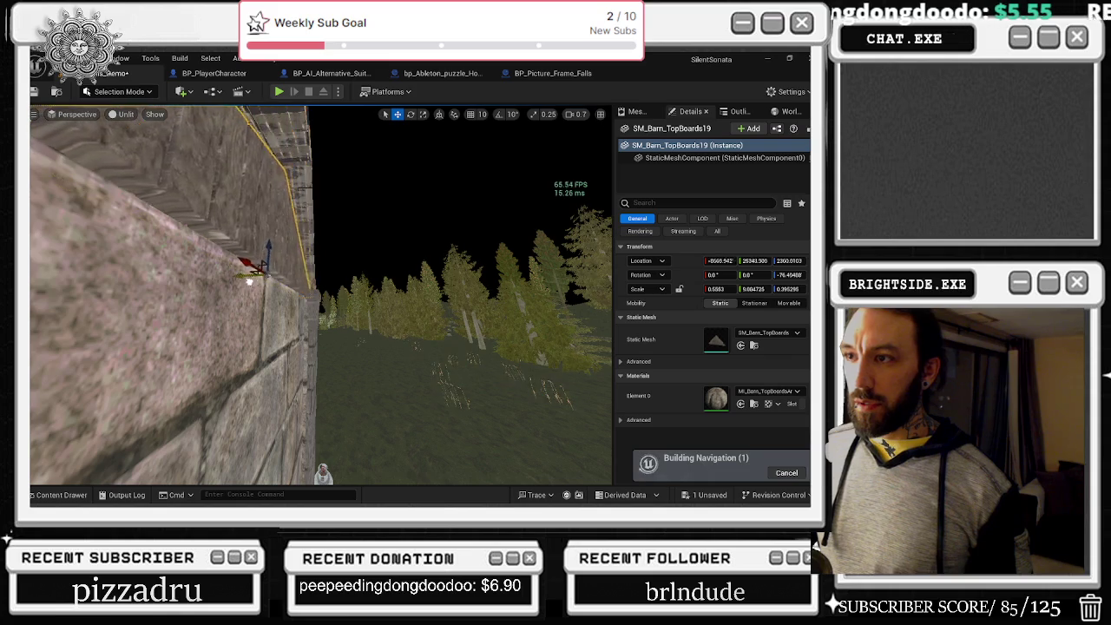
key(f)
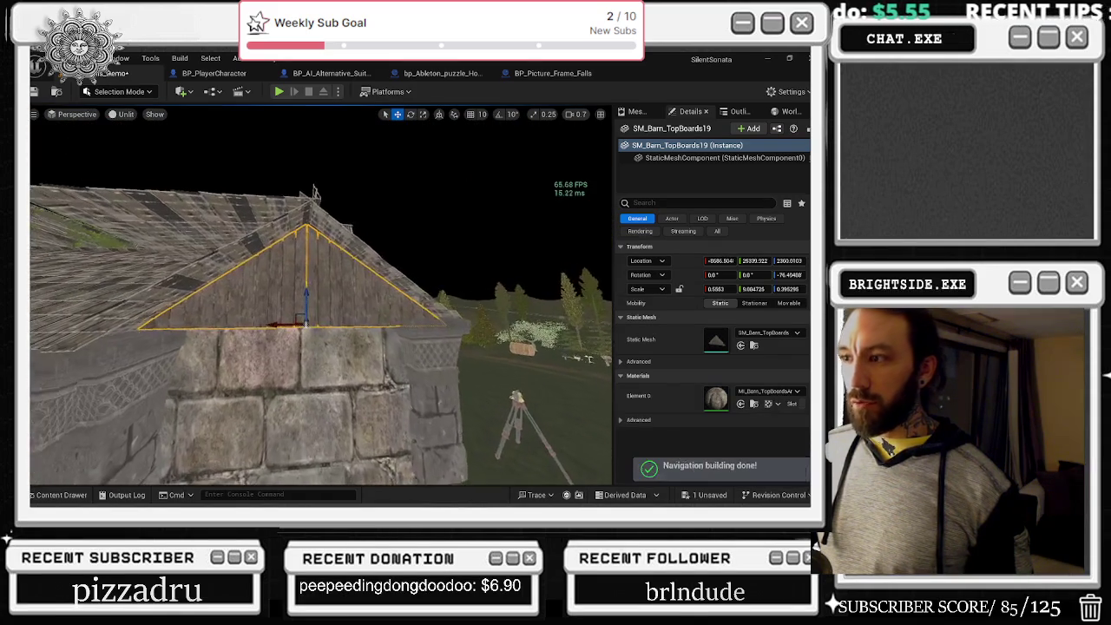
- Select SM_Pillar48 plus a second pillar and rotate both into line with the corner
click(432, 387)
key(f)
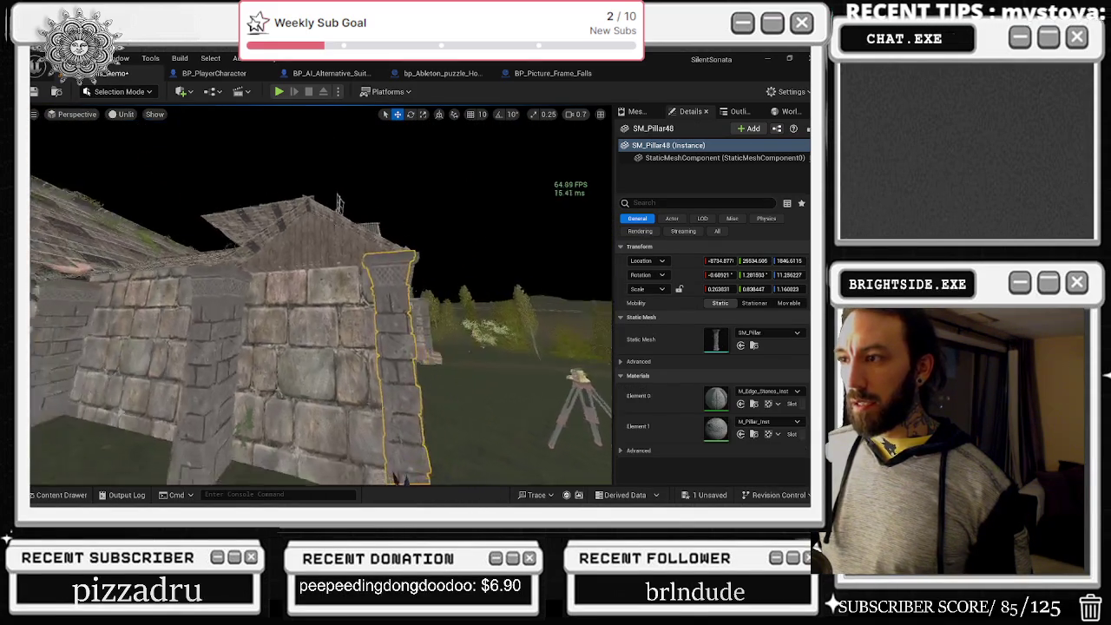
ctrl+click(343, 311)
key(f)
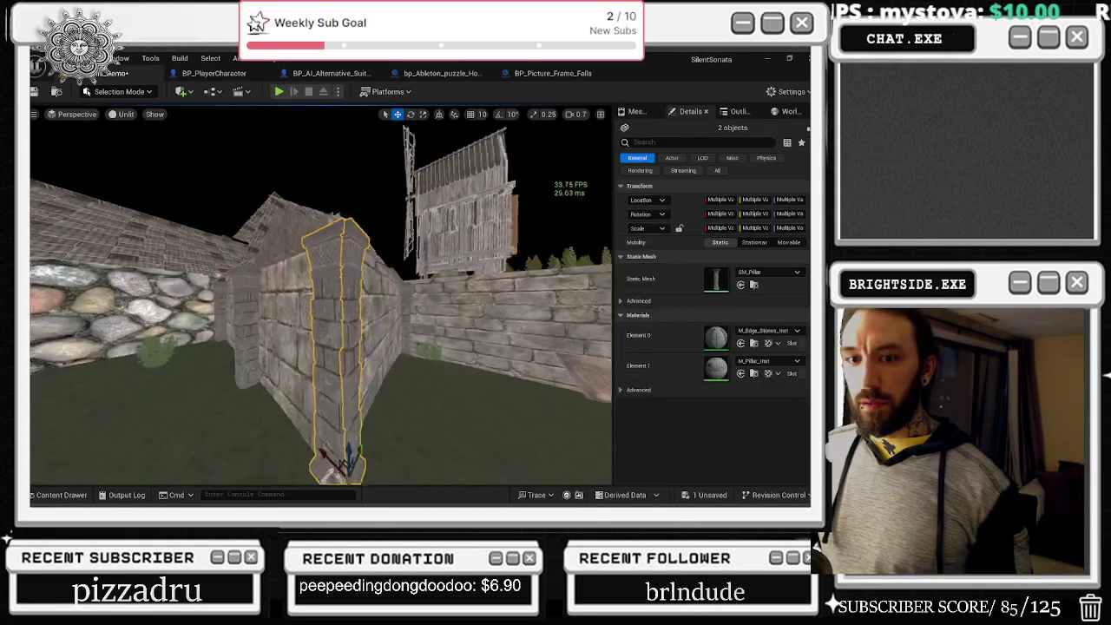
key(e)
mouse_move(345, 379)
mouse_down()
mouse_move(373, 387)
mouse_move(347, 382)
mouse_up()
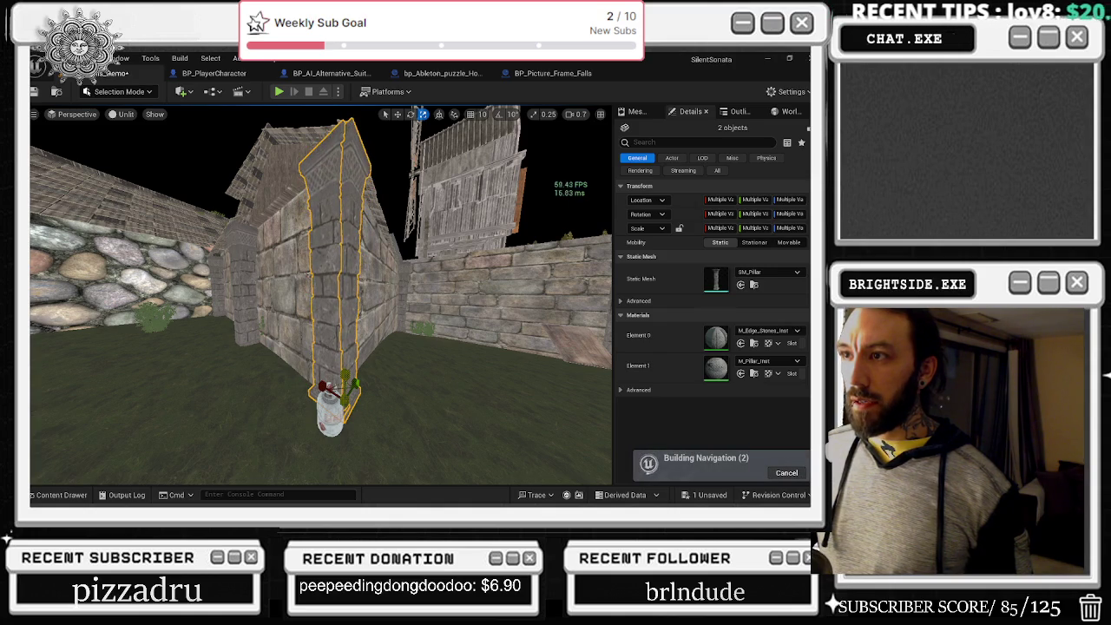
key(w)
- Orbit back and select the SM_Crypt_Wall_Plaster38 wall panel
mouse_move(321, 295)
mouse_down()
mouse_move(404, 285)
mouse_move(379, 271)
mouse_up()
click(437, 317)
mouse_move(437, 317)
mouse_down()
mouse_move(401, 324)
mouse_move(354, 310)
mouse_move(397, 358)
mouse_up()
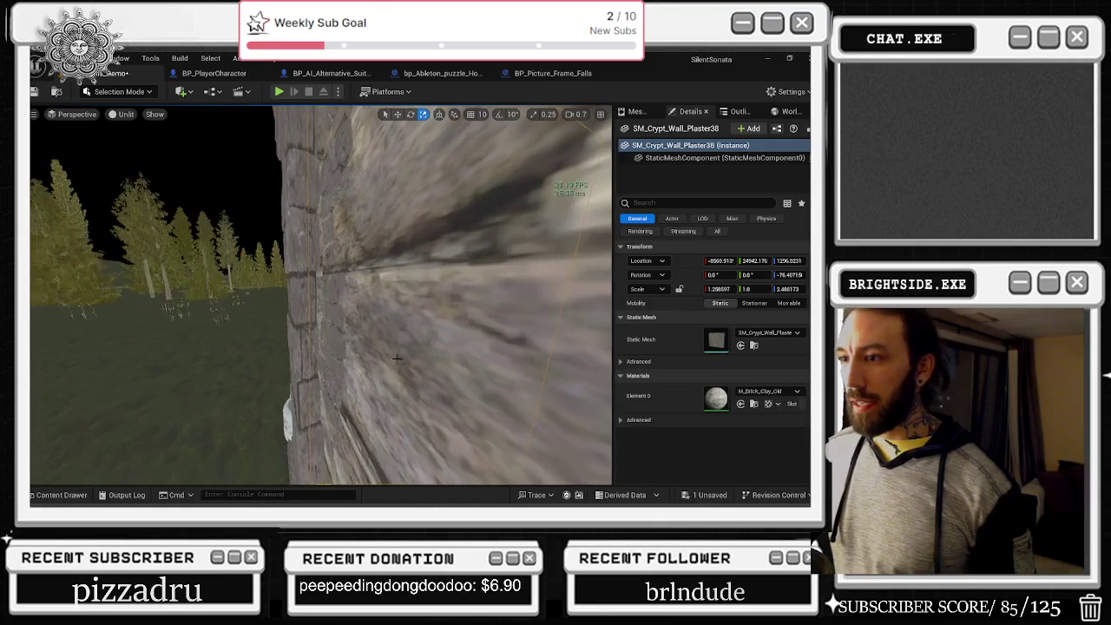
- Nudge SM_Pillar48 against the crypt wall to location -8731.801, 25535.318, 1846.6155
click(301, 315)
mouse_move(301, 315)
mouse_down()
mouse_move(358, 355)
mouse_move(343, 369)
mouse_up()
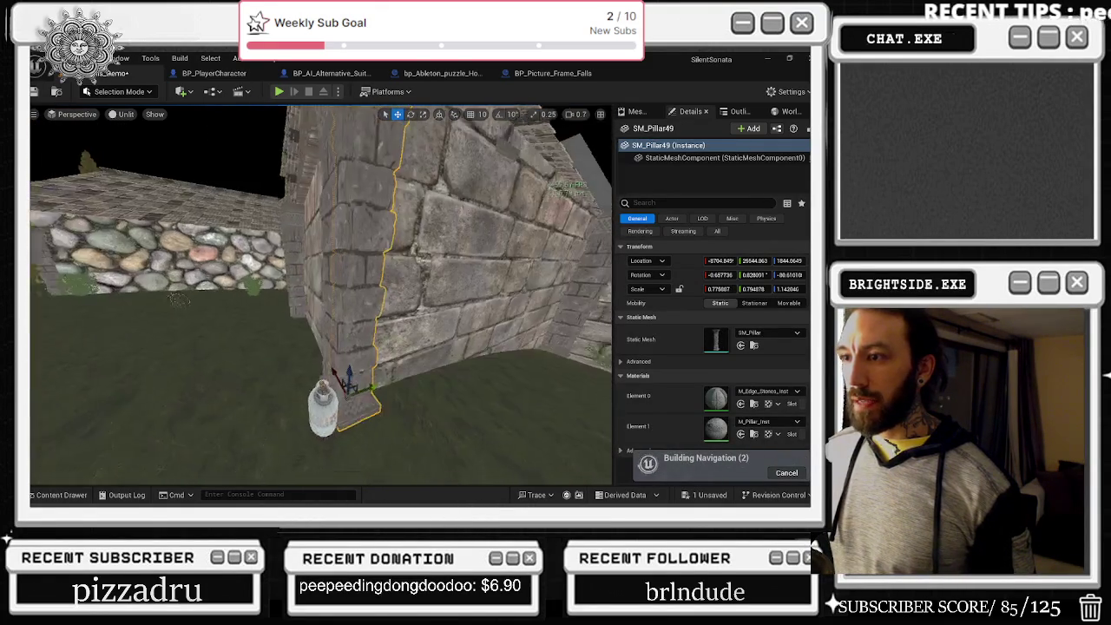
click(331, 360)
mouse_move(331, 360)
mouse_down()
mouse_move(420, 280)
mouse_move(311, 375)
mouse_move(318, 438)
mouse_up()
key(e)
key(w)
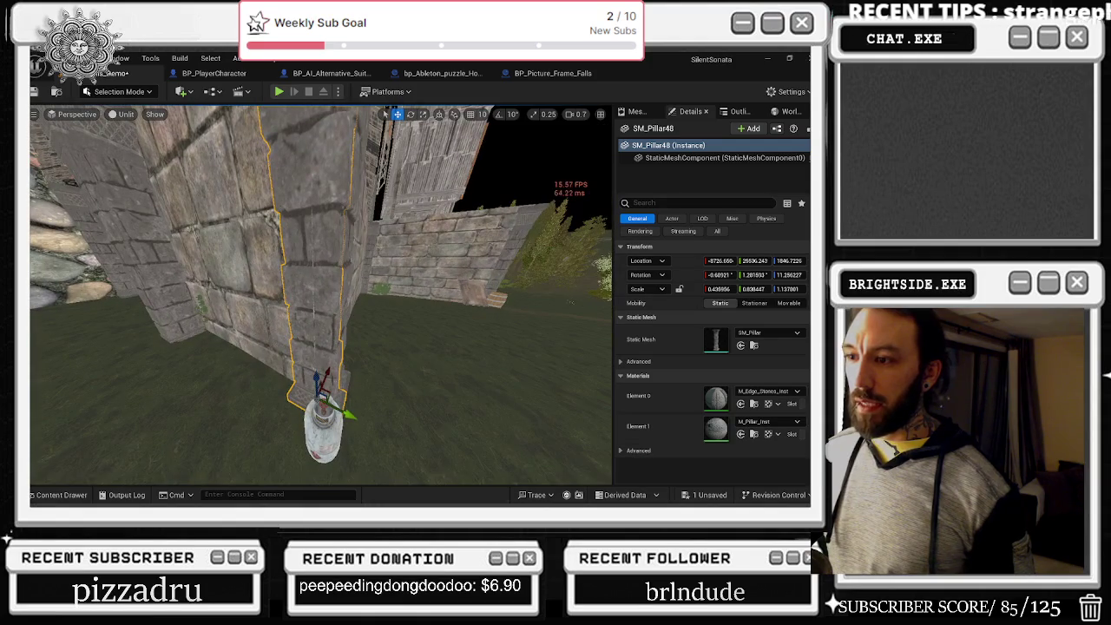
mouse_move(331, 352)
mouse_down()
mouse_move(374, 307)
mouse_move(295, 328)
mouse_move(397, 303)
mouse_up()
click(373, 307)
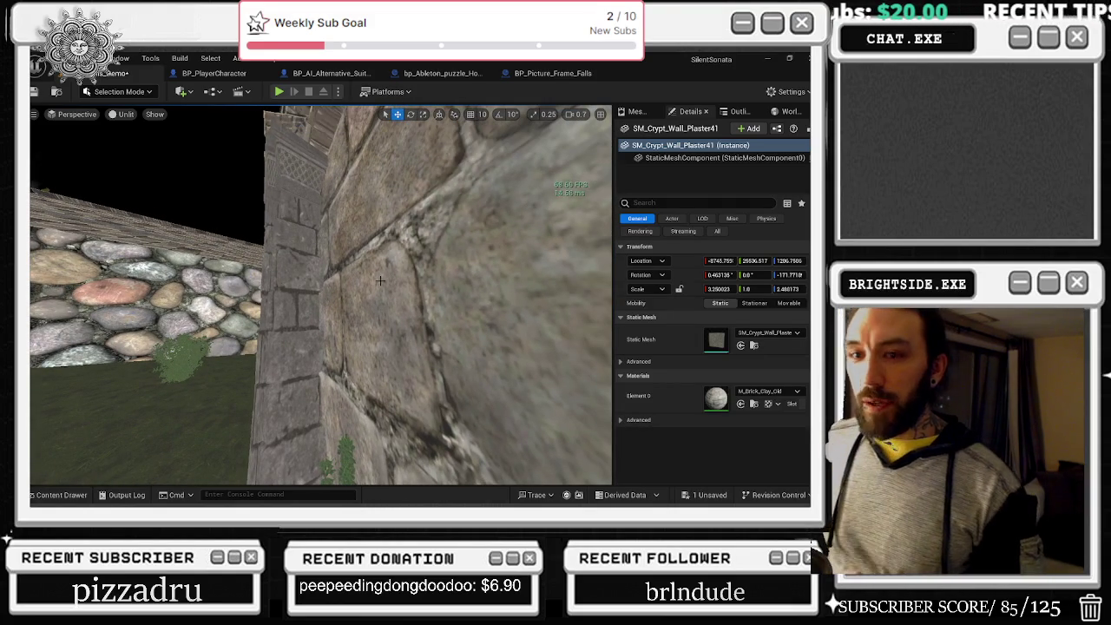
- Widen SM_Pillar64 along Y, then nudge SM_Pillar62 into place at Z 1826.6151
mouse_move(386, 346)
mouse_down()
mouse_move(373, 403)
mouse_move(372, 351)
mouse_move(312, 368)
mouse_move(269, 363)
mouse_move(306, 362)
mouse_up()
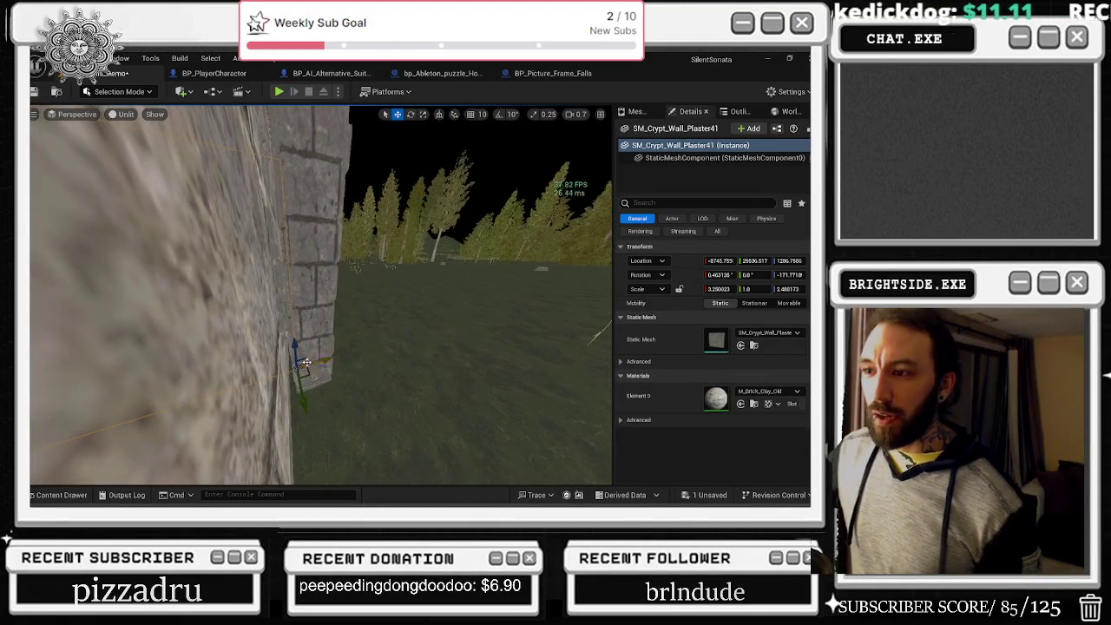
click(321, 325)
key(e)
key(r)
mouse_move(284, 396)
mouse_down()
mouse_move(217, 392)
mouse_move(361, 358)
mouse_up()
key(w)
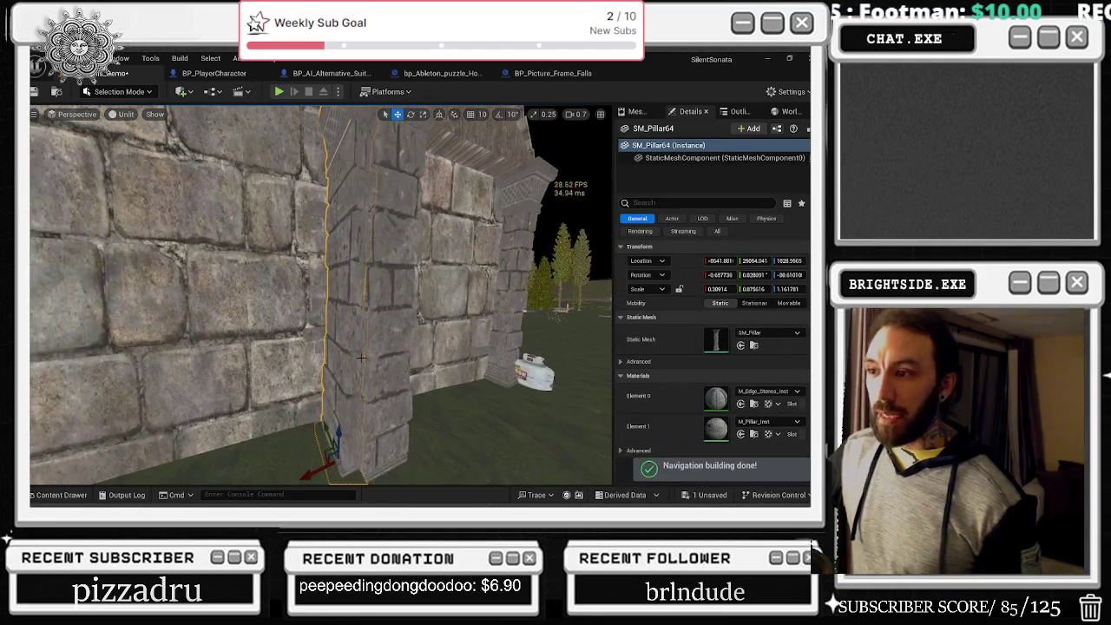
click(393, 470)
mouse_move(360, 444)
mouse_down()
mouse_move(367, 451)
mouse_move(356, 418)
mouse_move(304, 403)
mouse_move(395, 382)
mouse_move(374, 382)
mouse_up()
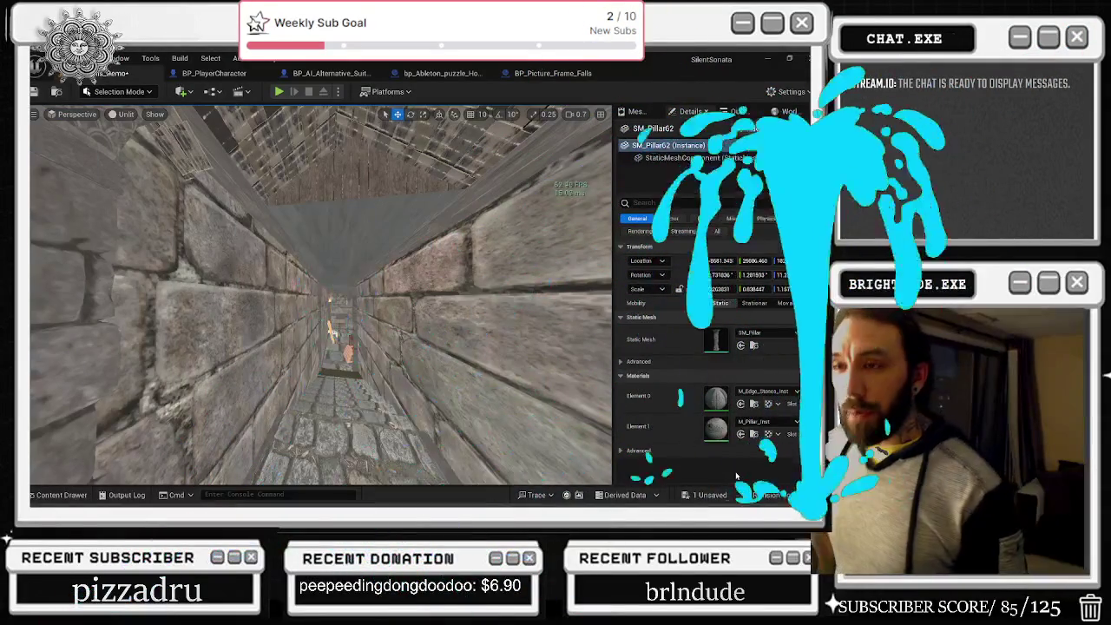
- Fly outside and raise the exterior corner stone pillar slightly on Z
drag(249, 369, 249, 369)
ctrl+click(347, 330)
drag(336, 378, 335, 379)
key(e)
key(r)
key(e)
key(w)
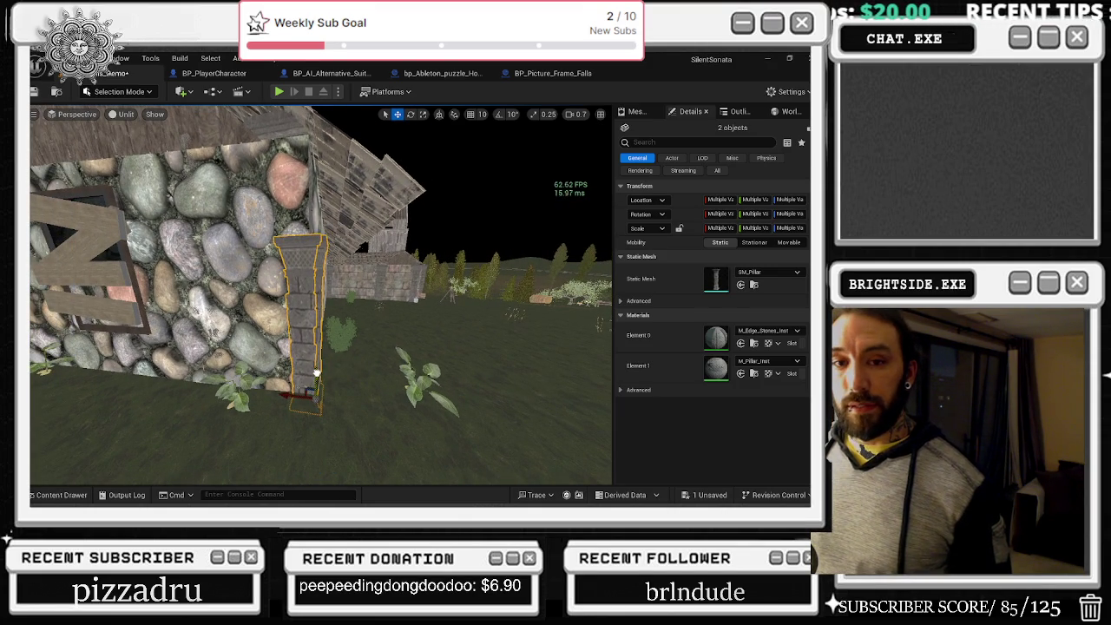
drag(321, 366, 321, 361)
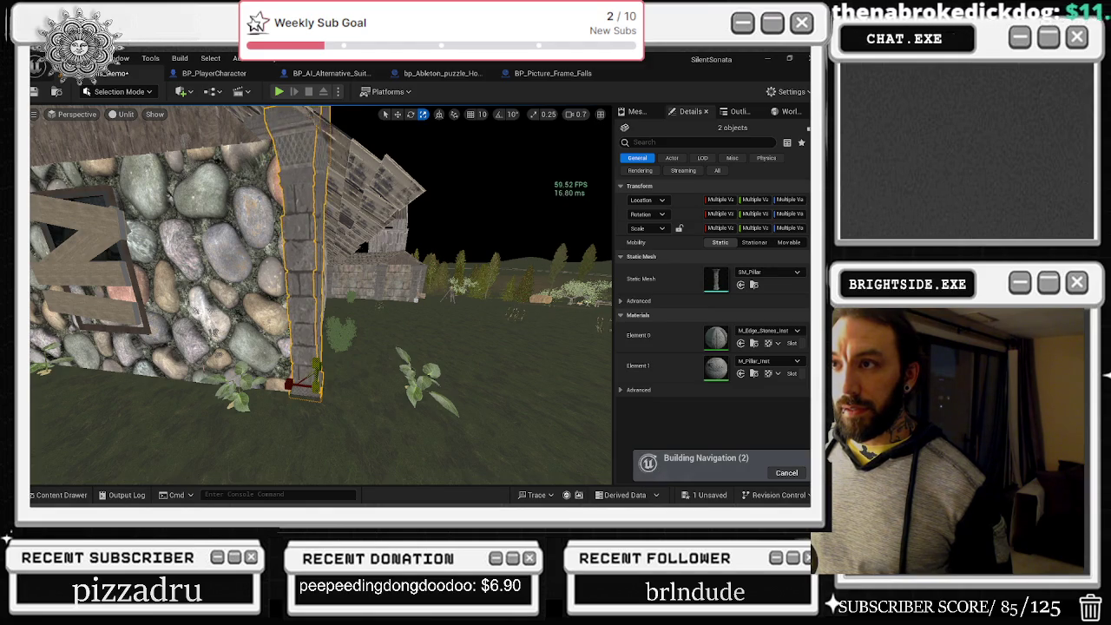
mouse_move(576, 471)
mouse_down()
mouse_move(460, 464)
mouse_move(527, 116)
mouse_move(475, 287)
mouse_move(452, 217)
mouse_move(545, 241)
mouse_move(286, 333)
mouse_move(503, 352)
mouse_up()
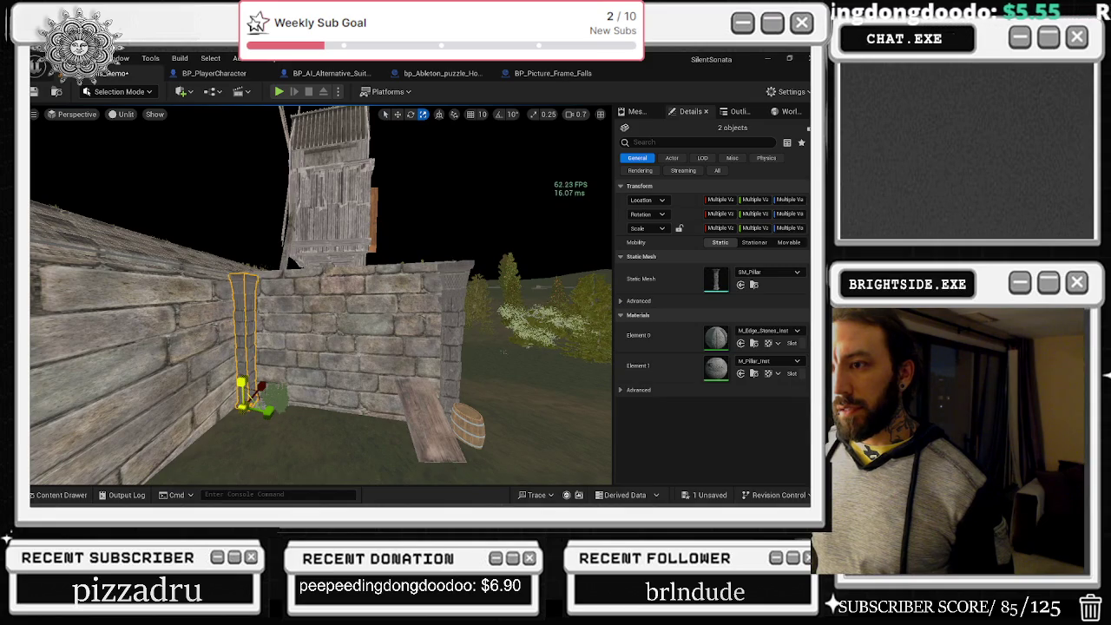
- Select SM_Pillar50 on its own and nudge it into the outer corner
mouse_move(200, 310)
mouse_down()
mouse_move(251, 309)
mouse_move(297, 430)
mouse_up()
click(252, 310)
ctrl+click(262, 308)
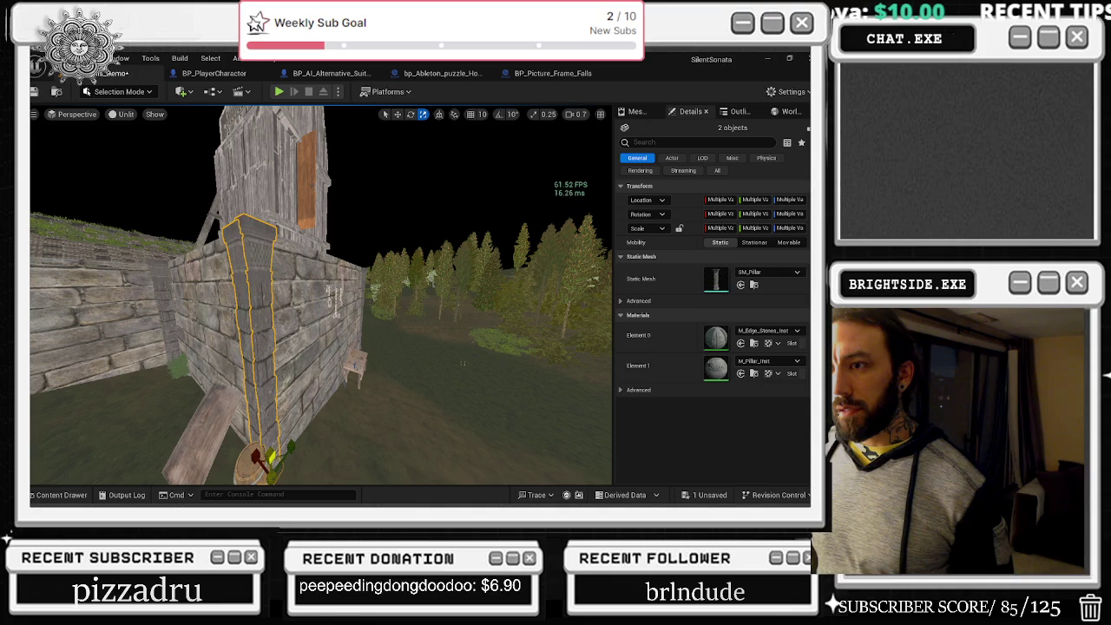
click(263, 399)
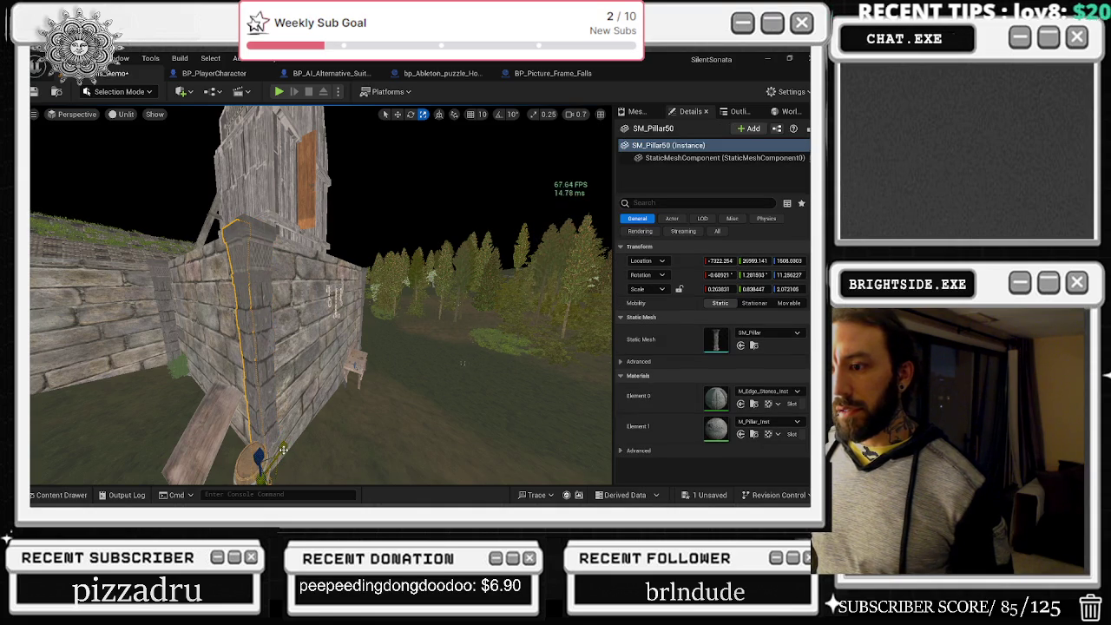
drag(285, 447, 285, 448)
key(e)
key(r)
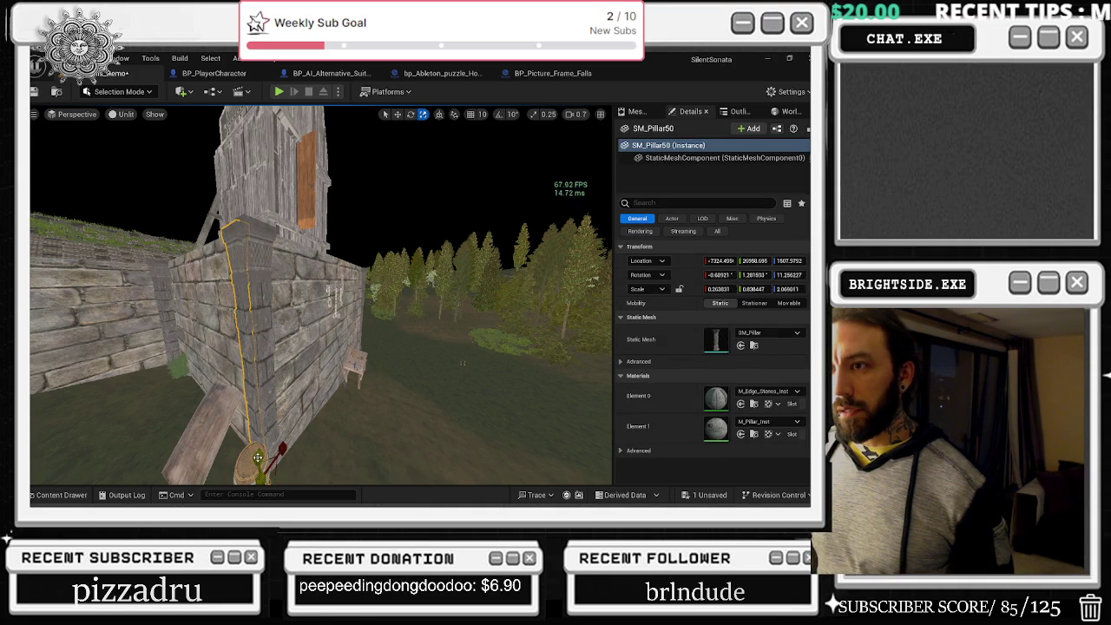
- Lower the outer corner pillar slightly and select the next pillar, SM_Pillar51
click(326, 375)
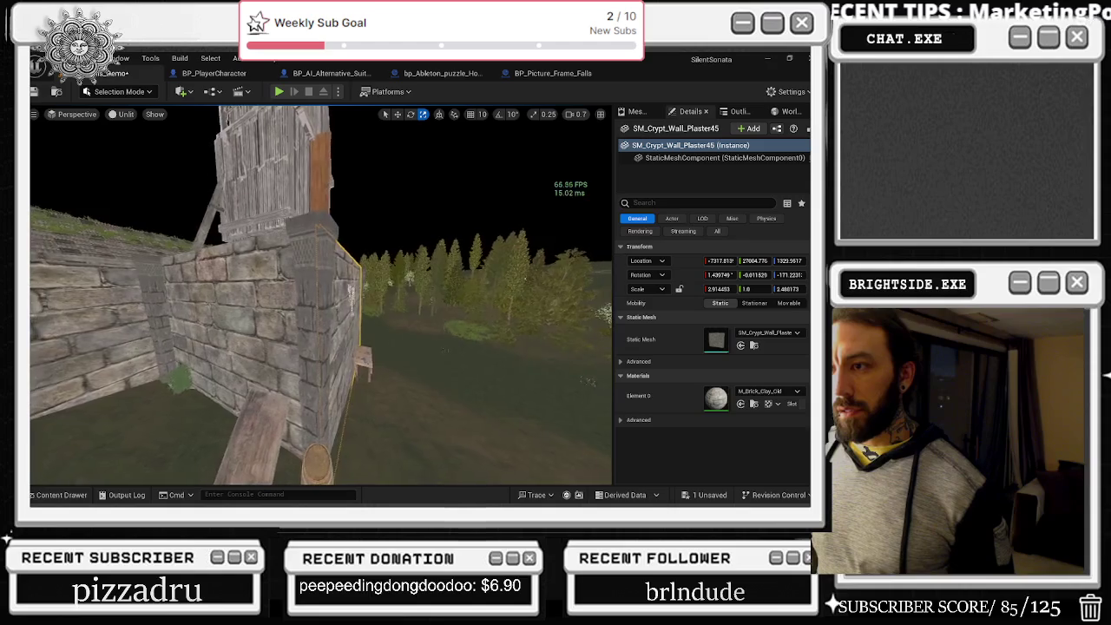
click(291, 358)
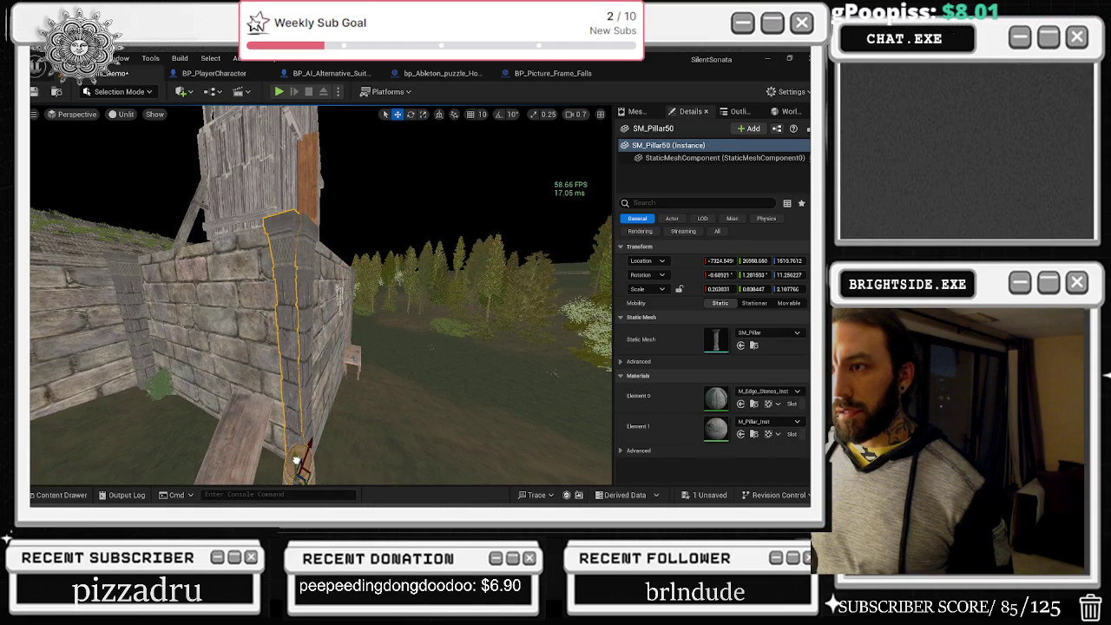
drag(295, 461, 295, 463)
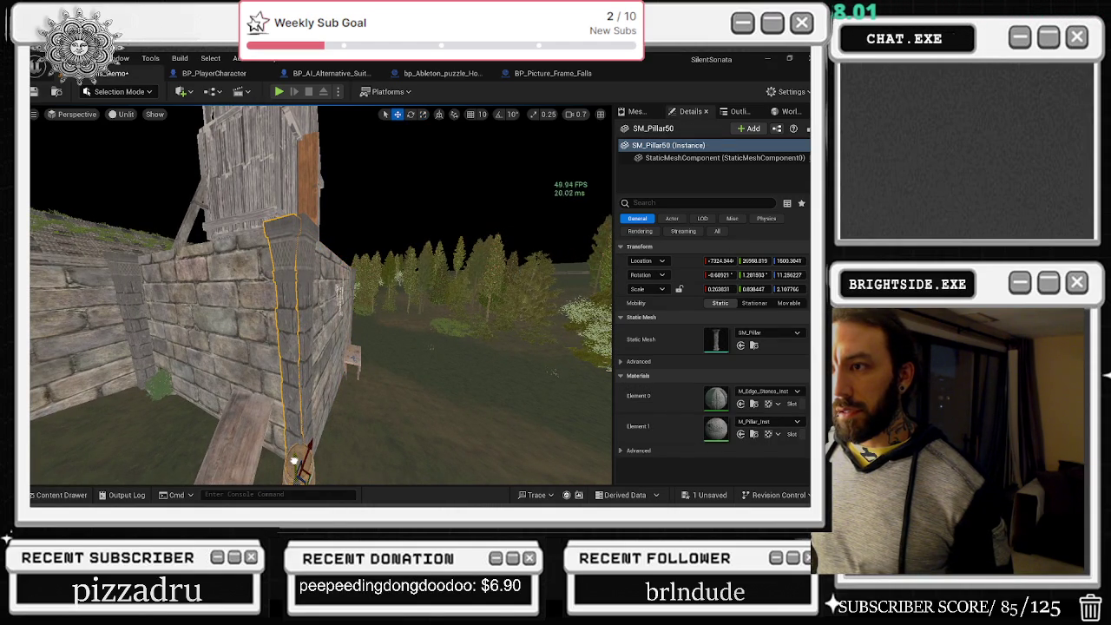
click(295, 452)
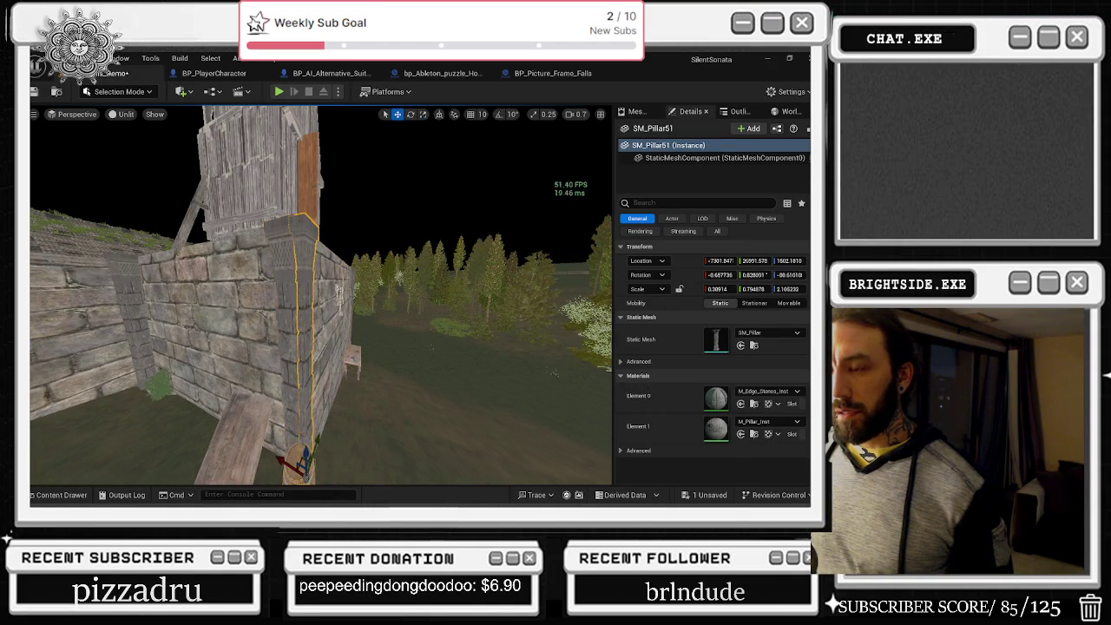
drag(350, 359, 378, 321)
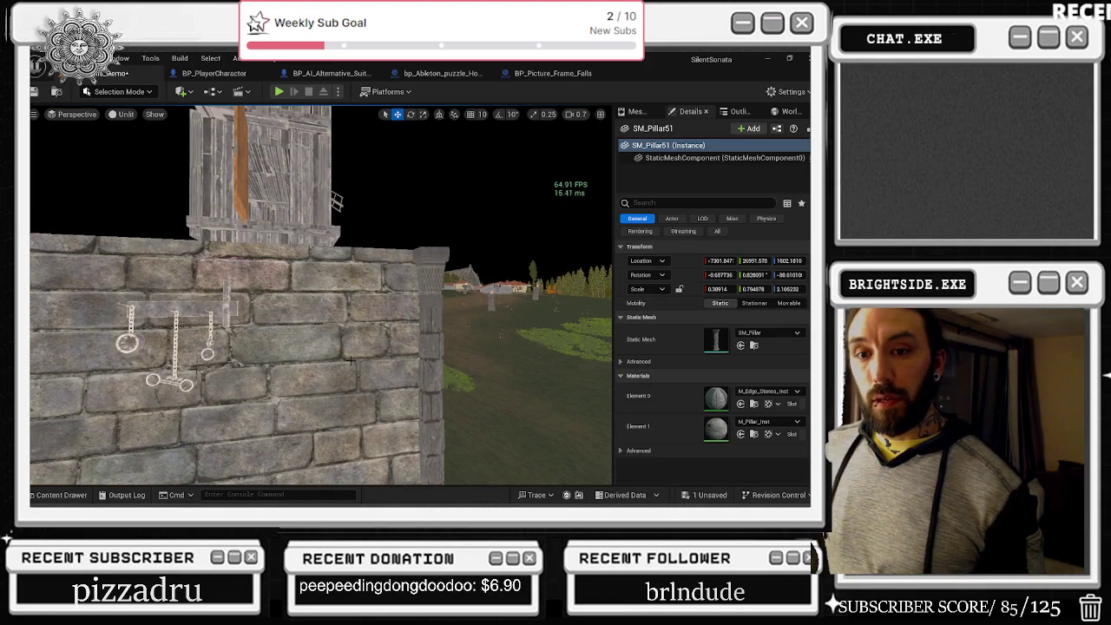
- Scale the inner-corner pillar SM_Pillar54 to about 0.905 on Y, then select the roof plate piece
mouse_move(350, 360)
mouse_down()
mouse_move(347, 391)
mouse_move(330, 359)
mouse_move(296, 359)
mouse_move(383, 357)
mouse_up()
click(321, 301)
mouse_move(353, 207)
mouse_down()
mouse_move(335, 207)
mouse_move(369, 198)
mouse_move(338, 224)
mouse_move(323, 304)
mouse_up()
key(e)
key(r)
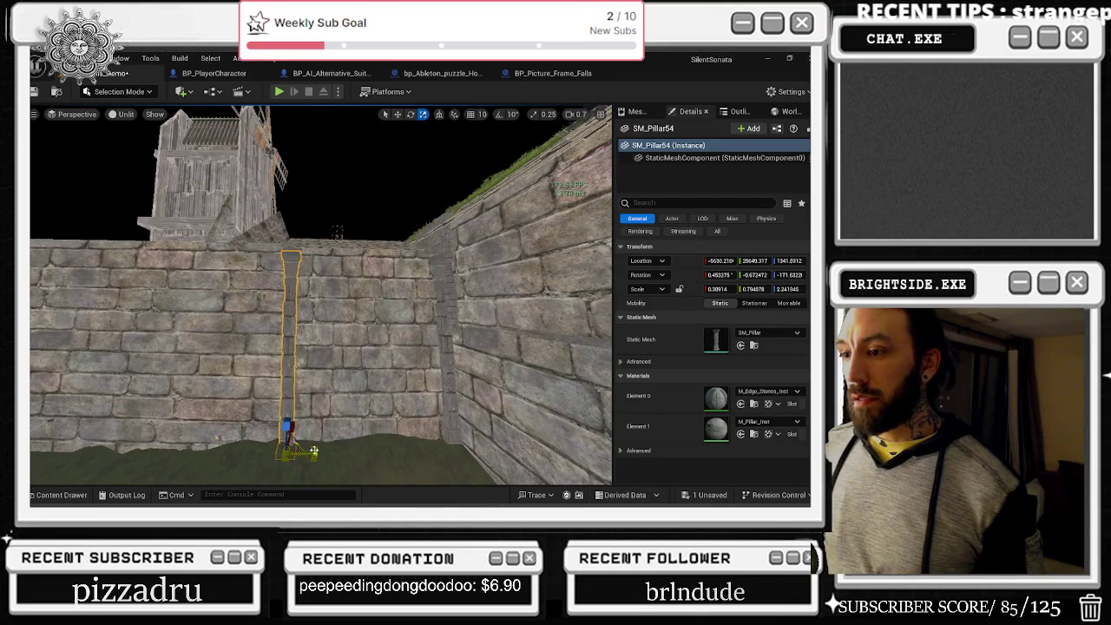
drag(309, 452, 313, 450)
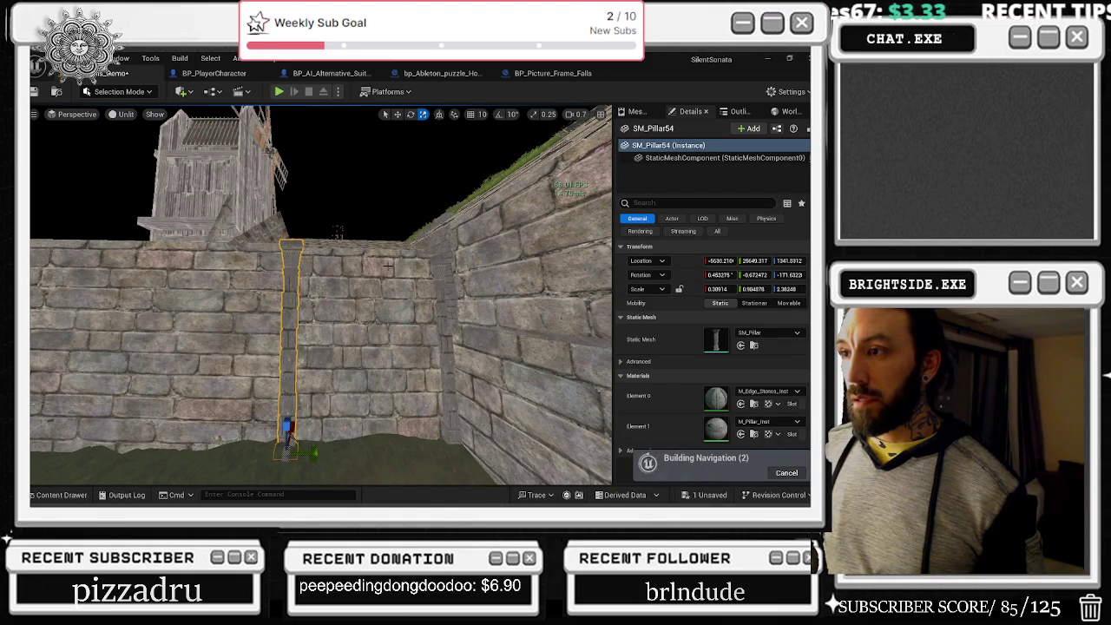
click(323, 265)
drag(122, 398, 382, 300)
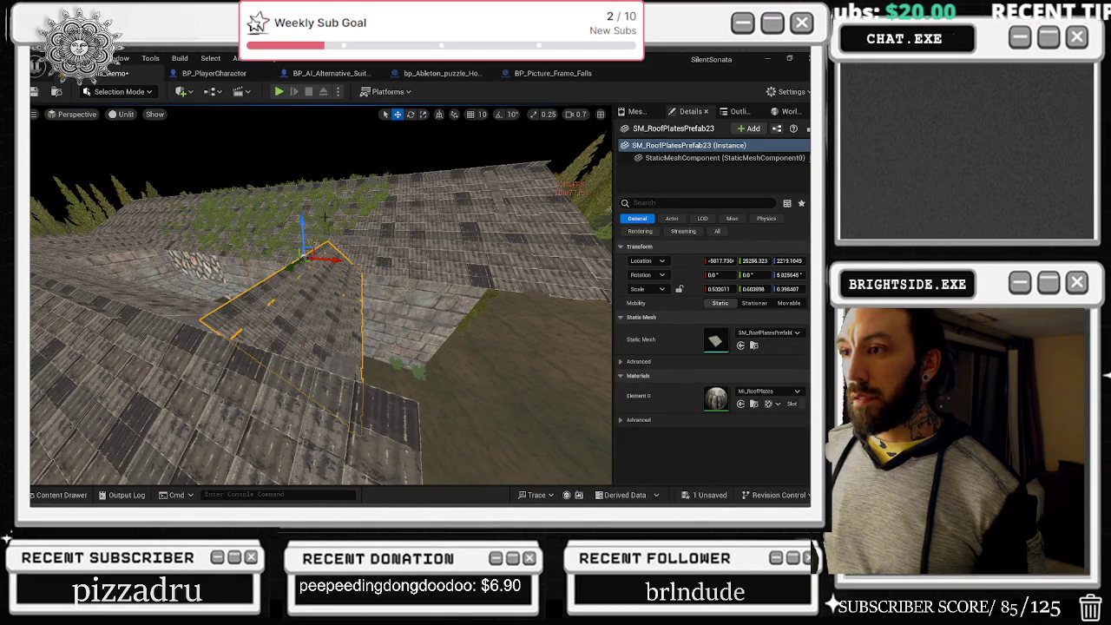
- Rotate roof plate SM_RoofPlatesPrefab23 to about 7.6° on Y to follow the roof slope
key(e)
mouse_move(344, 237)
mouse_down()
mouse_move(363, 295)
mouse_move(286, 313)
mouse_move(235, 271)
mouse_up()
mouse_move(314, 294)
mouse_down()
mouse_move(317, 280)
mouse_move(252, 295)
mouse_move(310, 304)
mouse_up()
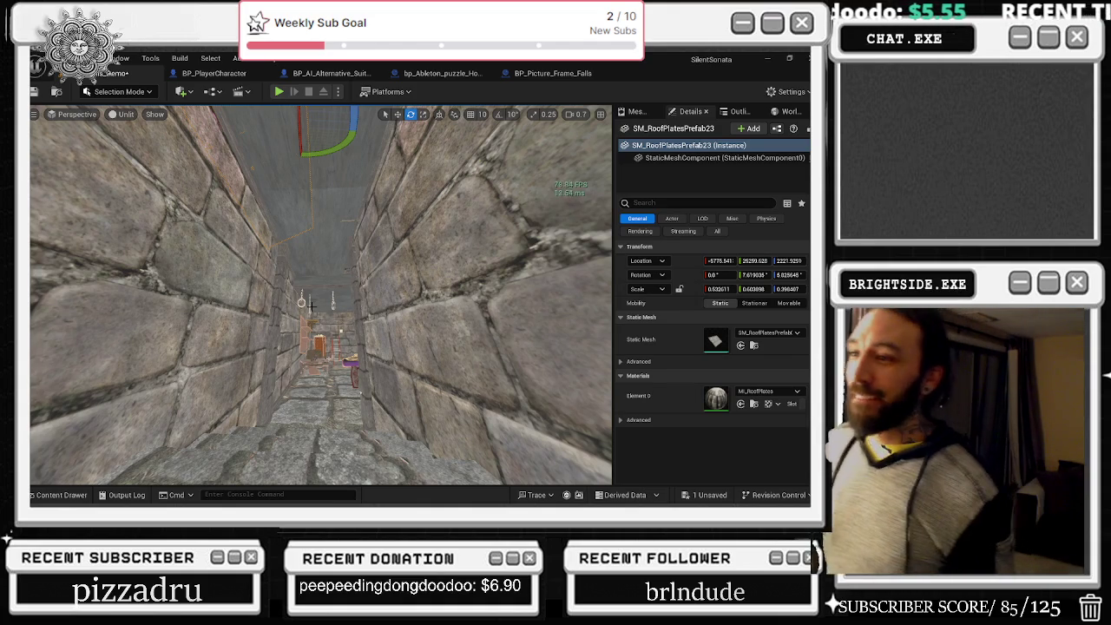
mouse_move(341, 334)
mouse_down()
mouse_move(462, 252)
mouse_move(293, 467)
mouse_move(249, 422)
mouse_move(395, 407)
mouse_up()
- Nudge exterior corner pillar SM_Pillar52 a little along the outer wall
click(347, 382)
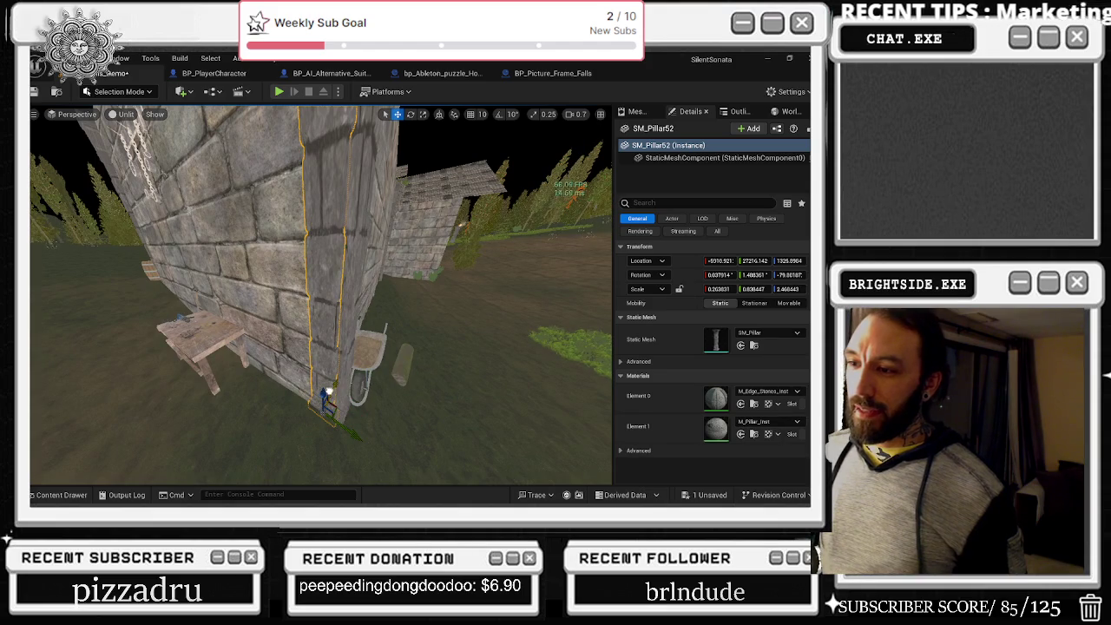
drag(347, 382, 347, 364)
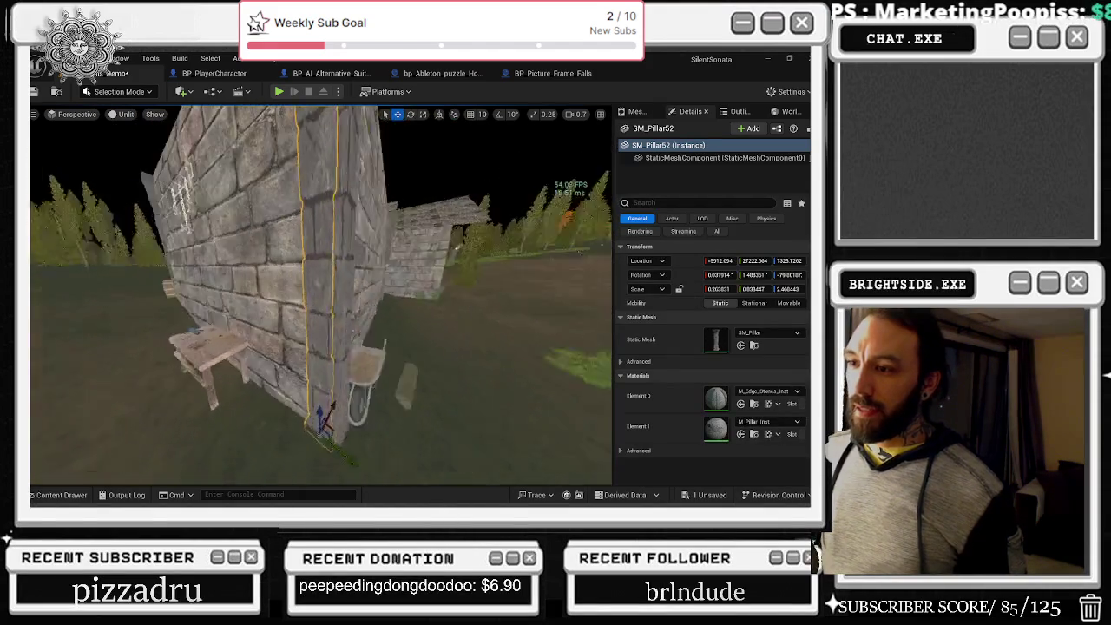
drag(283, 379, 283, 379)
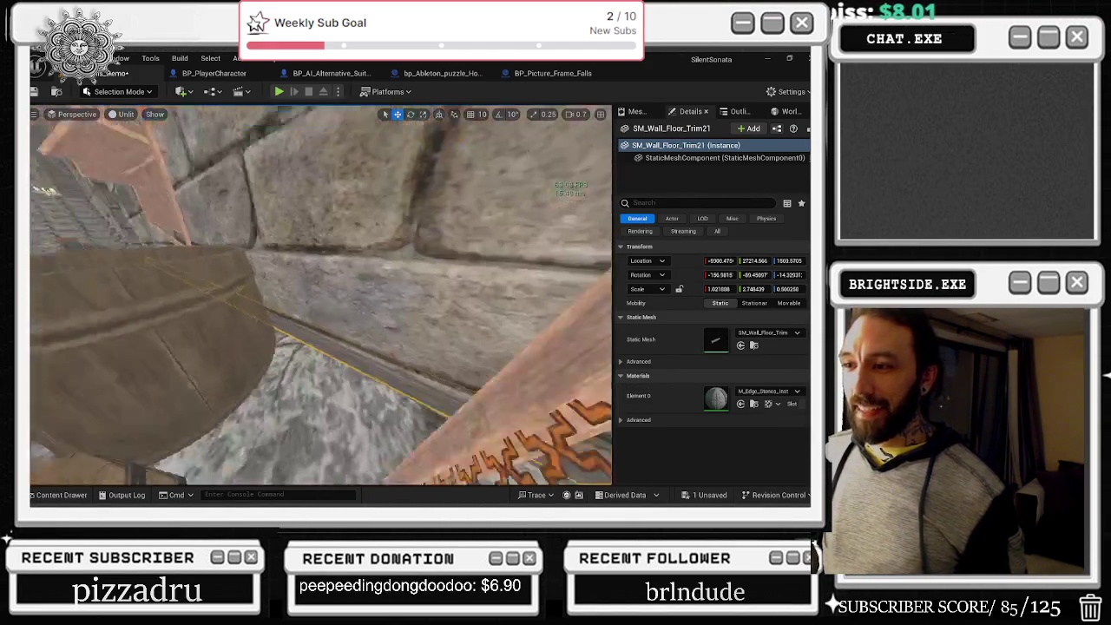
click(382, 382)
drag(282, 356, 345, 332)
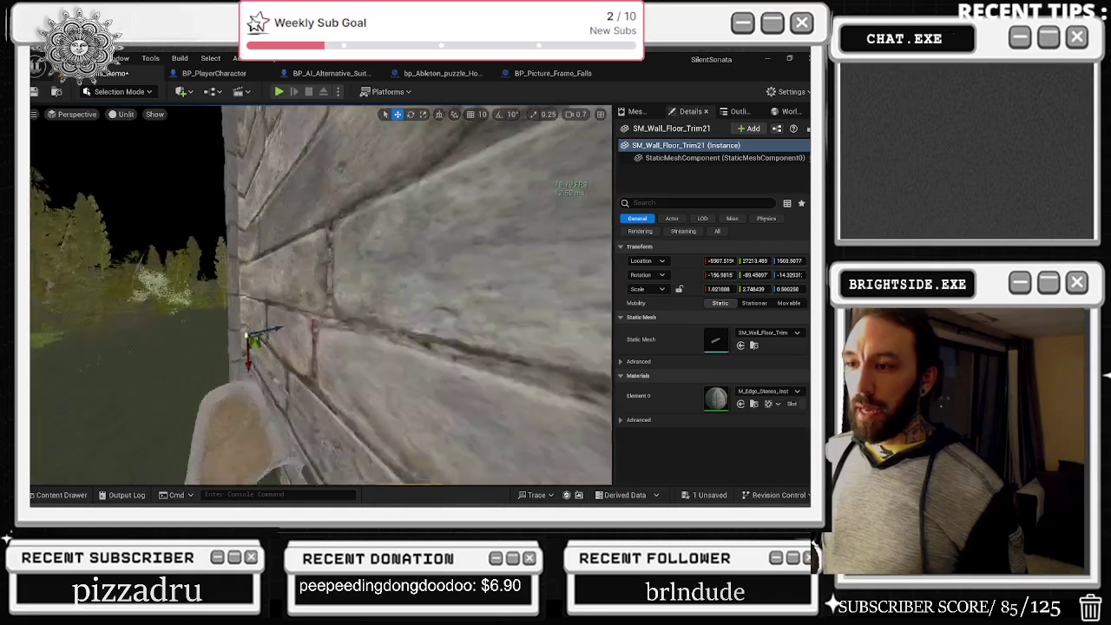
click(320, 404)
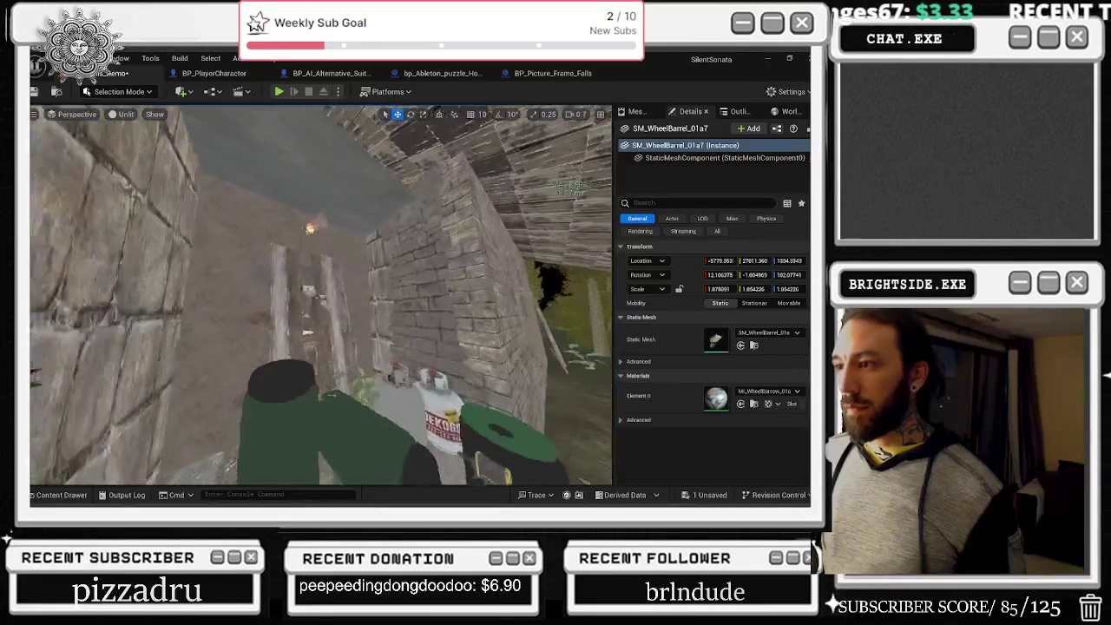
- Shift the half-arch brick wall SM_Half_Arch5 a short distance along X/Y
click(430, 368)
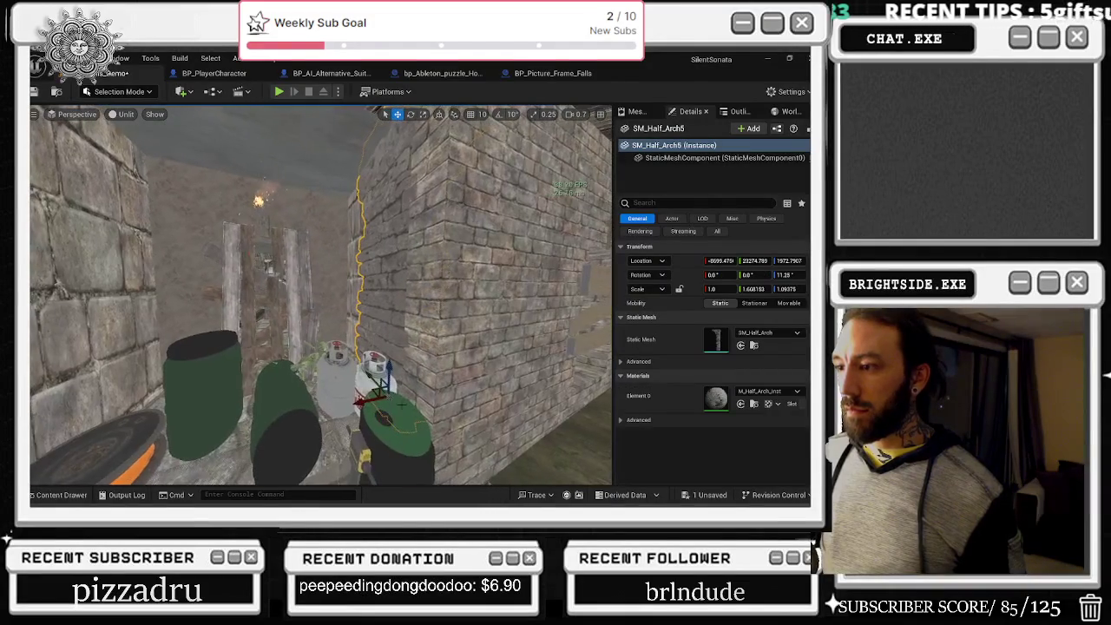
drag(388, 388, 393, 385)
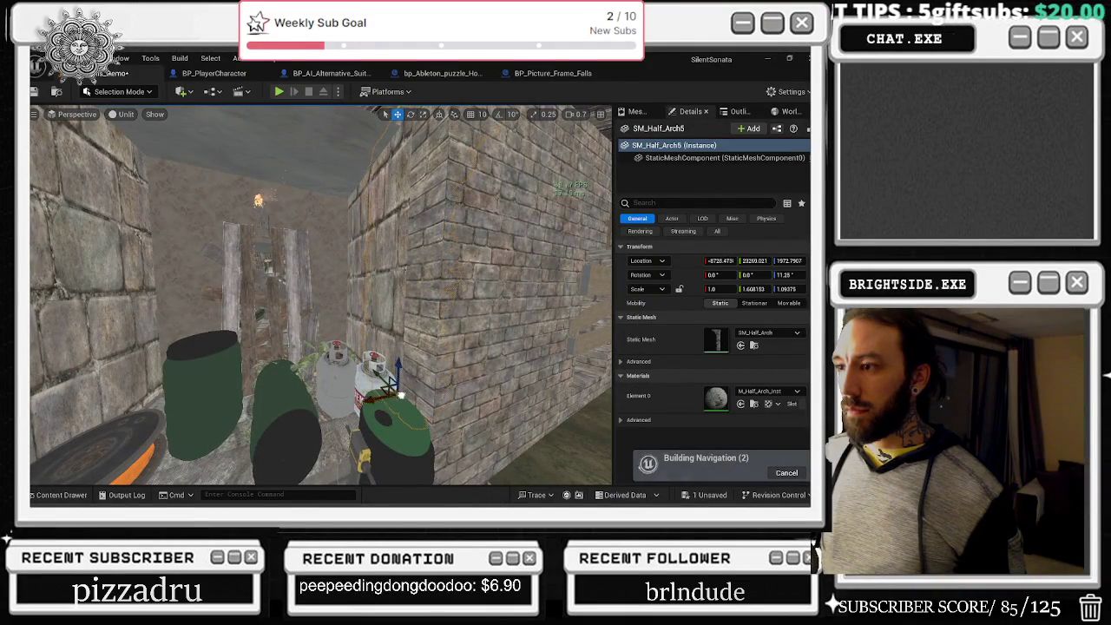
scroll(321, 296, down, 5)
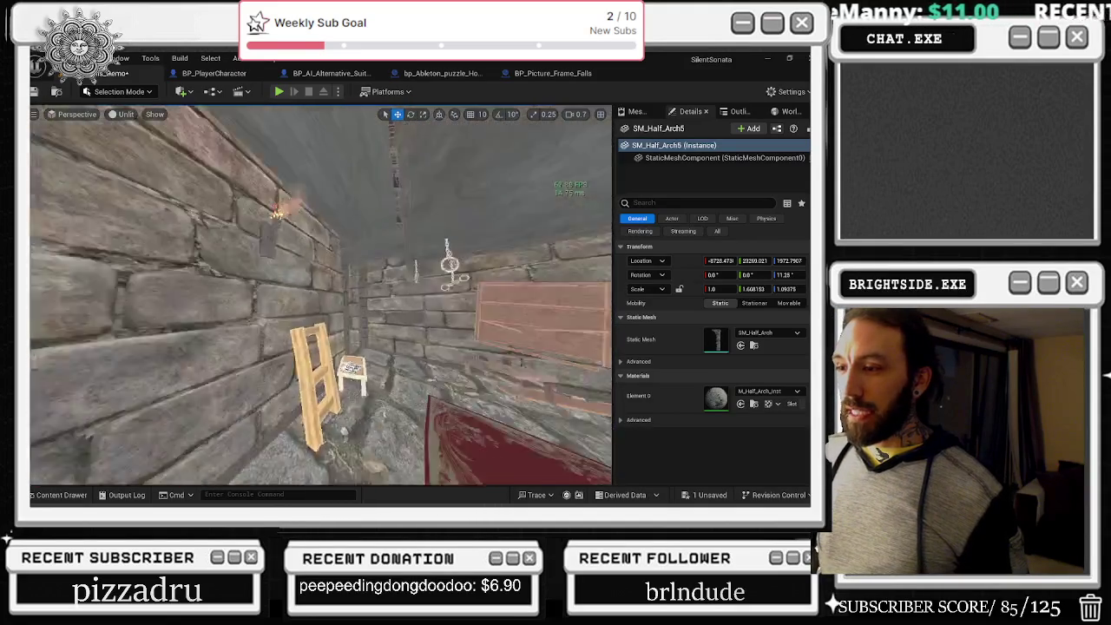
- Alt-drag a copy of trim SM_Wall_Floor_Trim23 up to the wall top and rotate it along the wall
key(s)
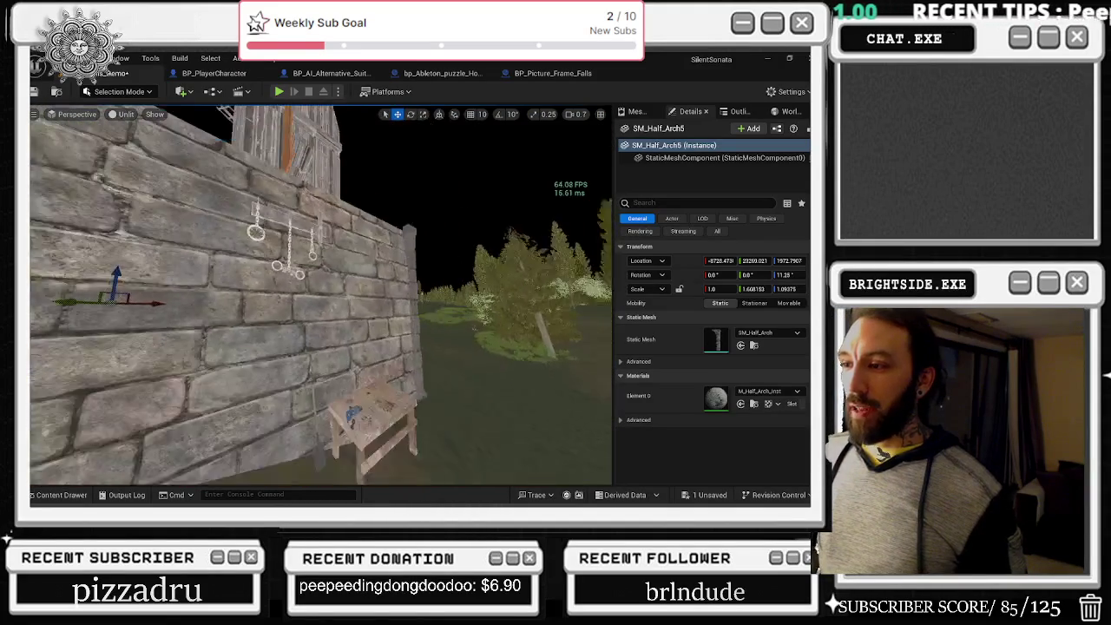
key(w)
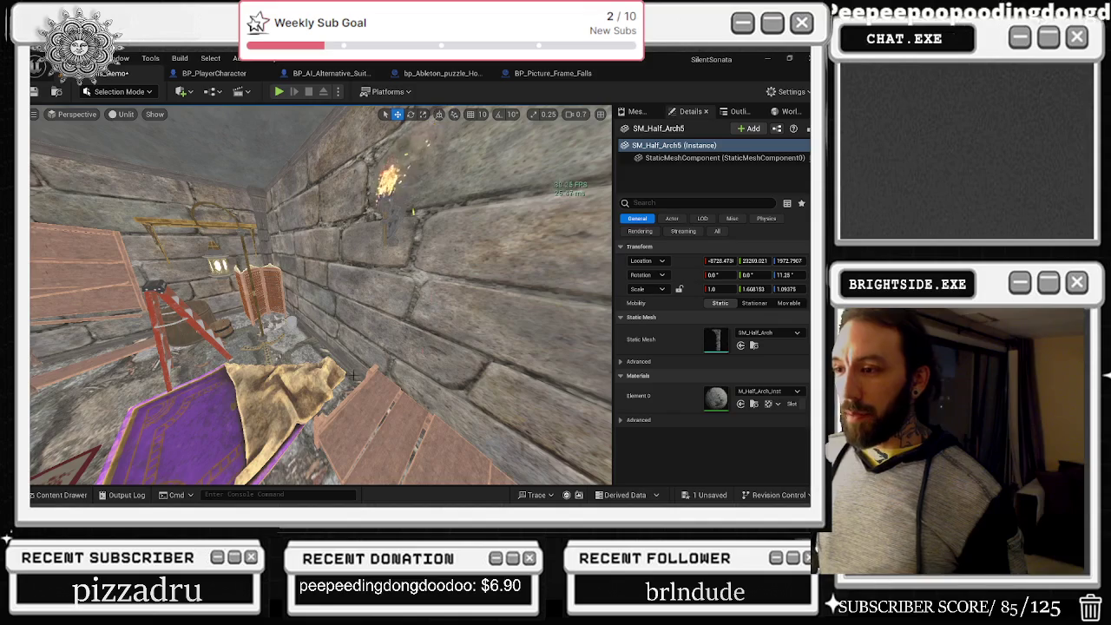
key(s)
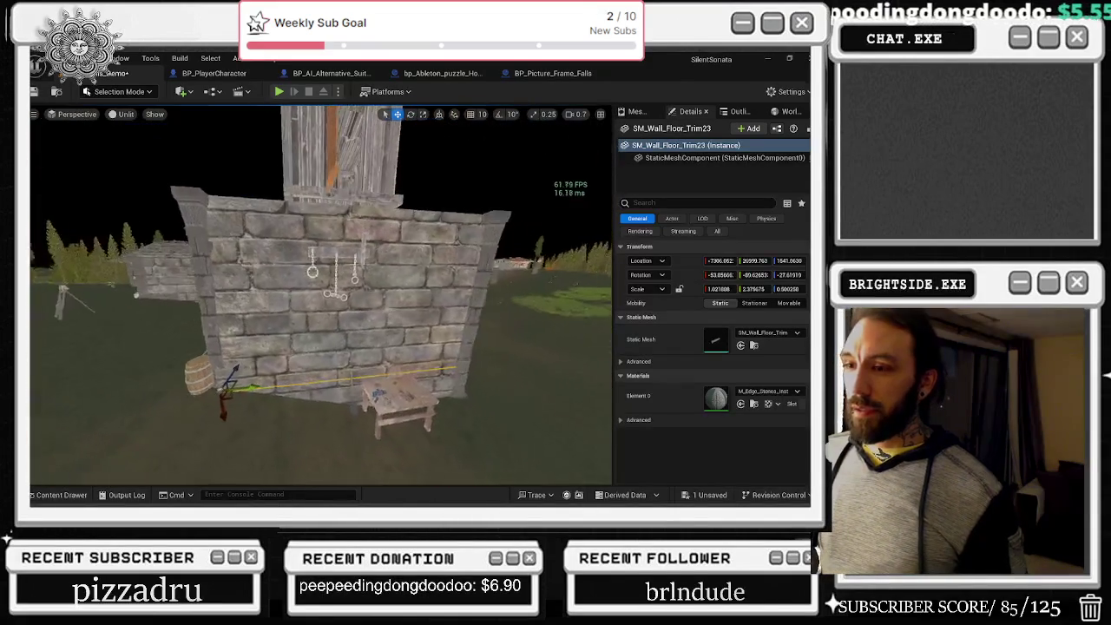
click(330, 375)
key(w)
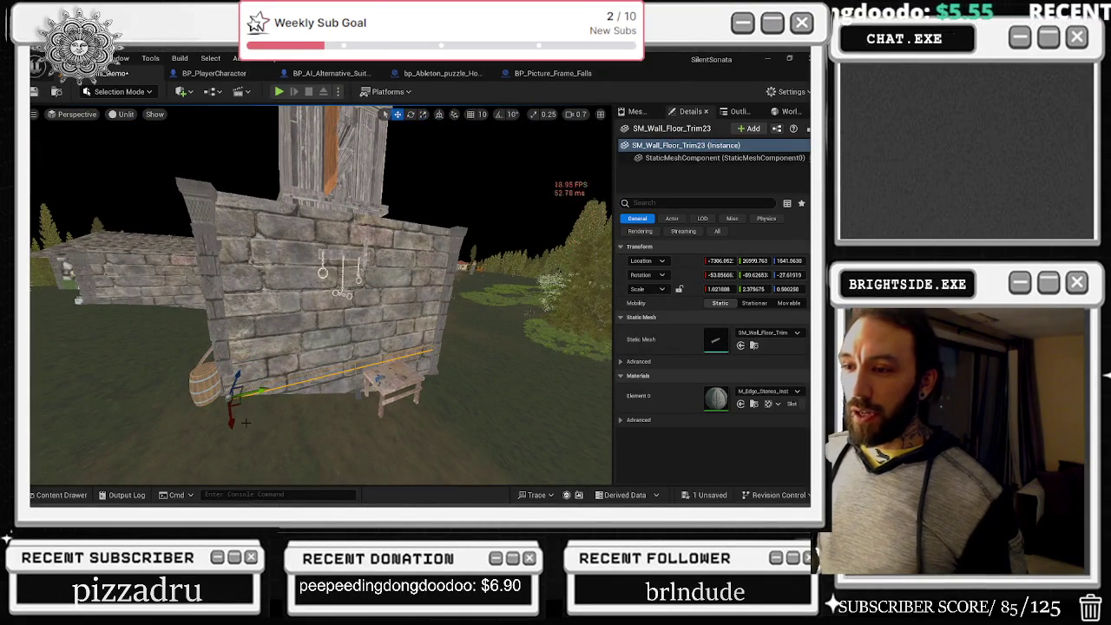
drag(236, 386, 239, 225)
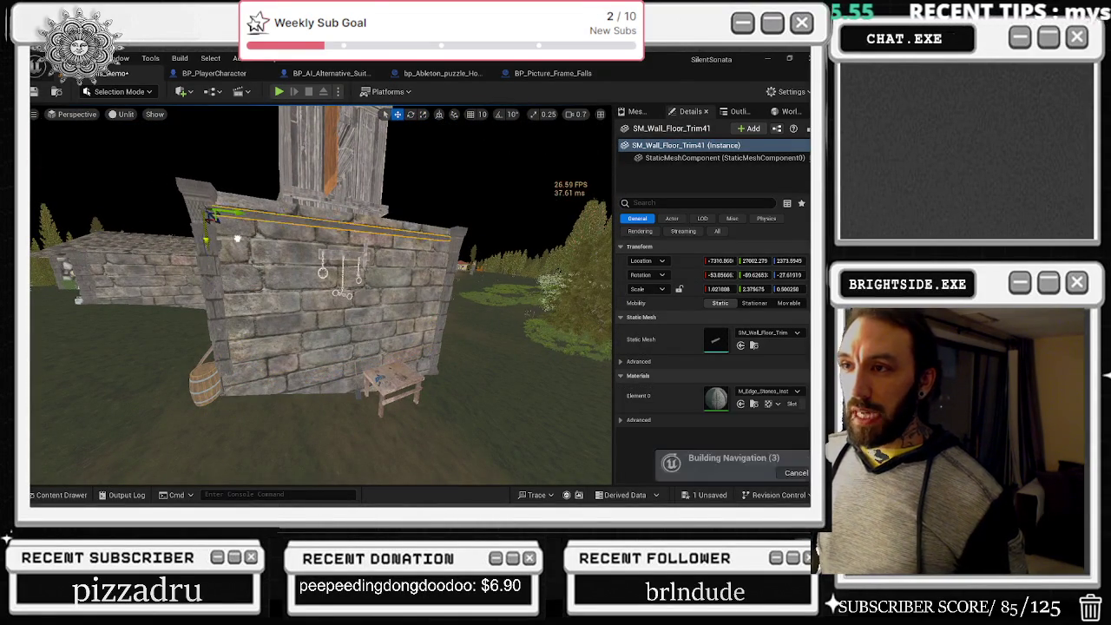
scroll(239, 224, up, 5)
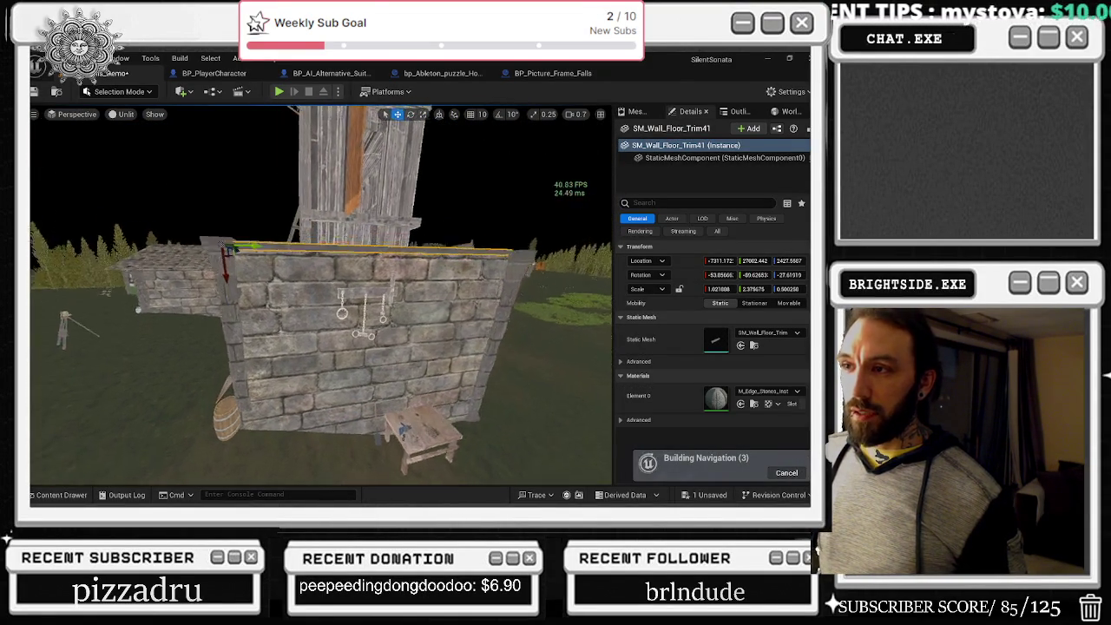
scroll(249, 251, down, 4)
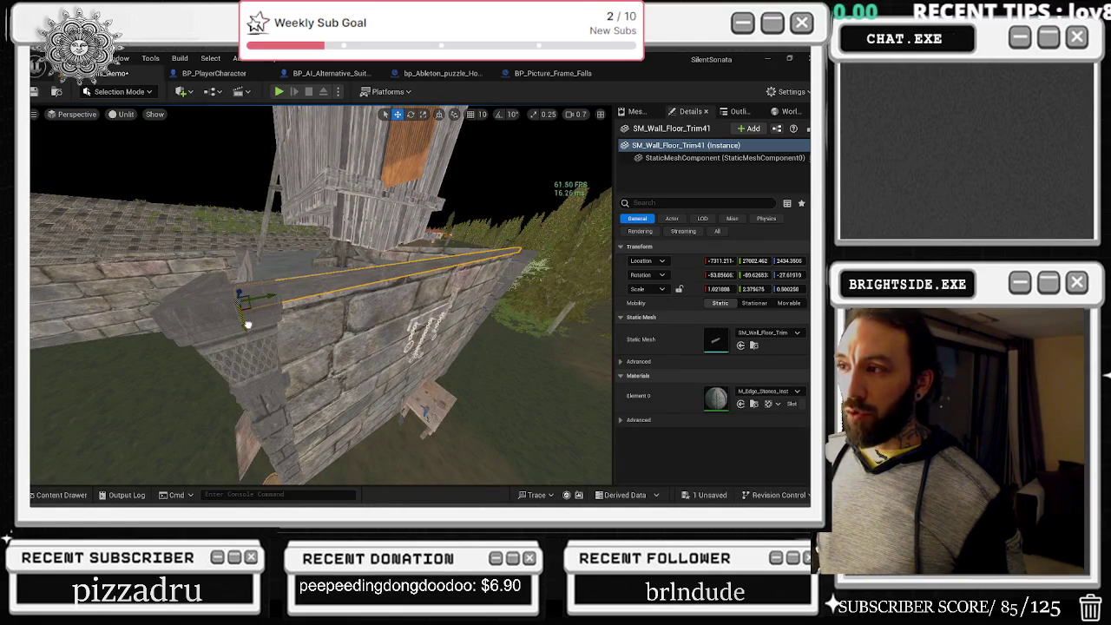
key(e)
drag(263, 268, 271, 287)
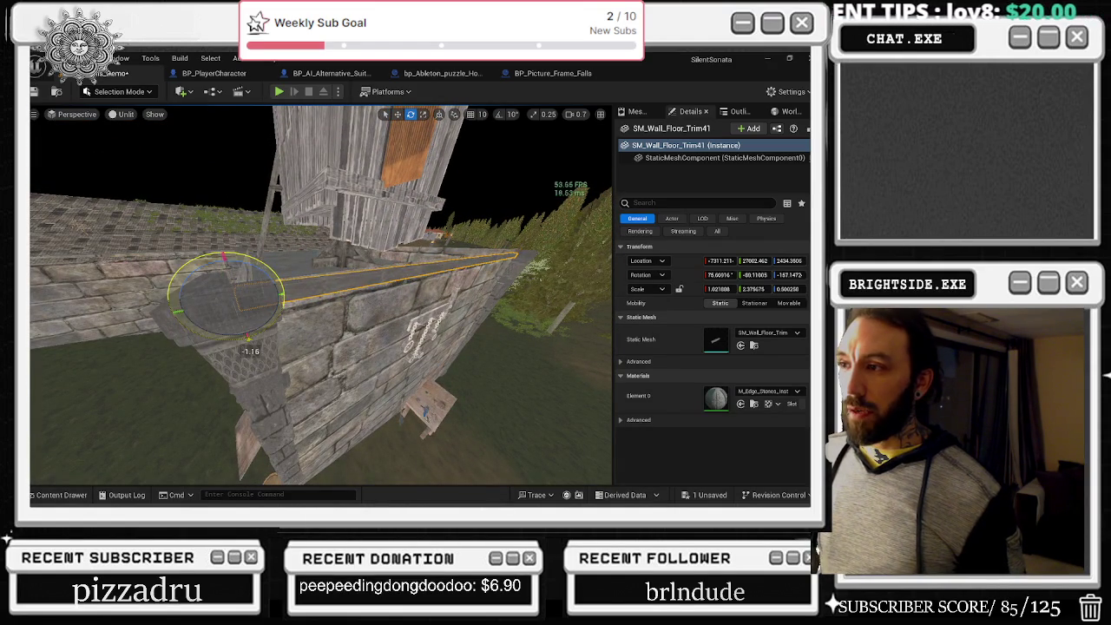
- Duplicate the top trim and slide the copy along the next wall edge
mouse_move(161, 274)
mouse_down()
mouse_move(174, 260)
mouse_move(103, 308)
mouse_up()
drag(211, 315, 211, 315)
key(ctrl+d)
key(w)
mouse_move(299, 261)
mouse_down()
mouse_move(348, 277)
mouse_move(273, 275)
mouse_move(316, 300)
mouse_up()
key(e)
- Rotate trim SM_Wall_Floor_Trim42 to the wall edge and seat it on the wall top
key(w)
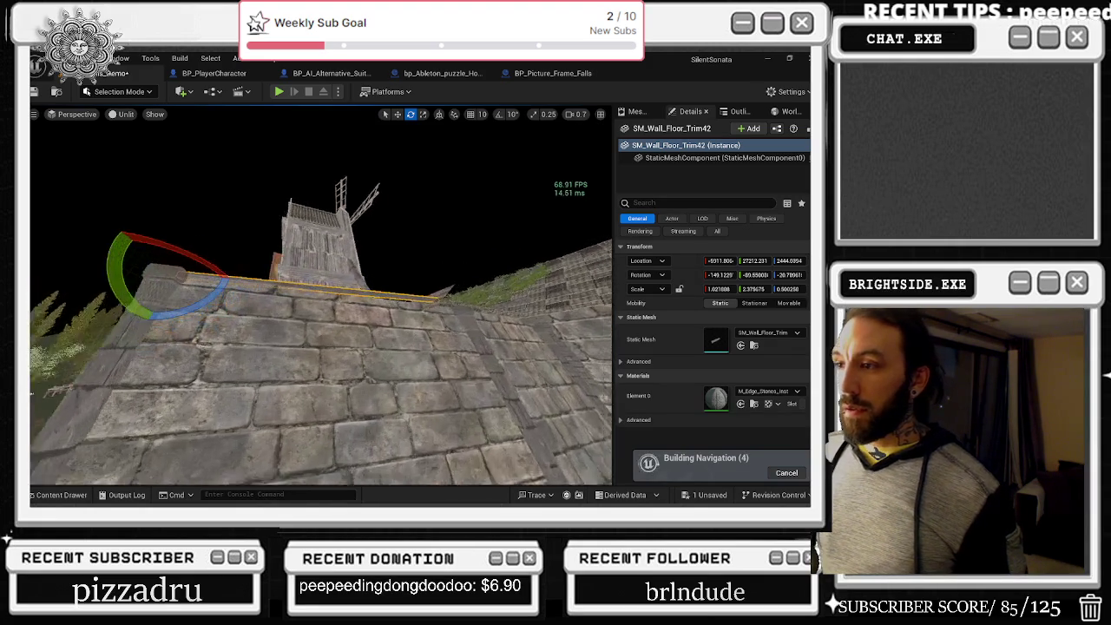
key(w)
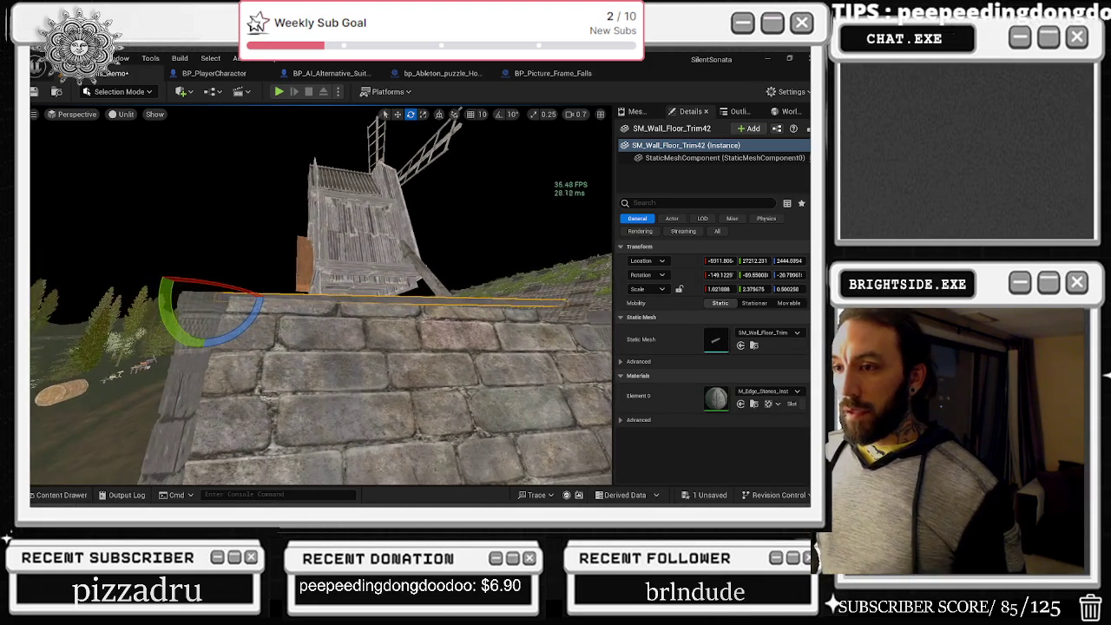
drag(259, 308, 261, 309)
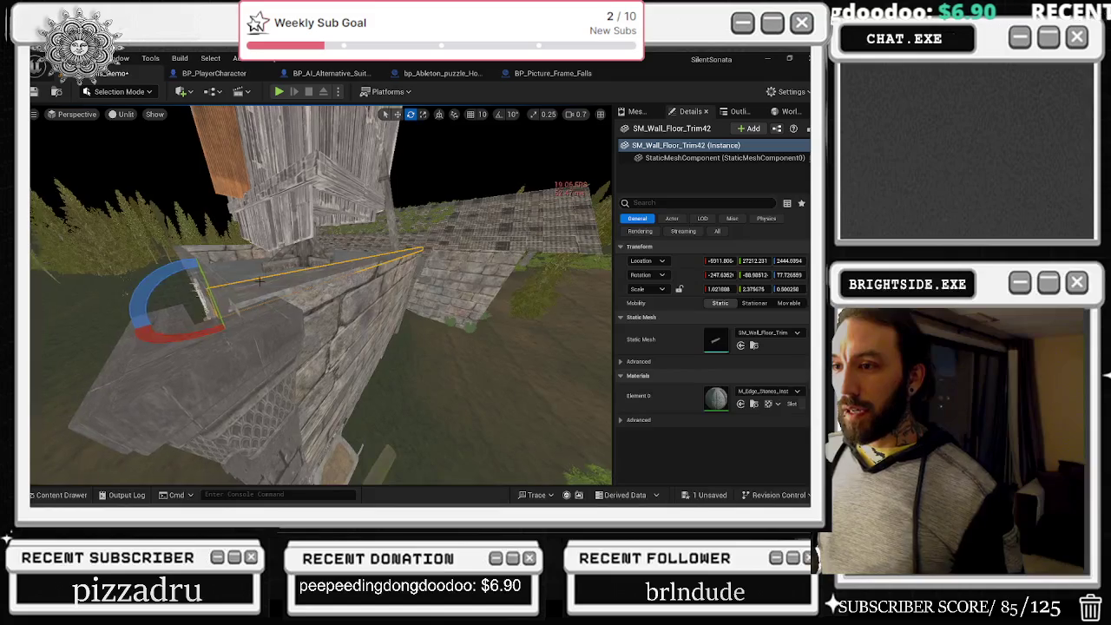
key(r)
key(w)
mouse_move(221, 317)
mouse_down()
mouse_move(191, 257)
mouse_move(256, 372)
mouse_up()
mouse_move(218, 296)
mouse_down()
mouse_move(221, 323)
mouse_move(235, 318)
mouse_up()
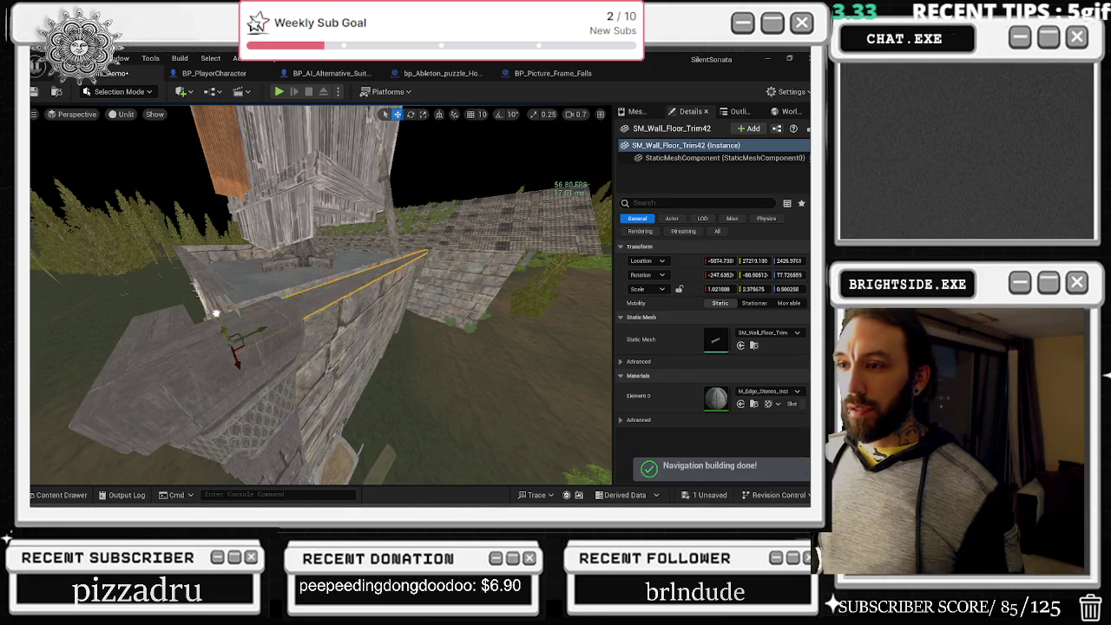
mouse_move(222, 315)
mouse_down()
mouse_move(214, 375)
mouse_move(222, 283)
mouse_move(172, 319)
mouse_up()
- Tilt the trim piece so it follows the sloping wall top
key(r)
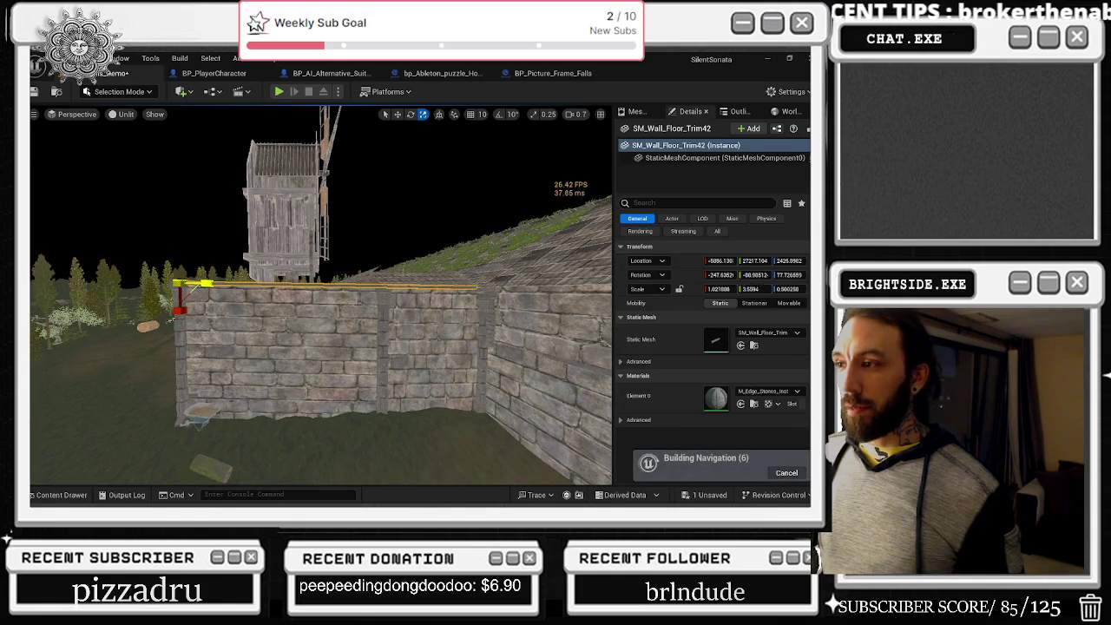
key(f)
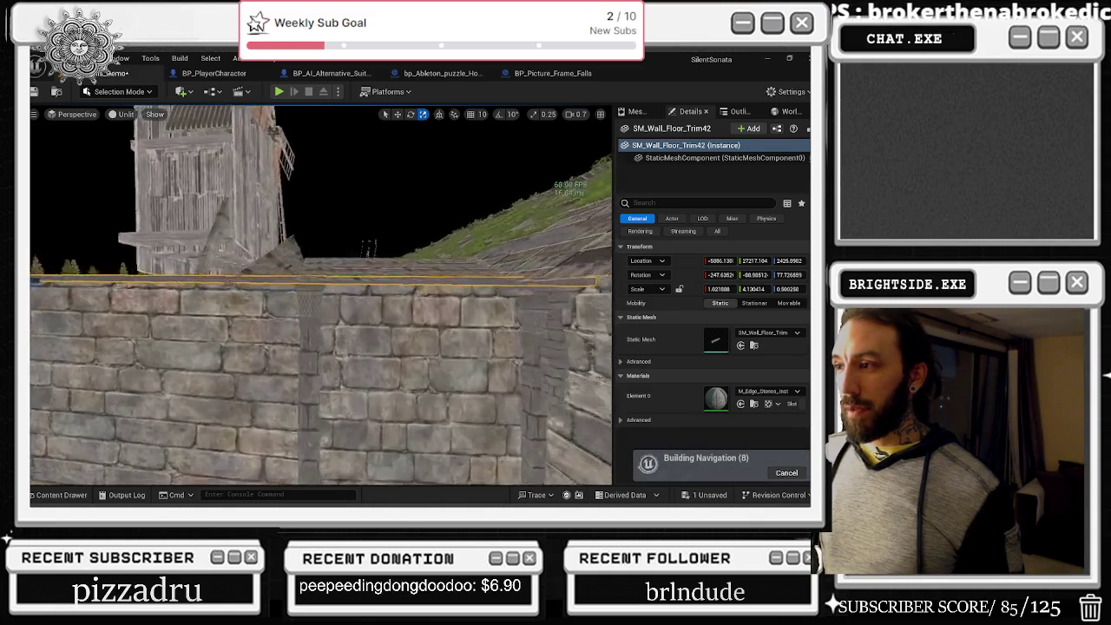
mouse_move(321, 295)
mouse_down()
mouse_move(356, 277)
mouse_move(330, 294)
mouse_move(356, 289)
mouse_move(227, 220)
mouse_up()
key(e)
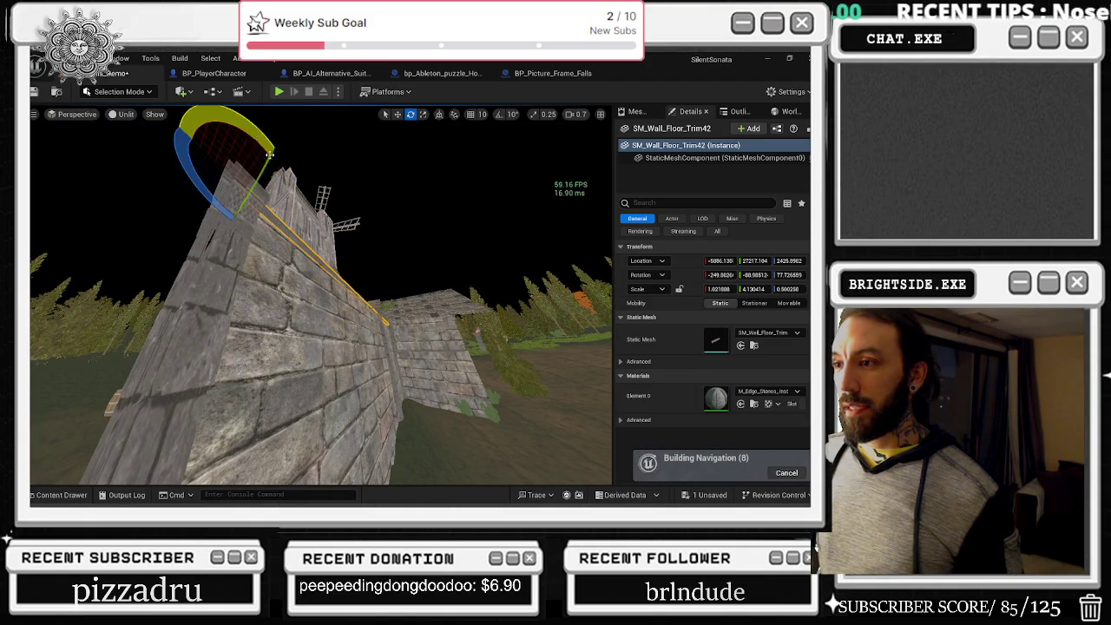
key(w)
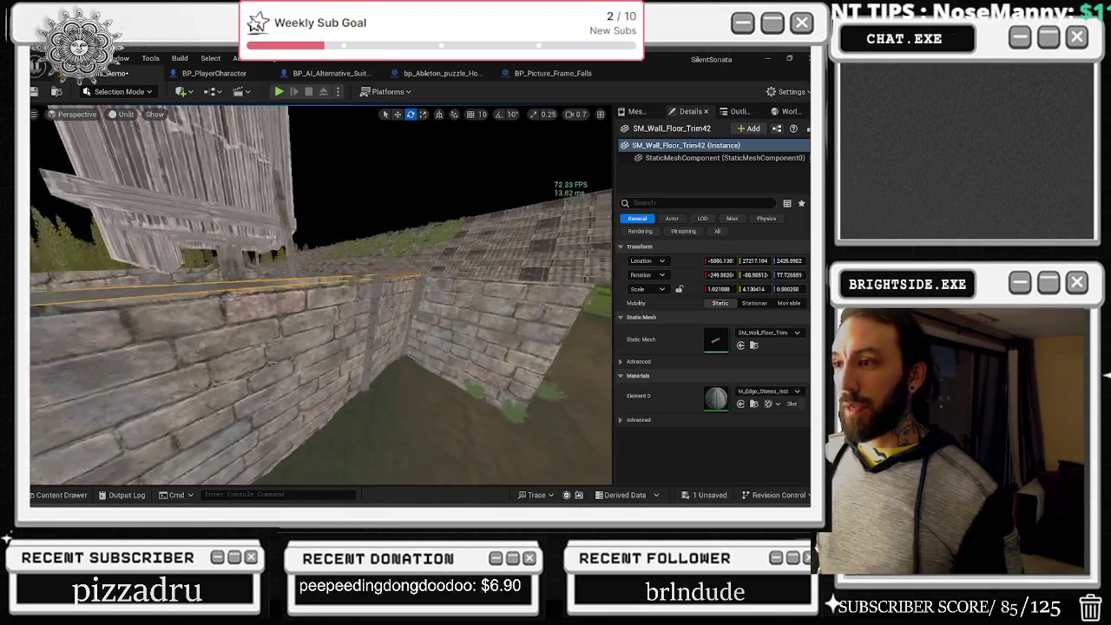
key(w)
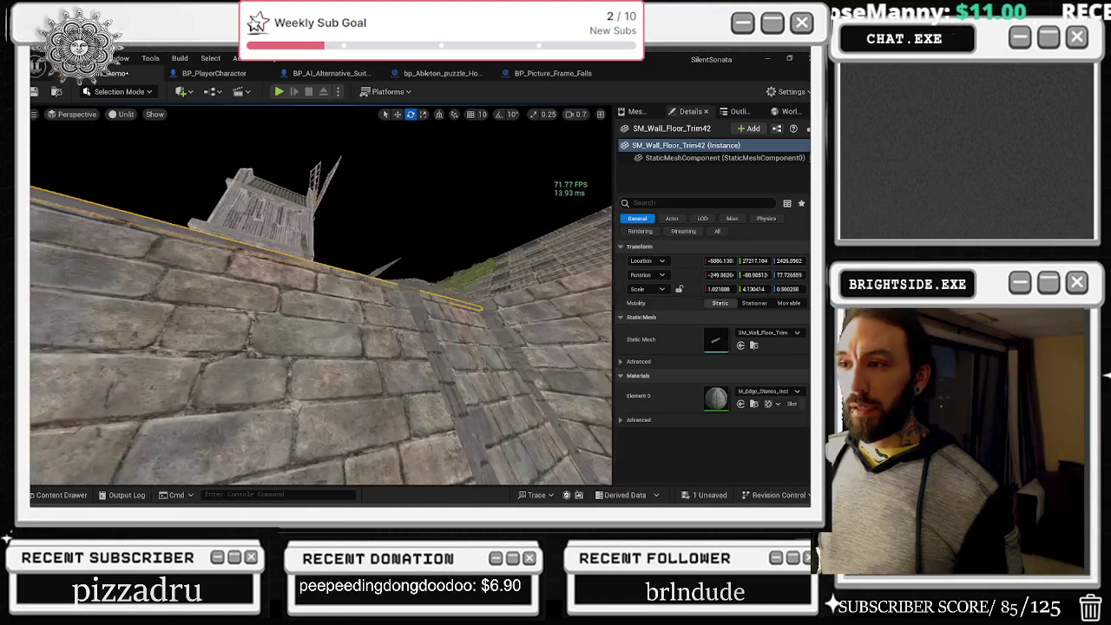
key(s)
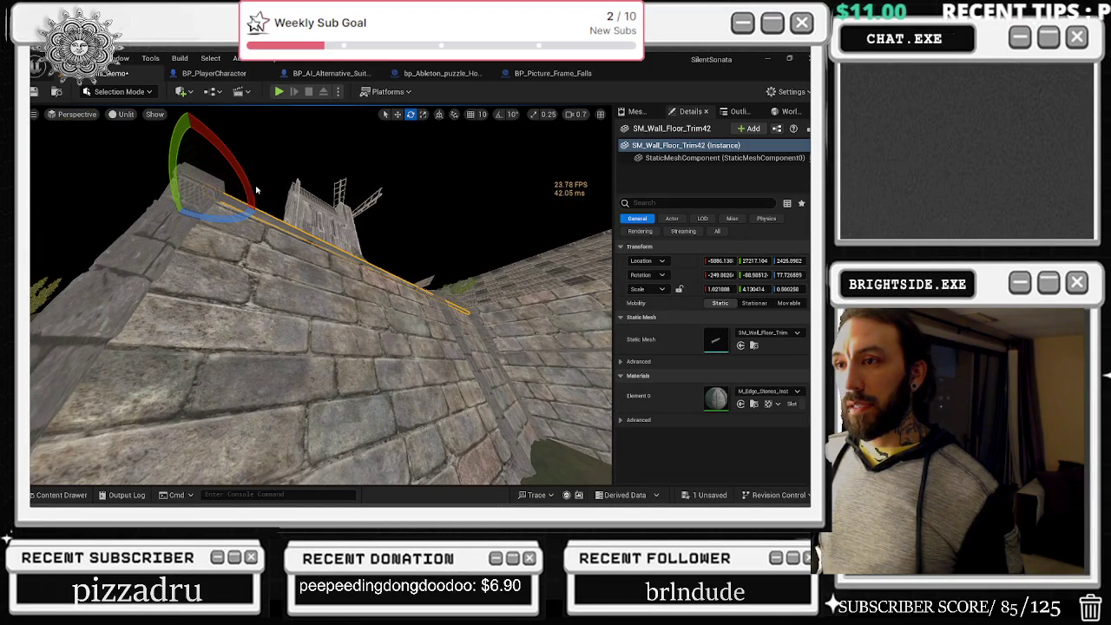
drag(256, 189, 246, 186)
- Fly along the wall and around its corner to check the trim's alignment
key(w)
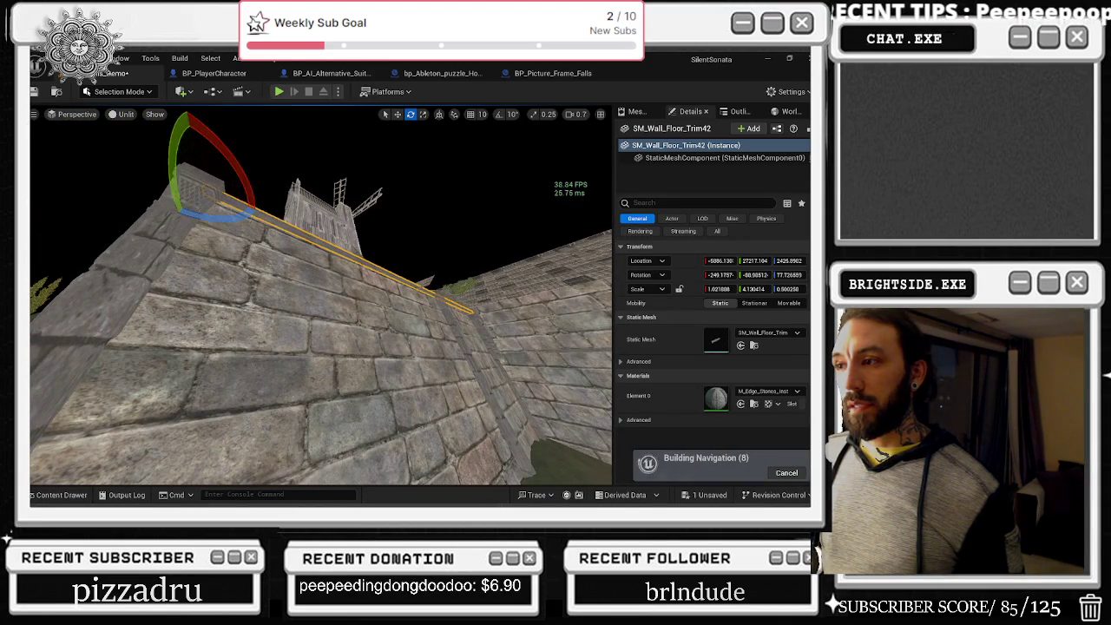
key(w)
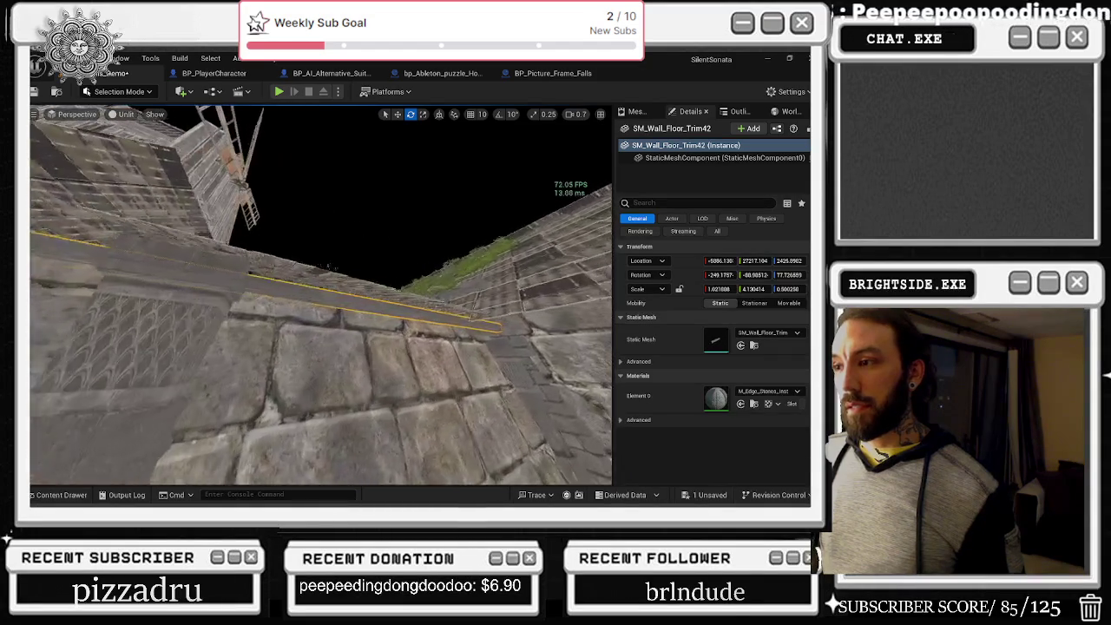
key(w)
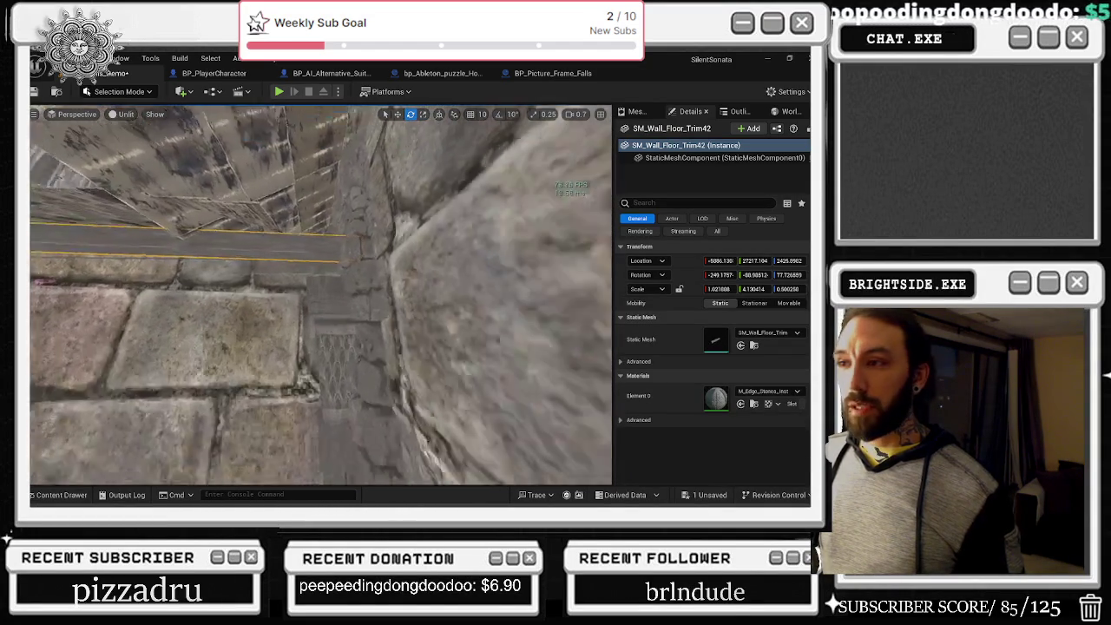
key(w)
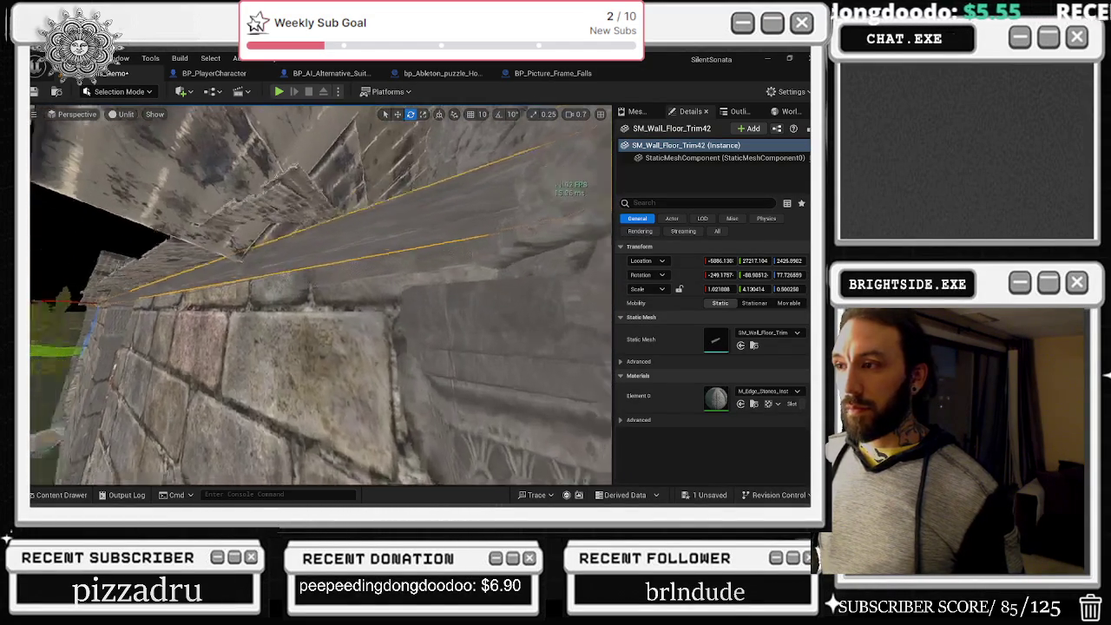
key(w)
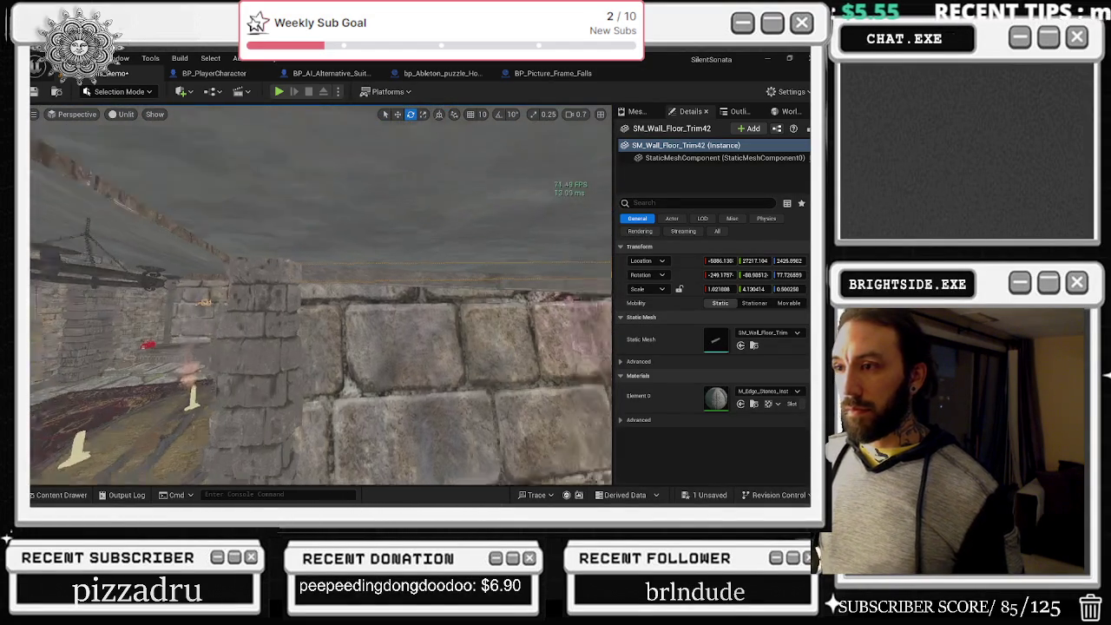
key(w)
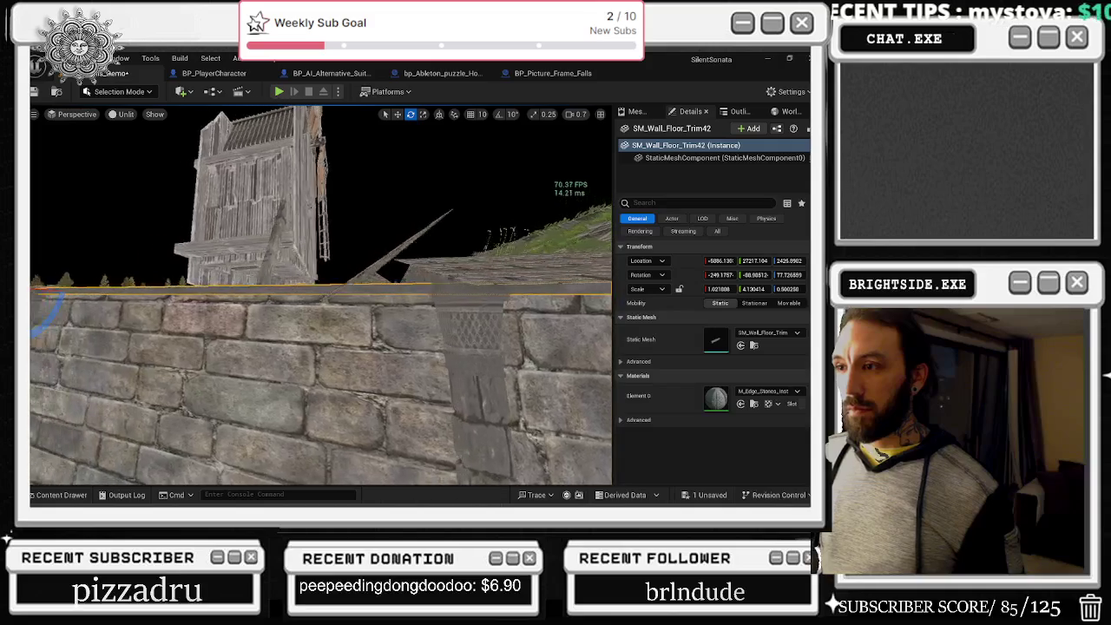
key(w)
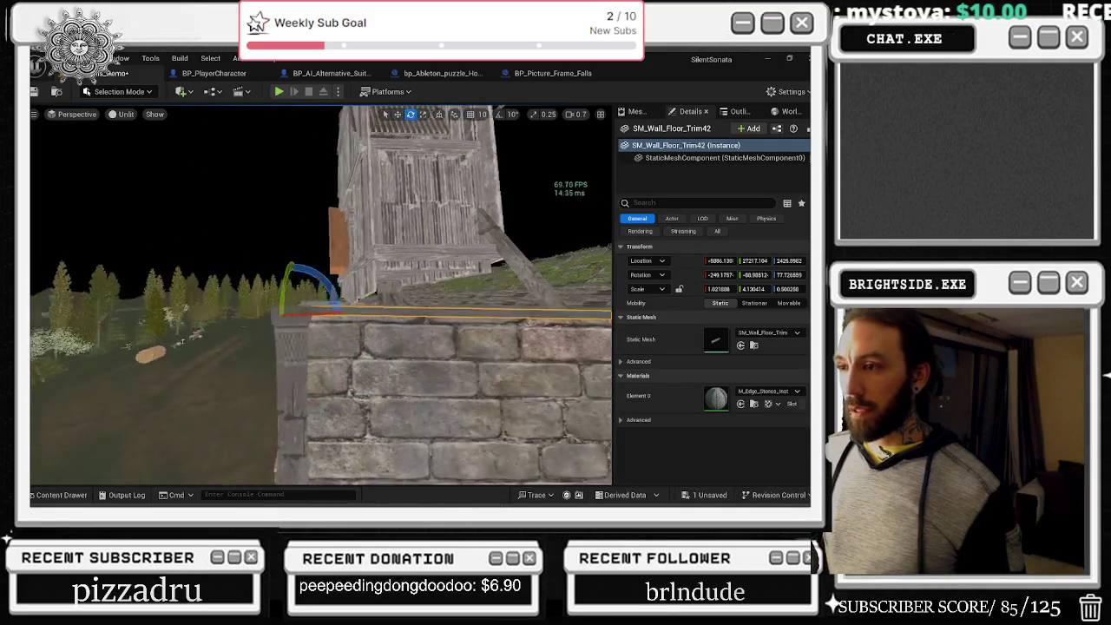
key(s)
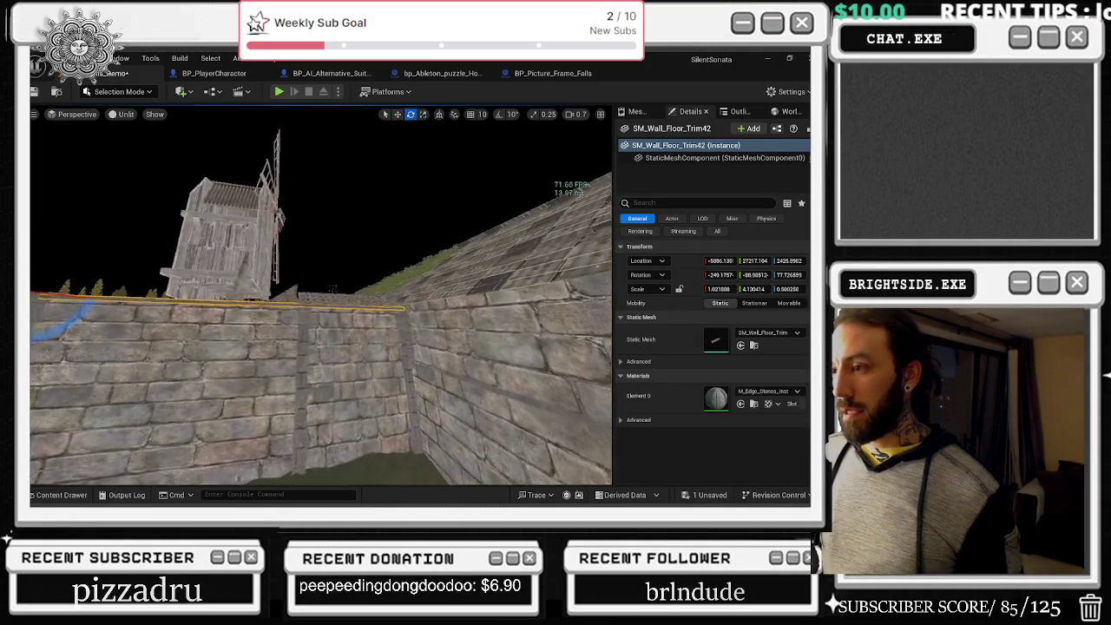
key(w)
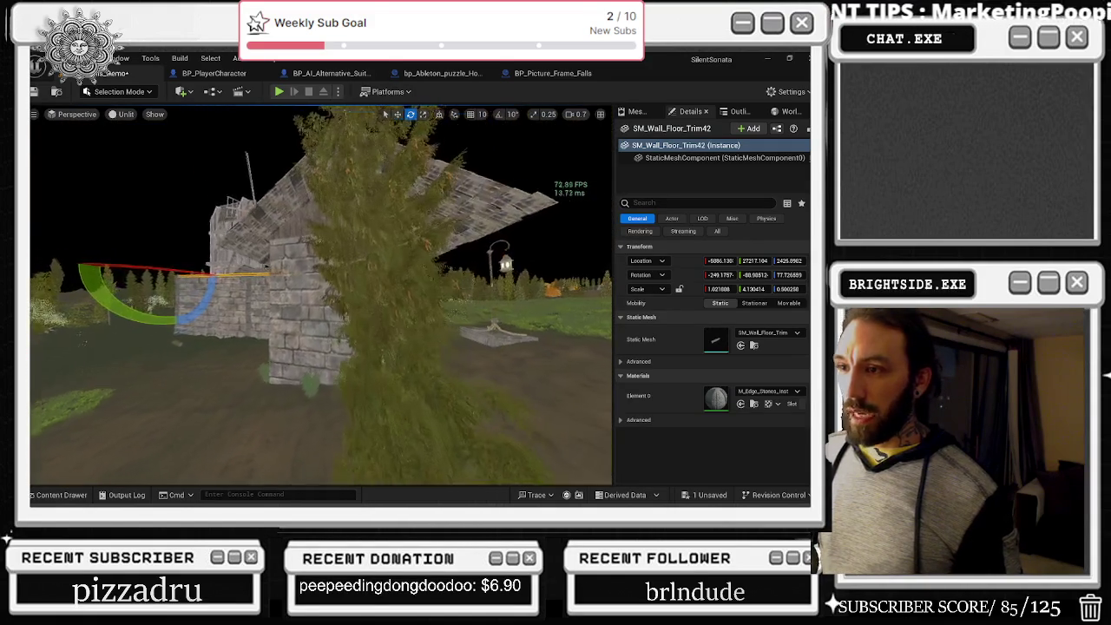
key(w)
key(w)
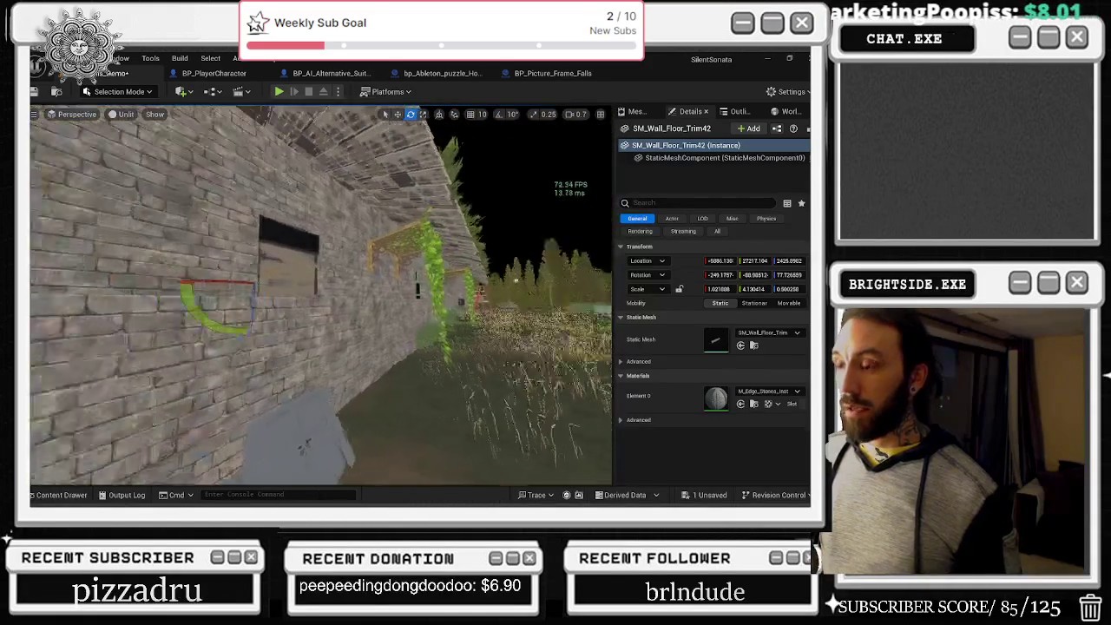
key(w)
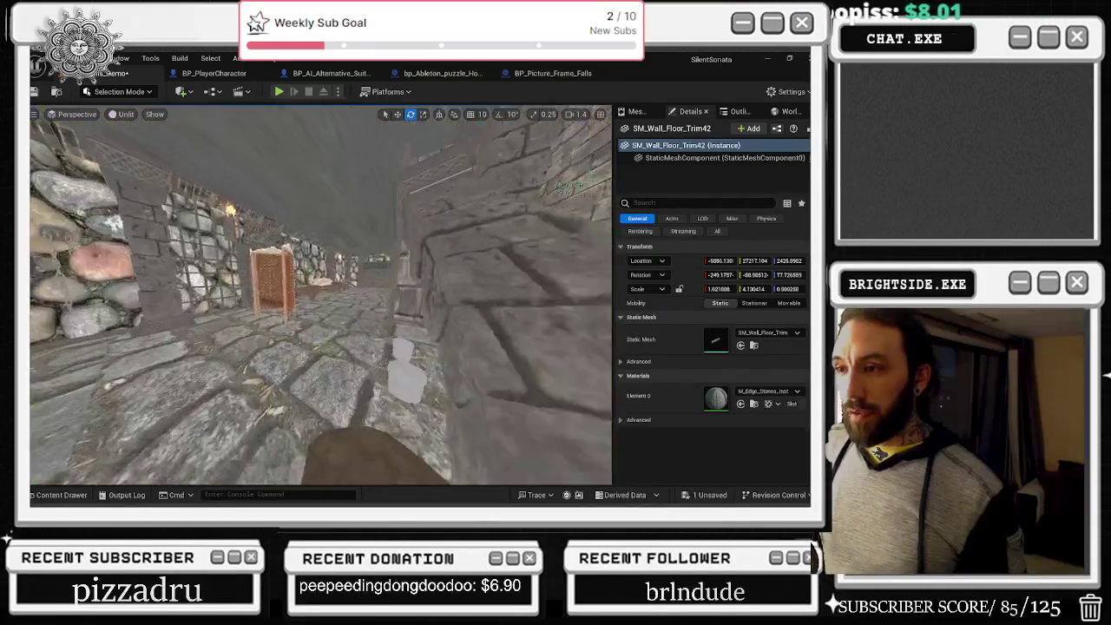
key(w)
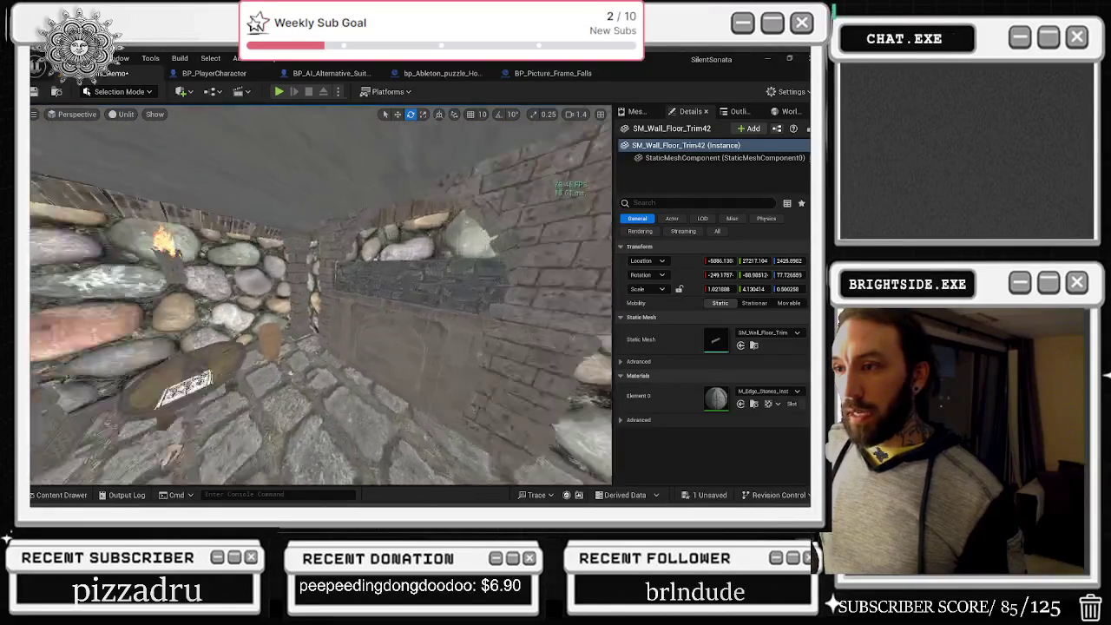
key(w)
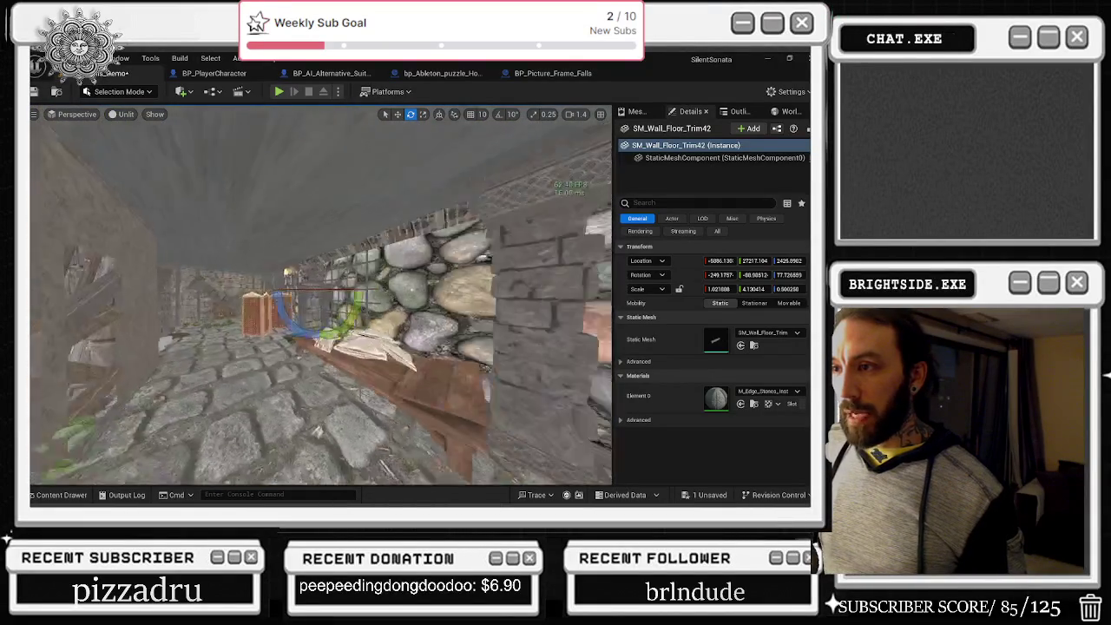
key(w)
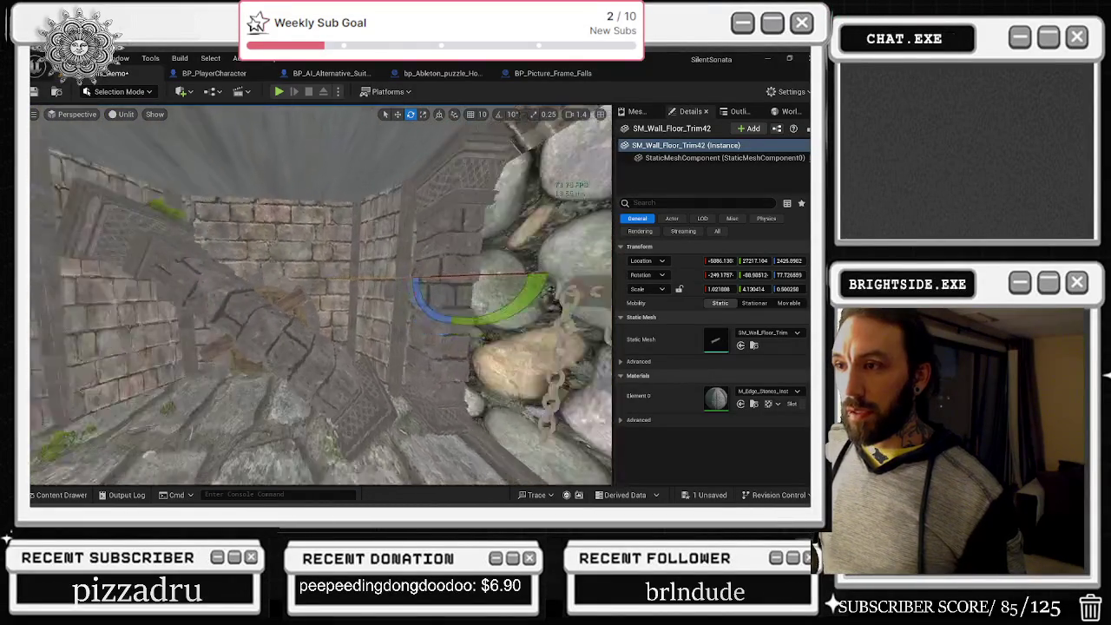
key(w)
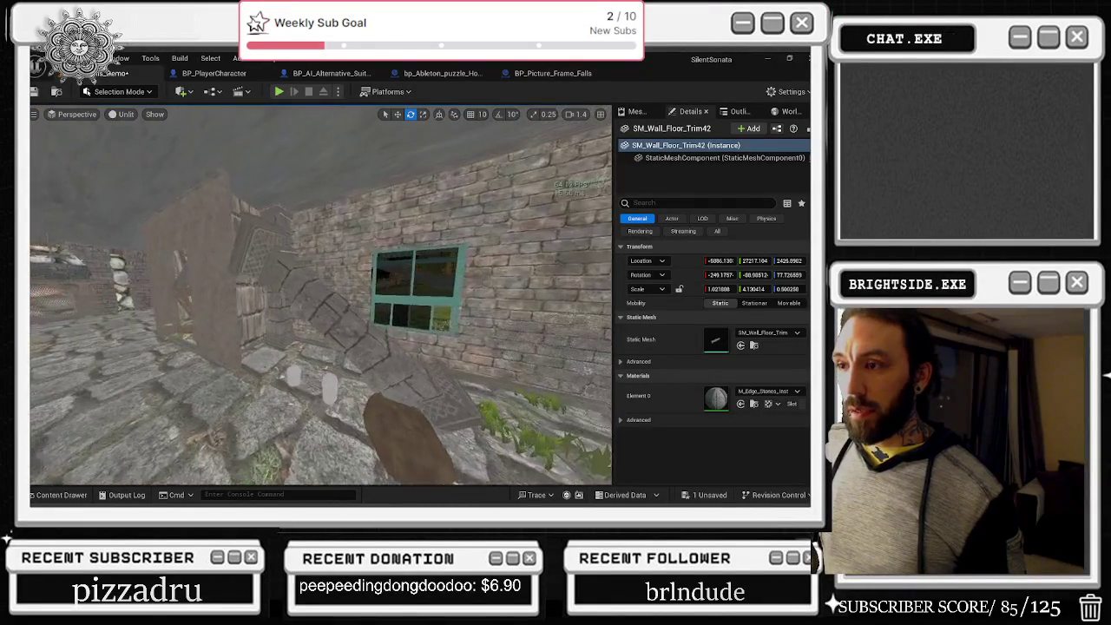
key(w)
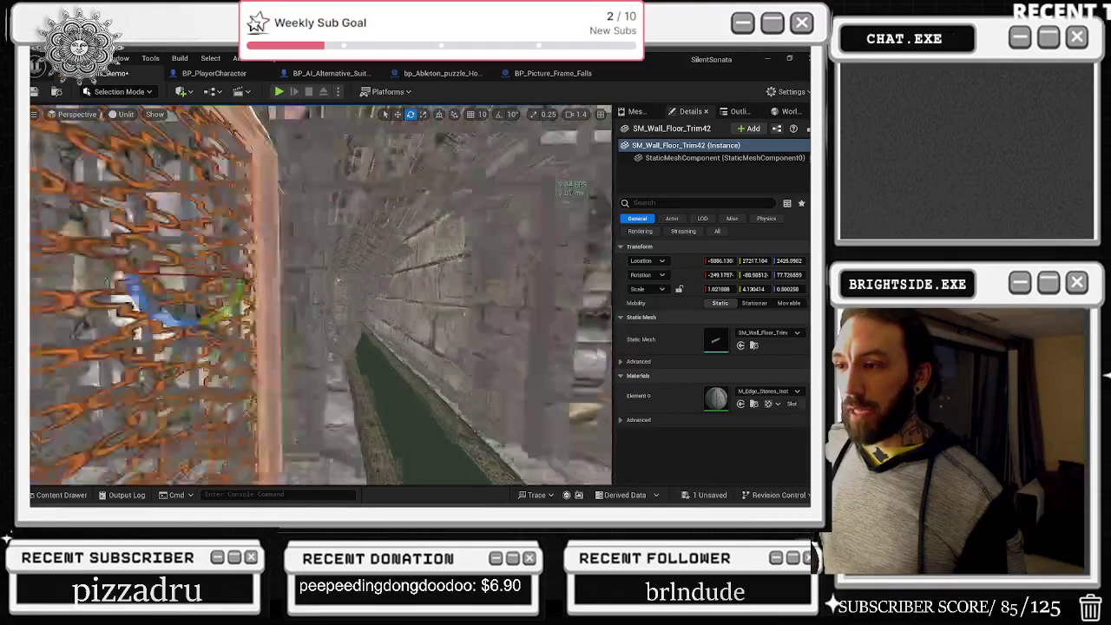
key(w)
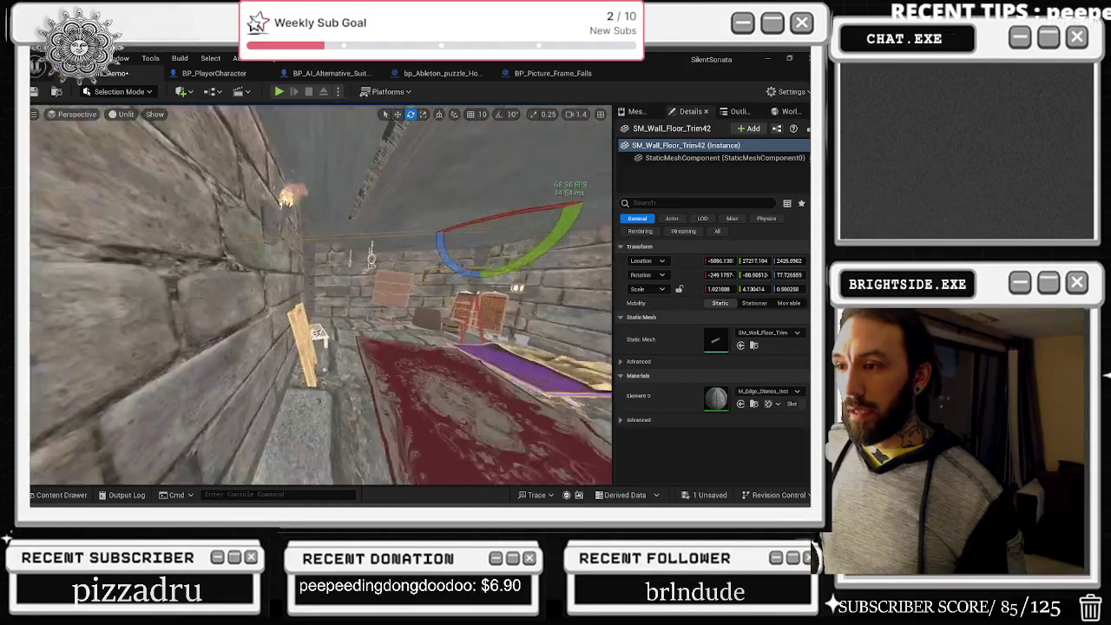
key(w)
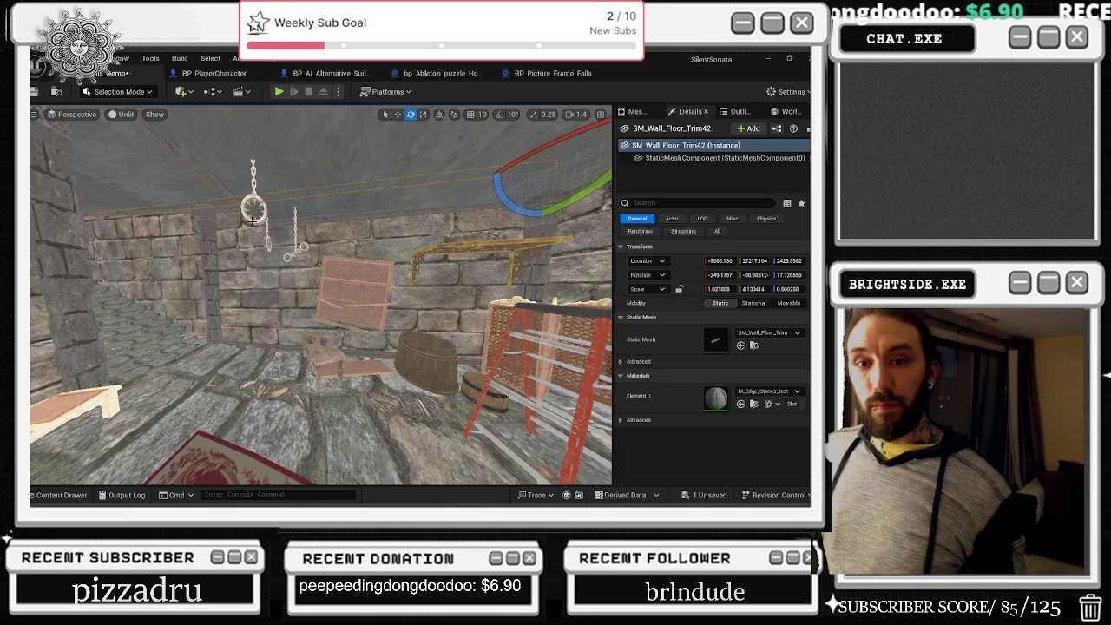
key(alt+Tab)
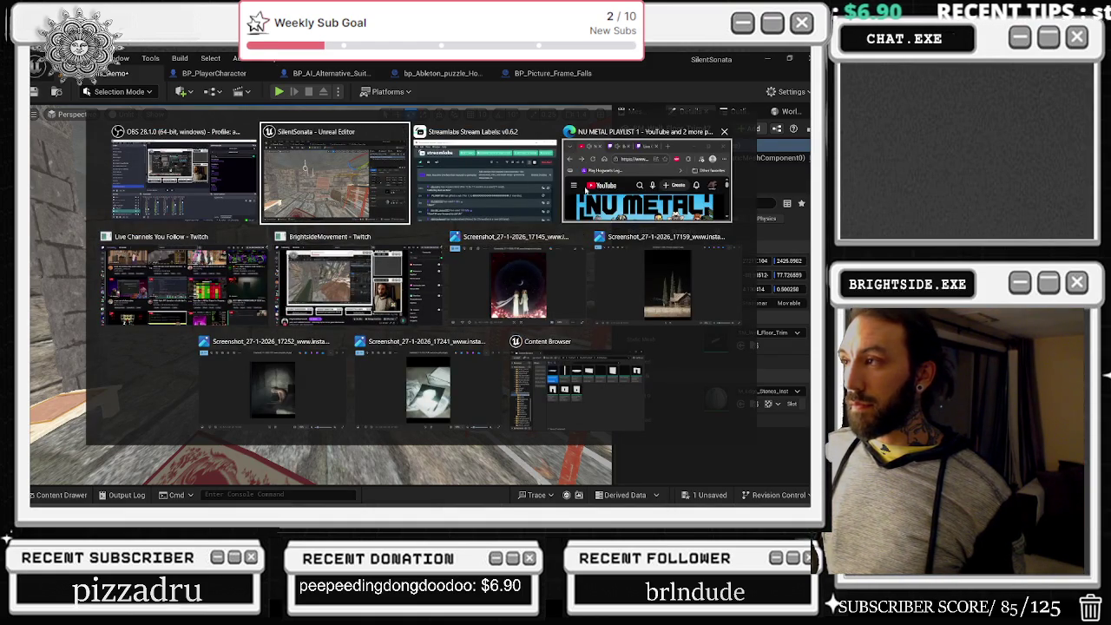
click(396, 170)
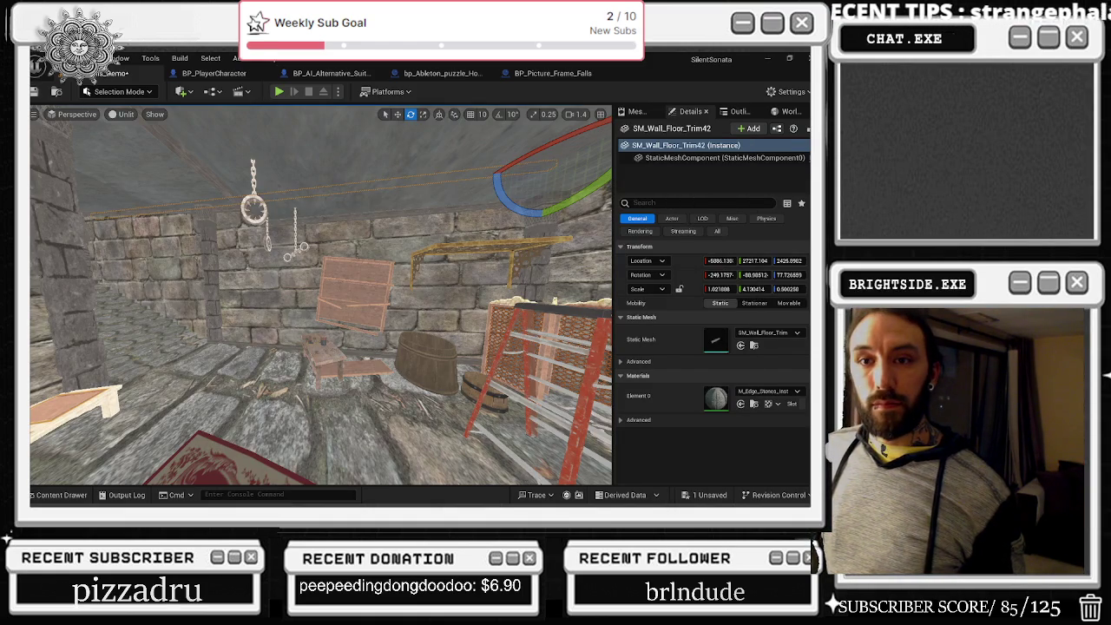
- Bring up the NU METAL PLAYLIST 1 page in the browser and expand its description
key(alt+Tab)
click(538, 195)
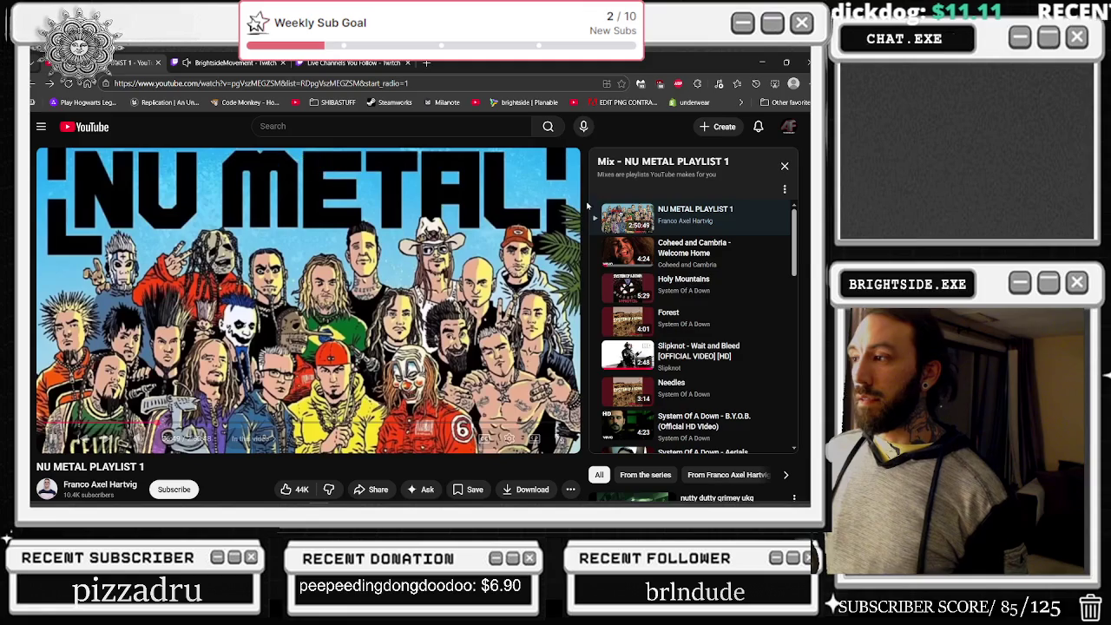
scroll(387, 413, down, 3)
click(208, 285)
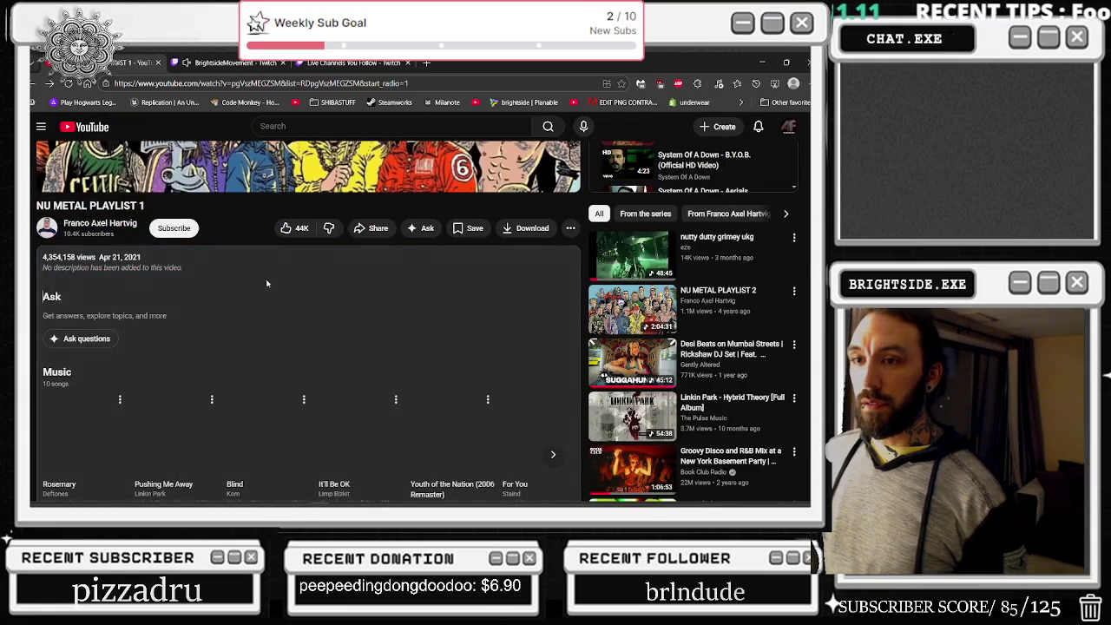
- Expand the playlist comment's track list and jump to the 1:09:26 track
scroll(239, 321, down, 8)
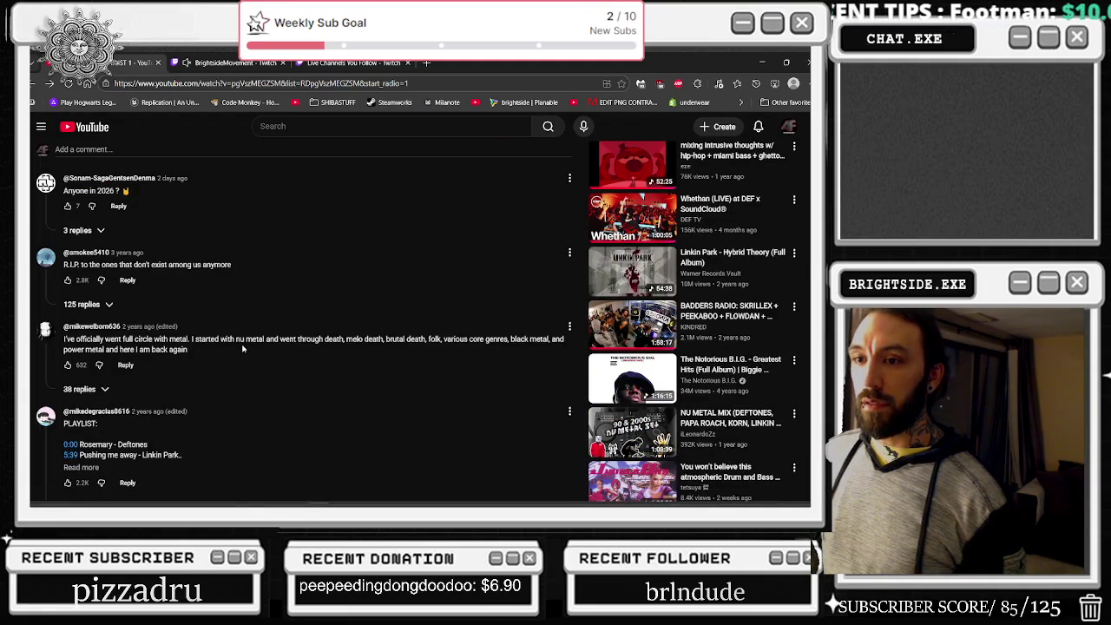
scroll(157, 425, down, 1)
click(82, 419)
scroll(192, 379, down, 2)
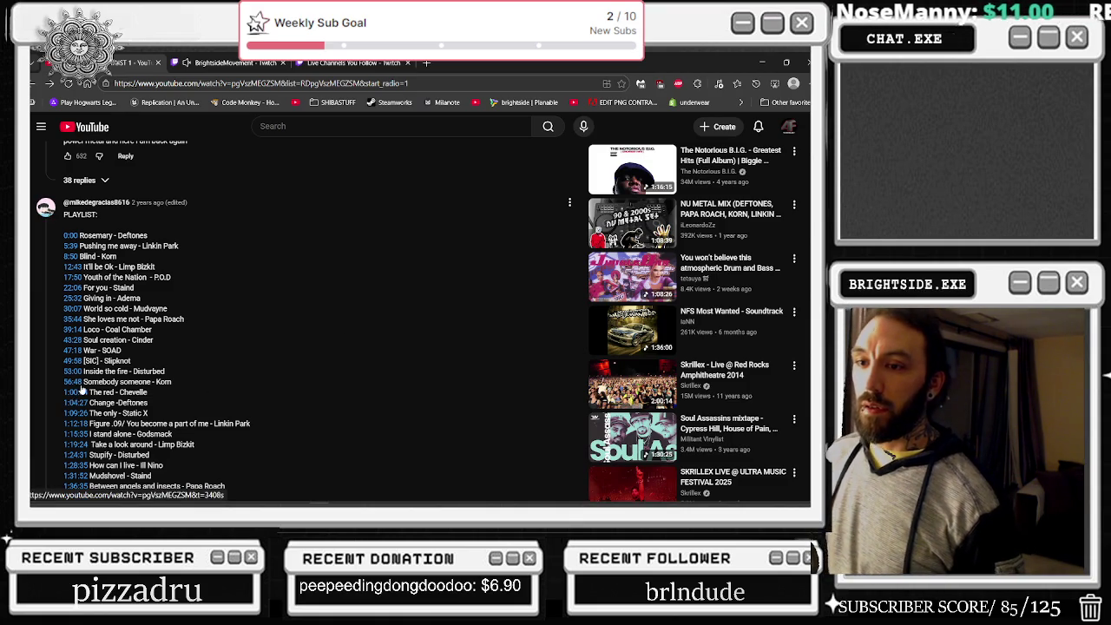
click(83, 413)
scroll(266, 311, down, 10)
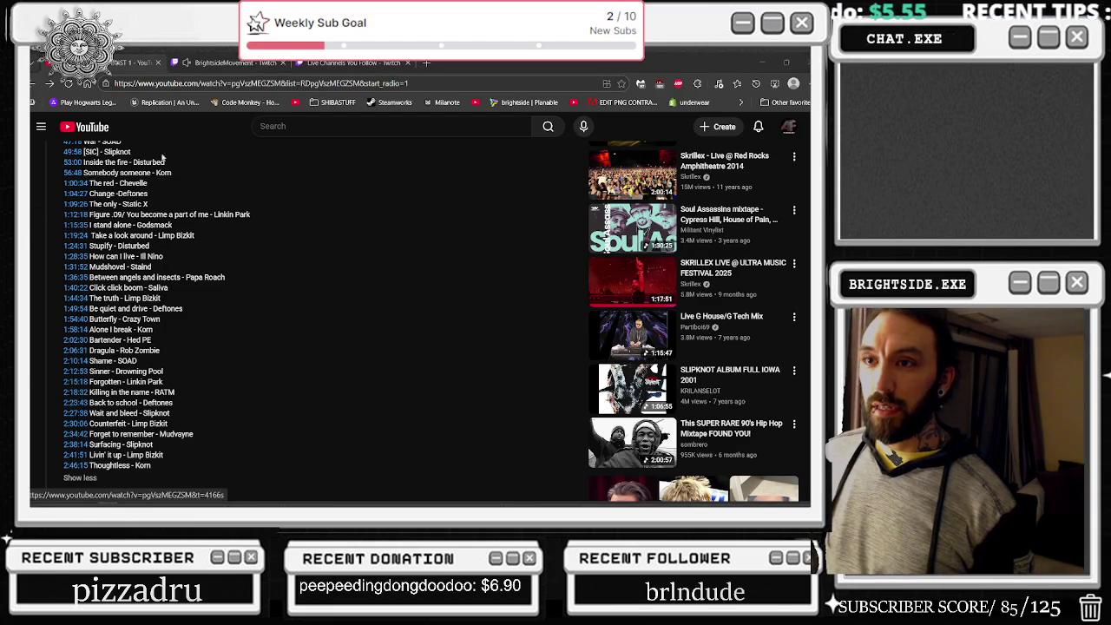
- Highlight 'Static X' in the playlist comment and scroll through the comments
drag(122, 204, 149, 204)
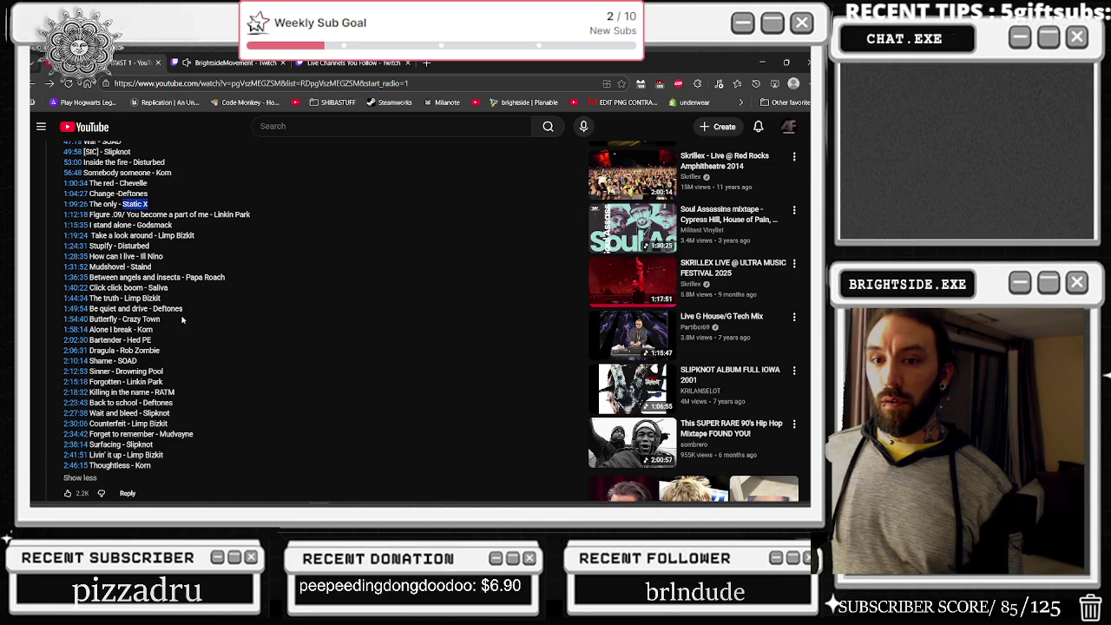
scroll(182, 320, down, 3)
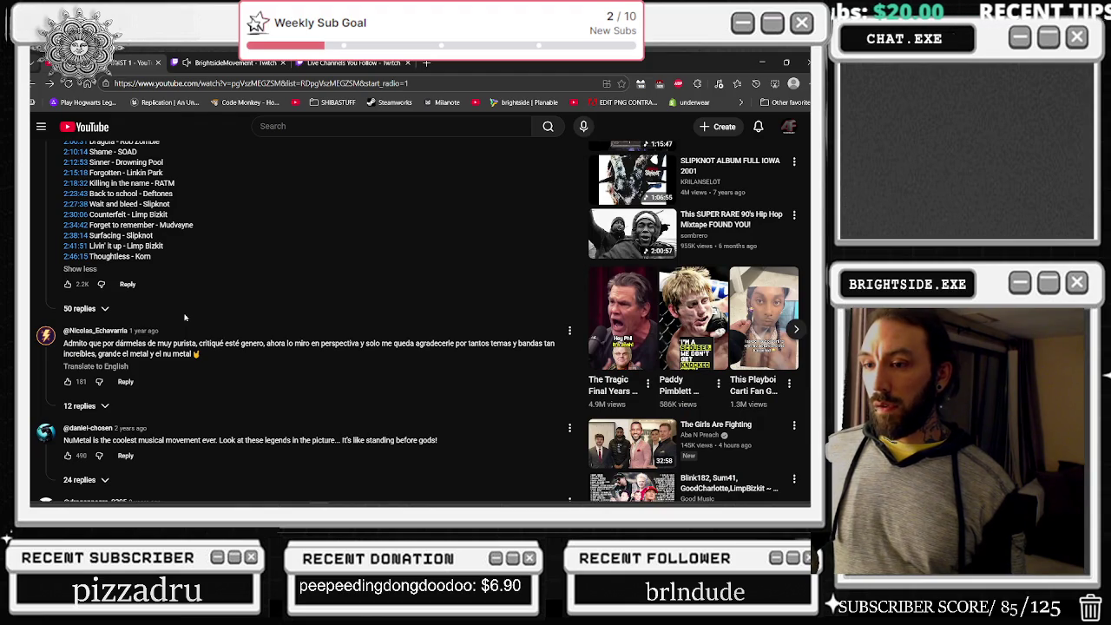
scroll(177, 318, down, 2)
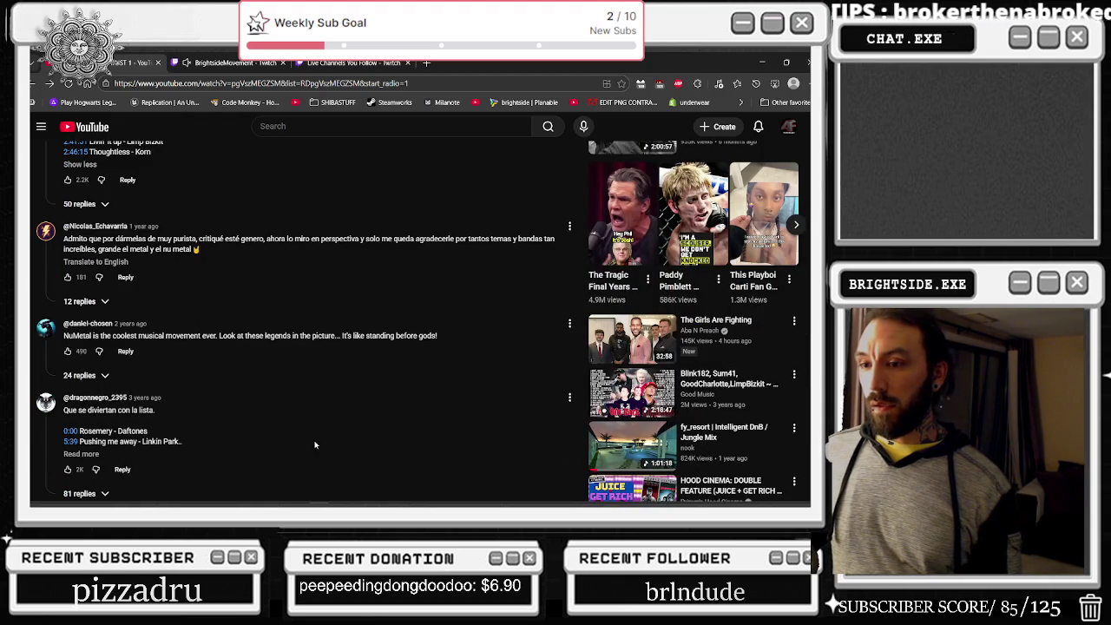
scroll(315, 445, up, 15)
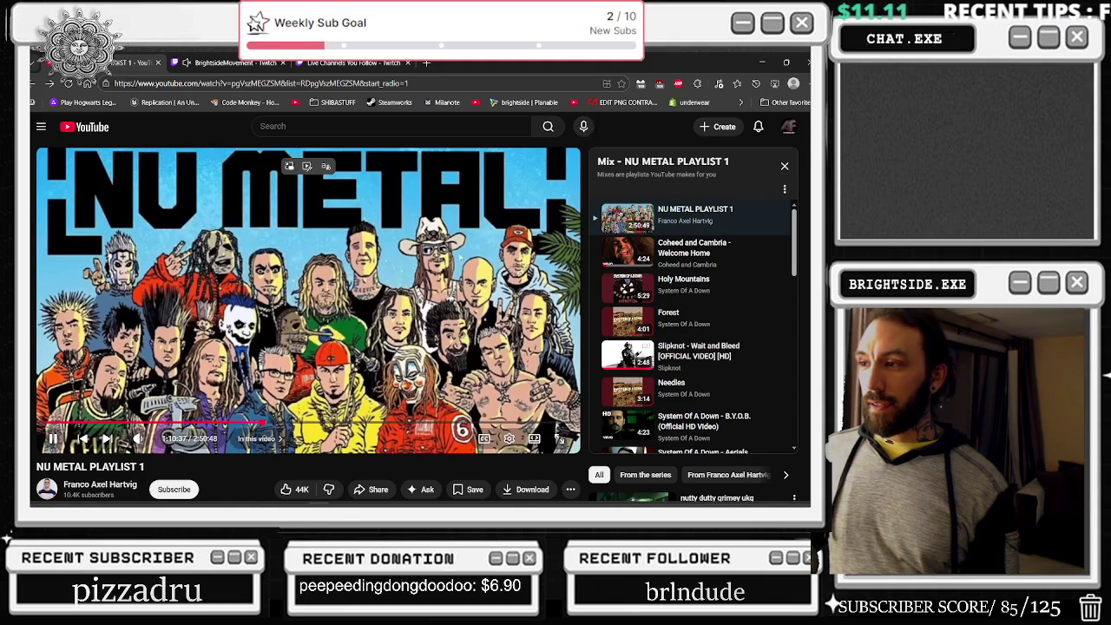
- Select the playlist's track listing text, then clear the selection and scroll back up
scroll(231, 403, down, 10)
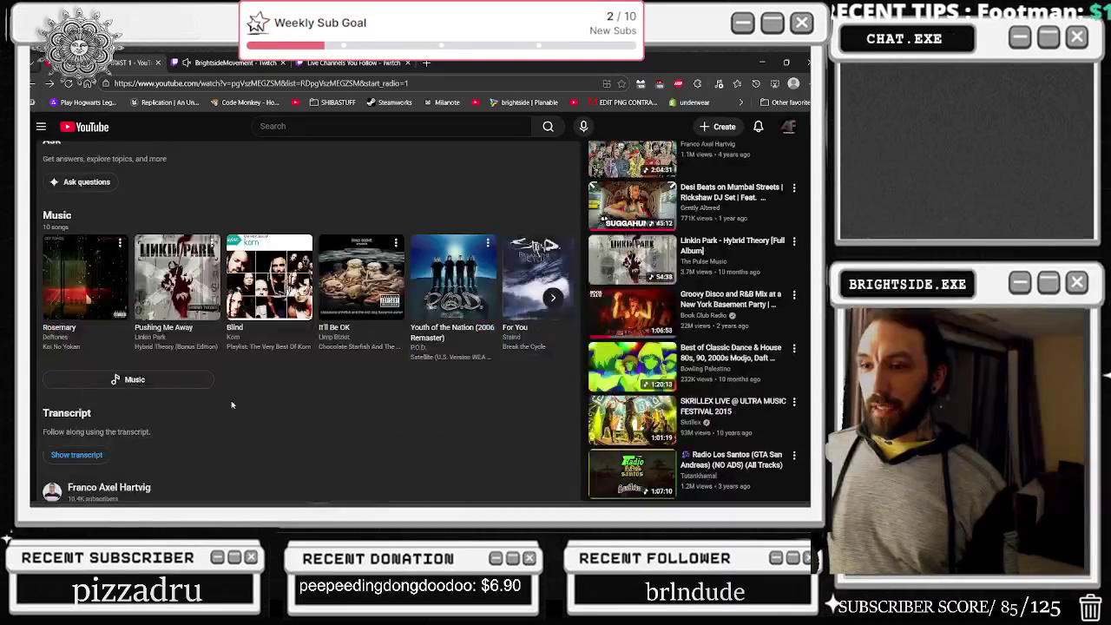
scroll(232, 399, down, 3)
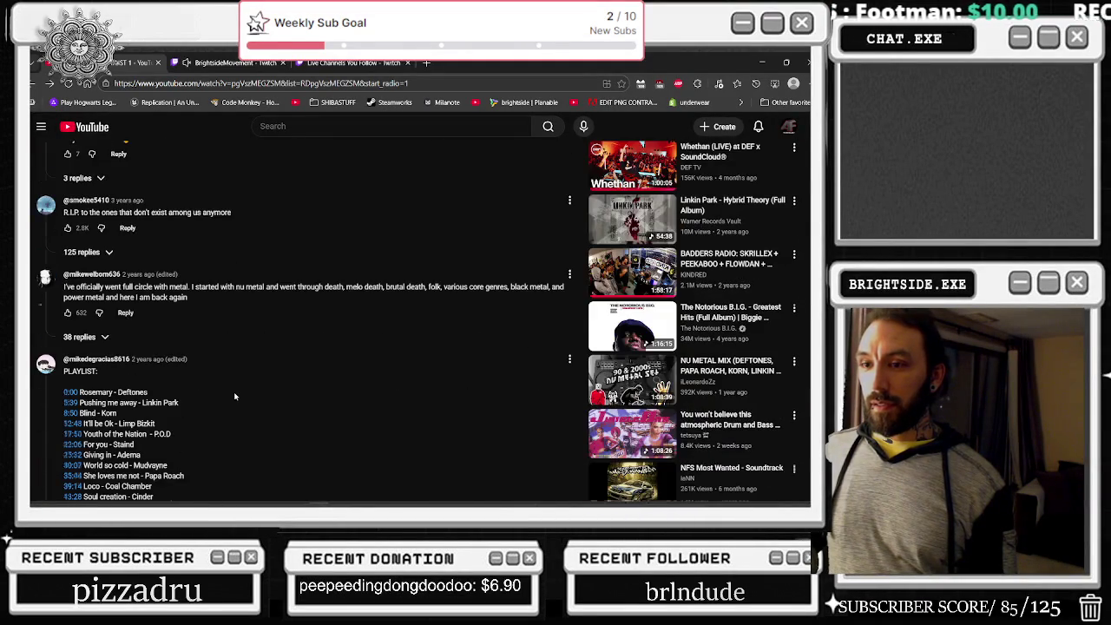
mouse_move(102, 287)
mouse_down()
mouse_move(178, 375)
mouse_move(221, 460)
mouse_move(224, 488)
mouse_move(212, 478)
mouse_move(211, 492)
mouse_move(214, 422)
mouse_up()
scroll(220, 460, down, 1)
scroll(212, 478, down, 1)
scroll(211, 479, down, 1)
scroll(211, 486, down, 2)
click(215, 422)
scroll(302, 256, up, 10)
- Pause and resume the video, play it full screen, then return to normal view and the search box
click(302, 256)
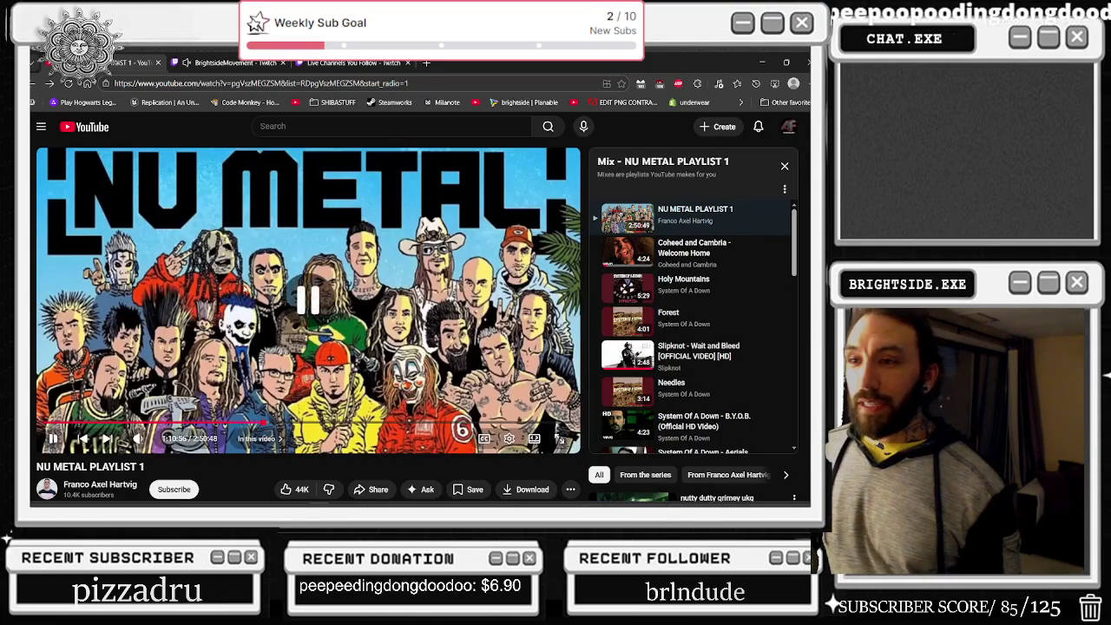
click(245, 325)
click(282, 275)
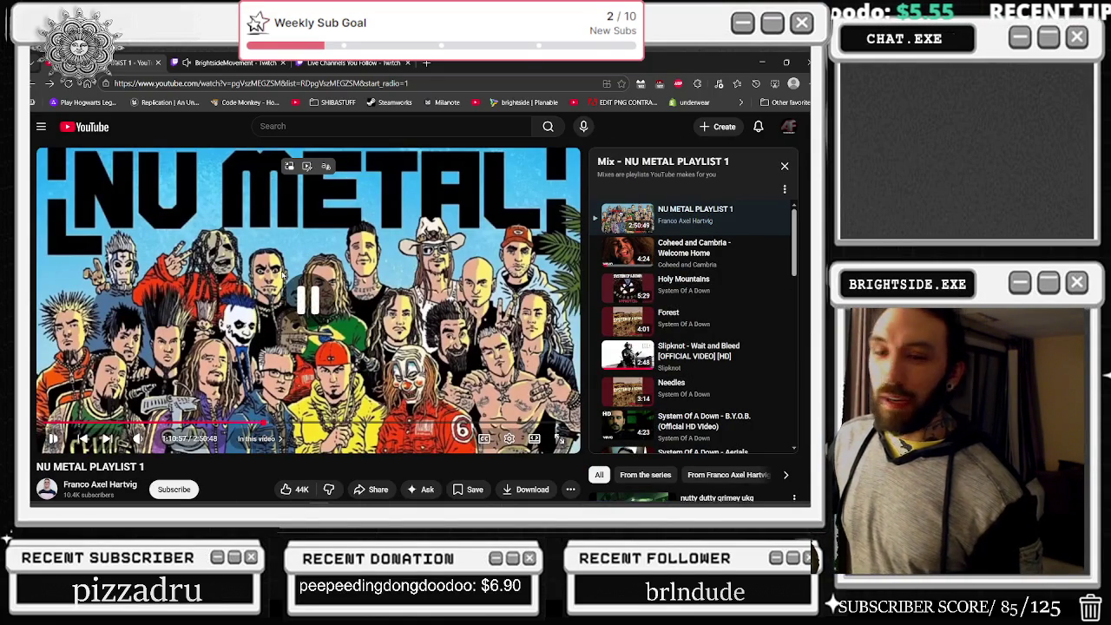
double_click(282, 274)
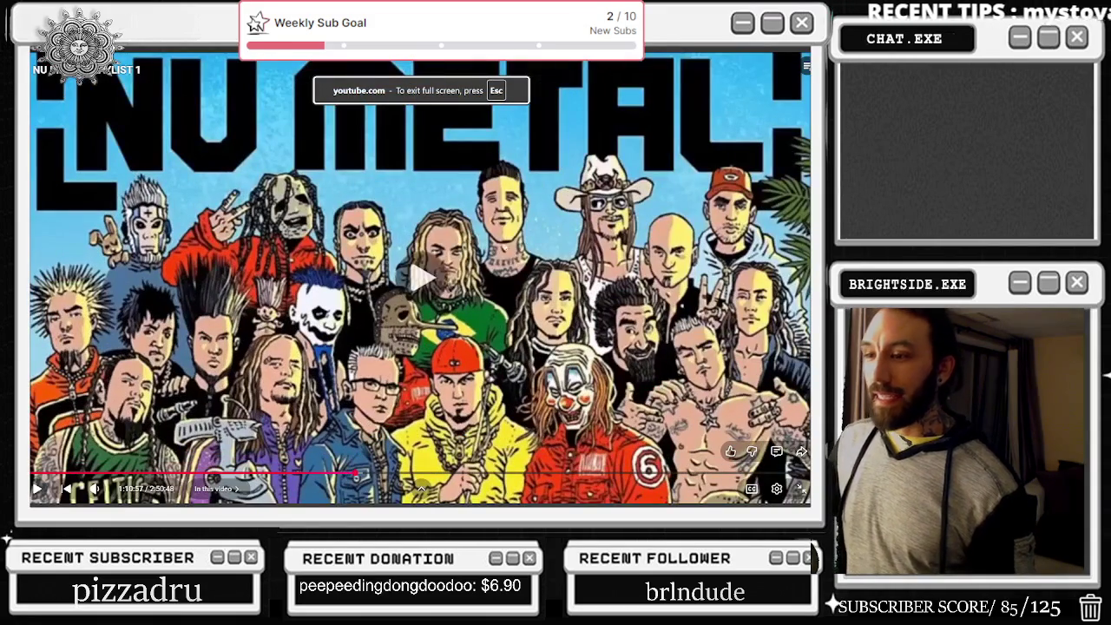
key(space)
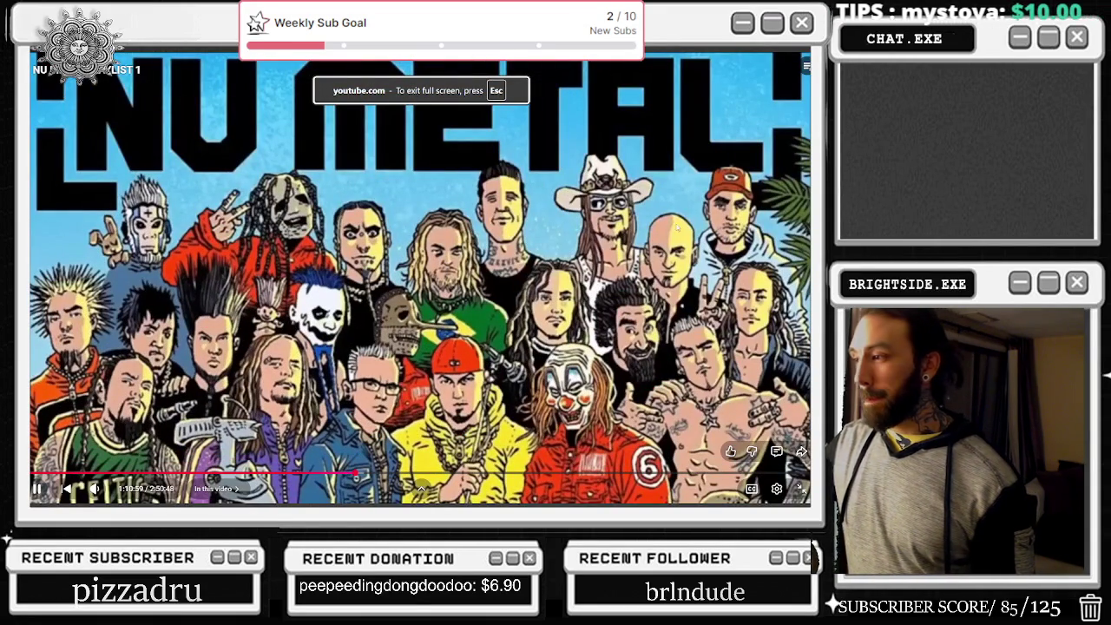
click(799, 489)
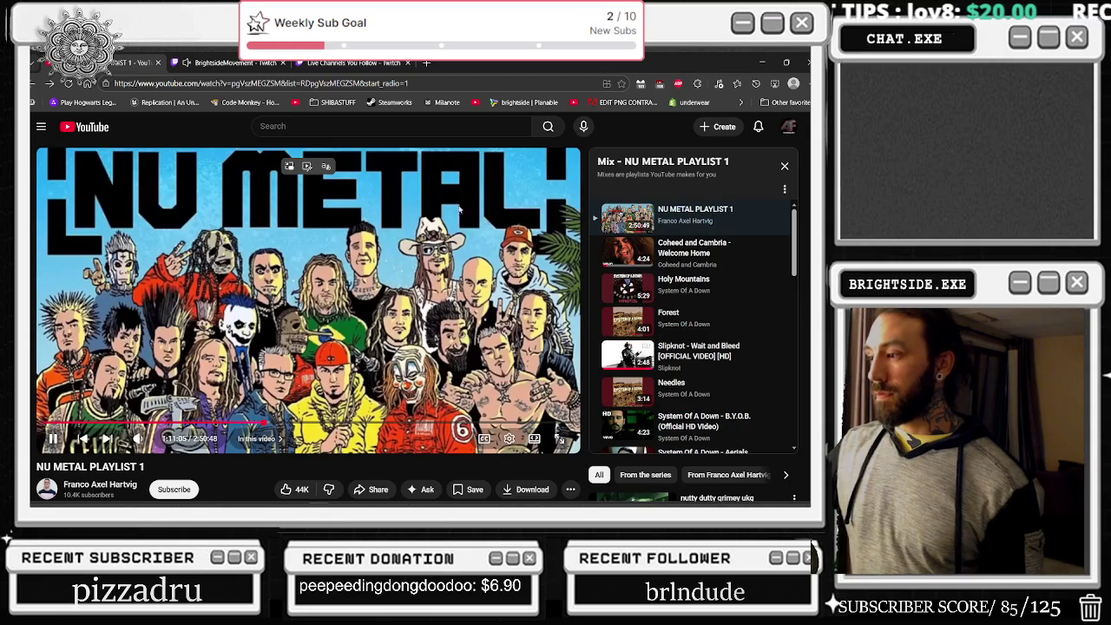
click(287, 126)
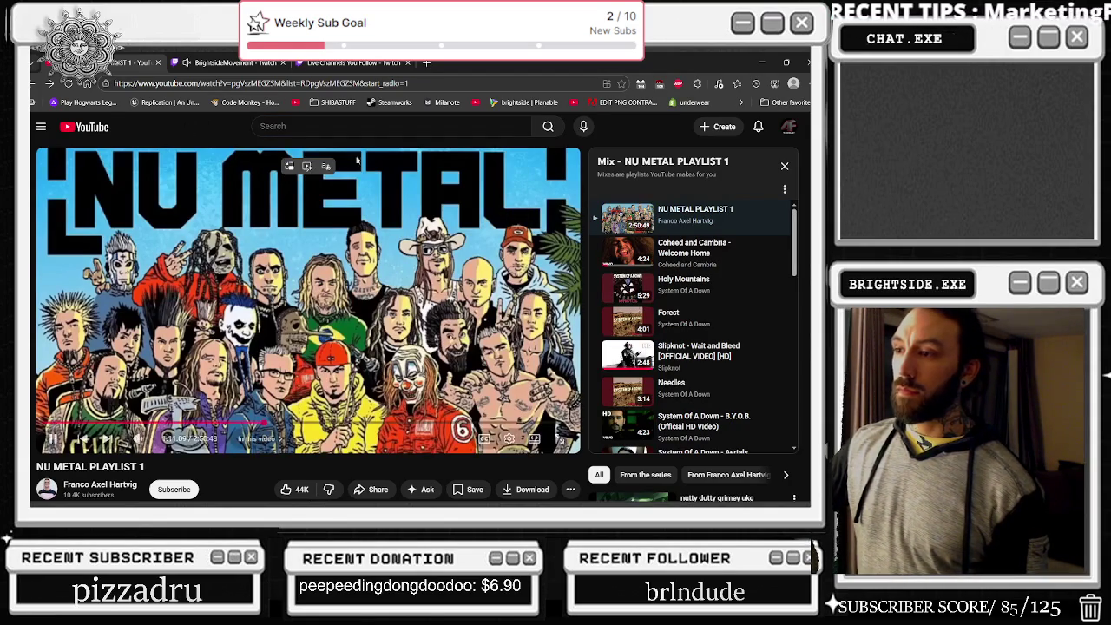
click(286, 126)
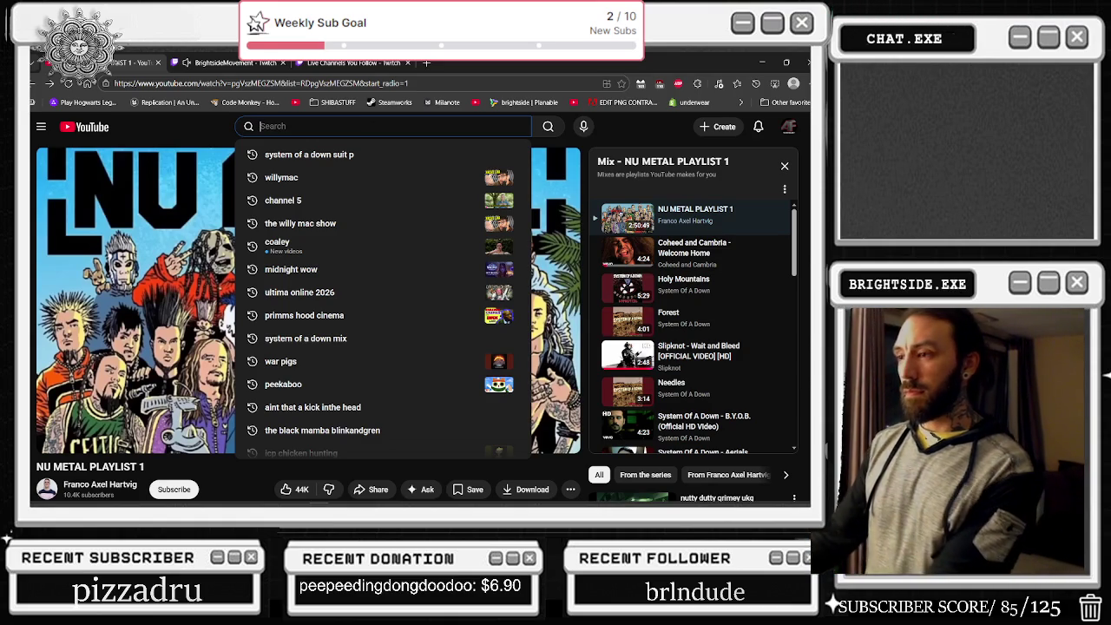
- Search YouTube for 'kid rock down with'
text(static)
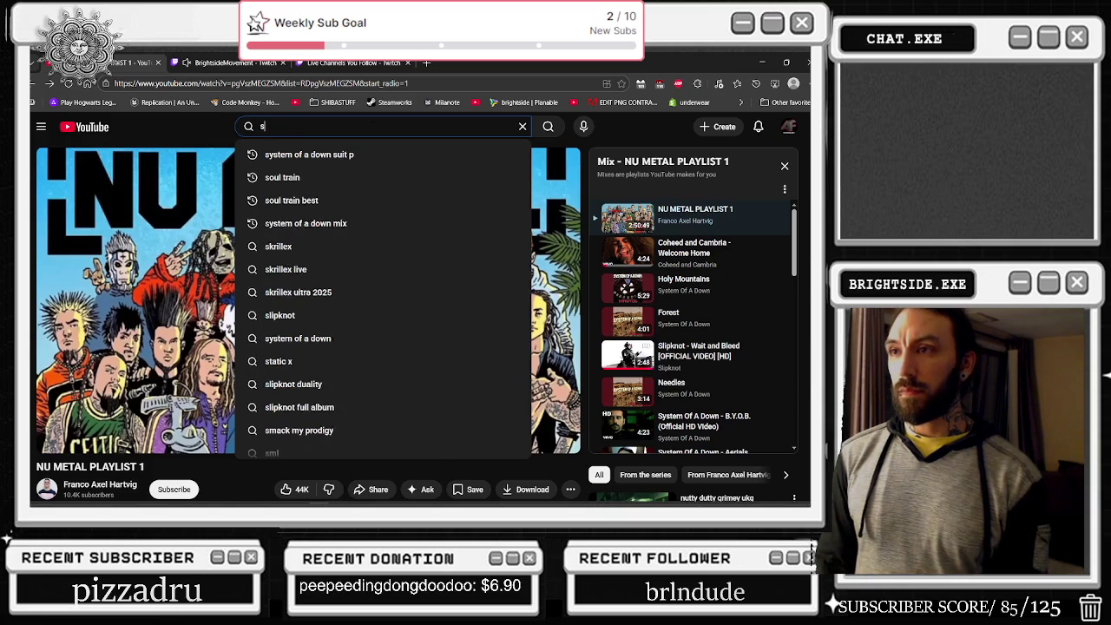
key(BackSpace)
key(BackSpace)
key(BackSpace)
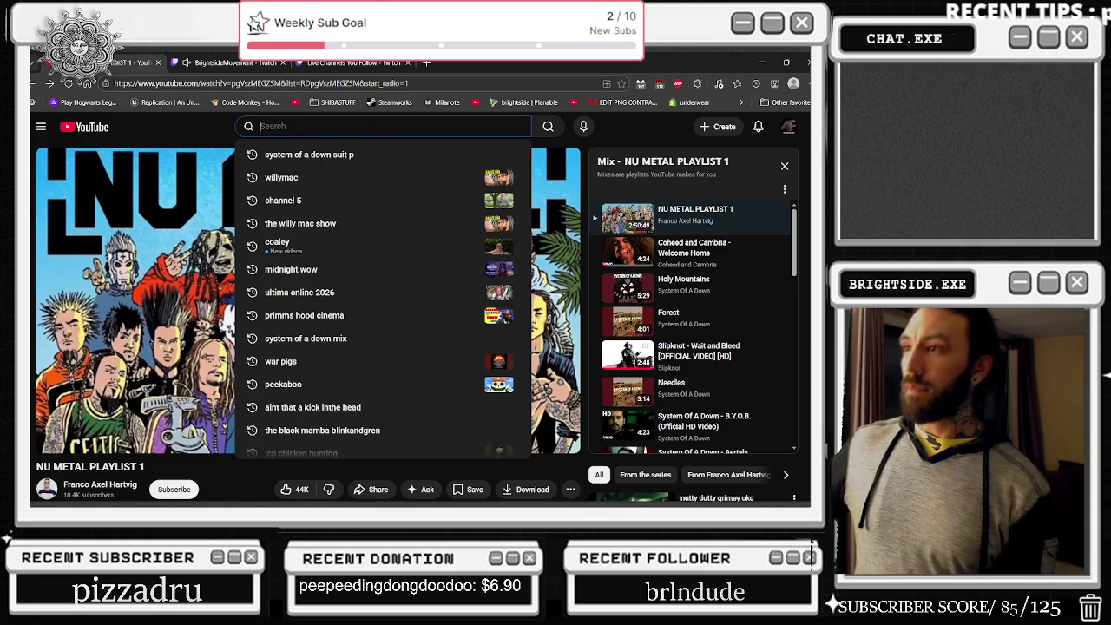
click(171, 126)
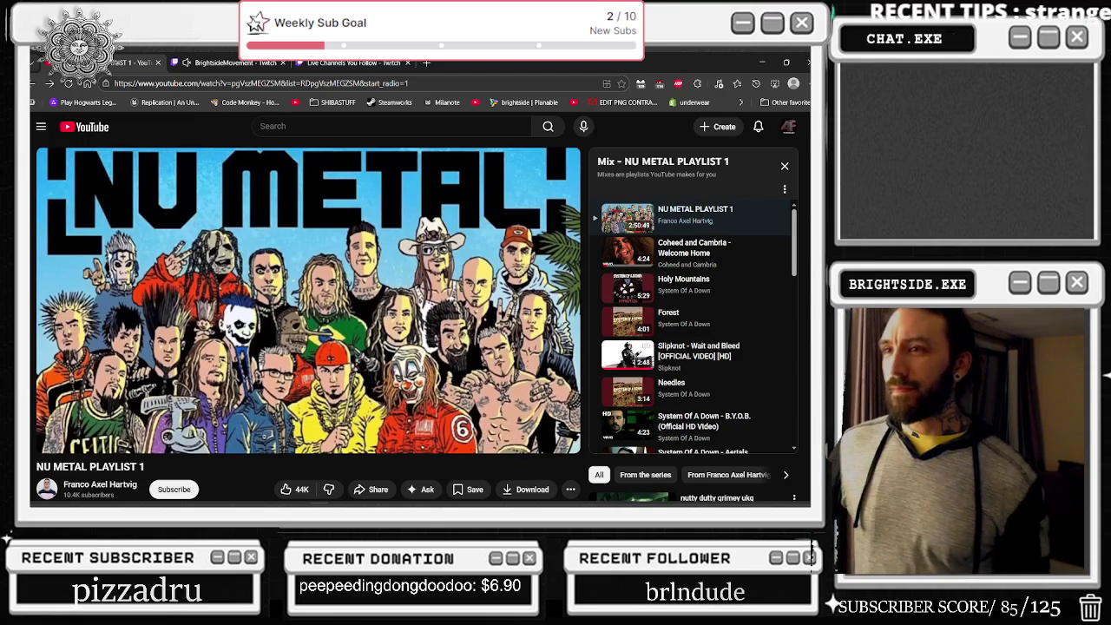
text(kid rock)
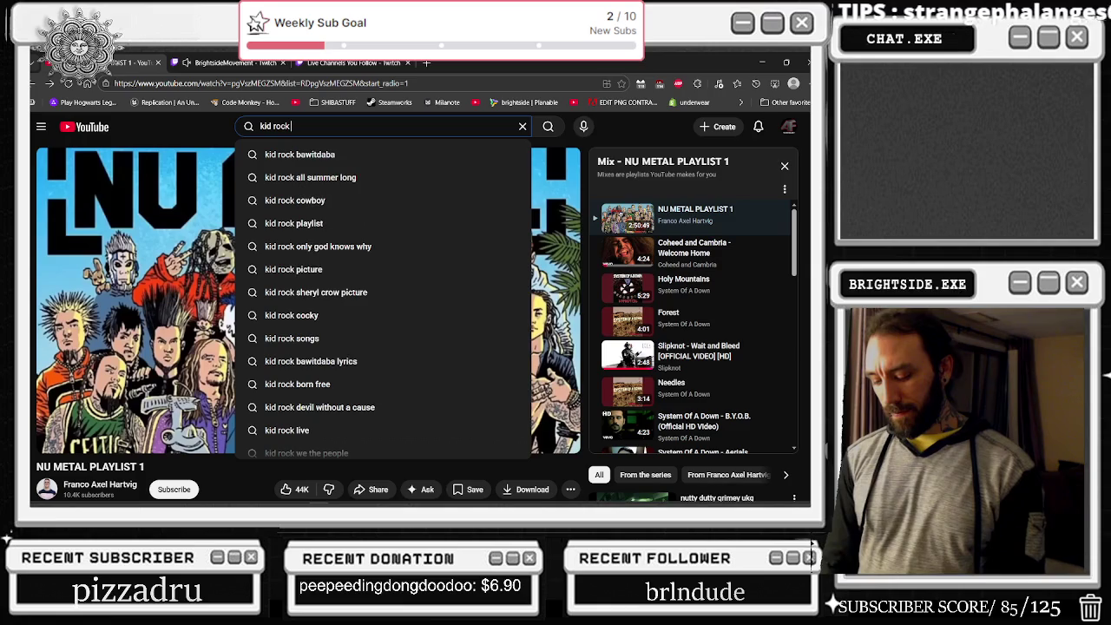
text( down)
key(BackSpace)
key(BackSpace)
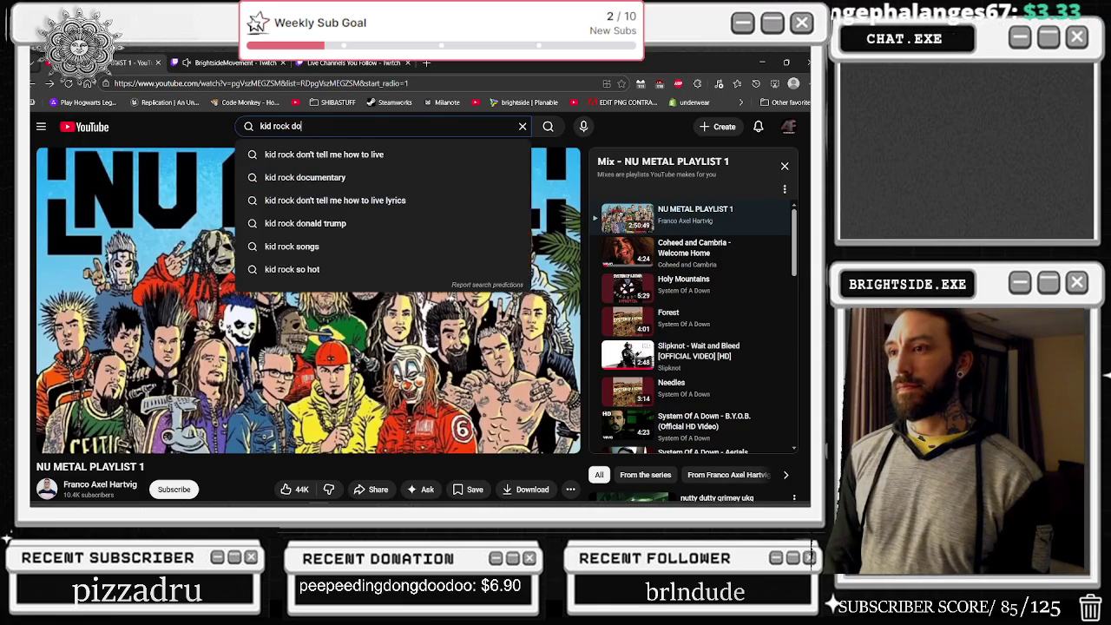
text(wn with)
key(Return)
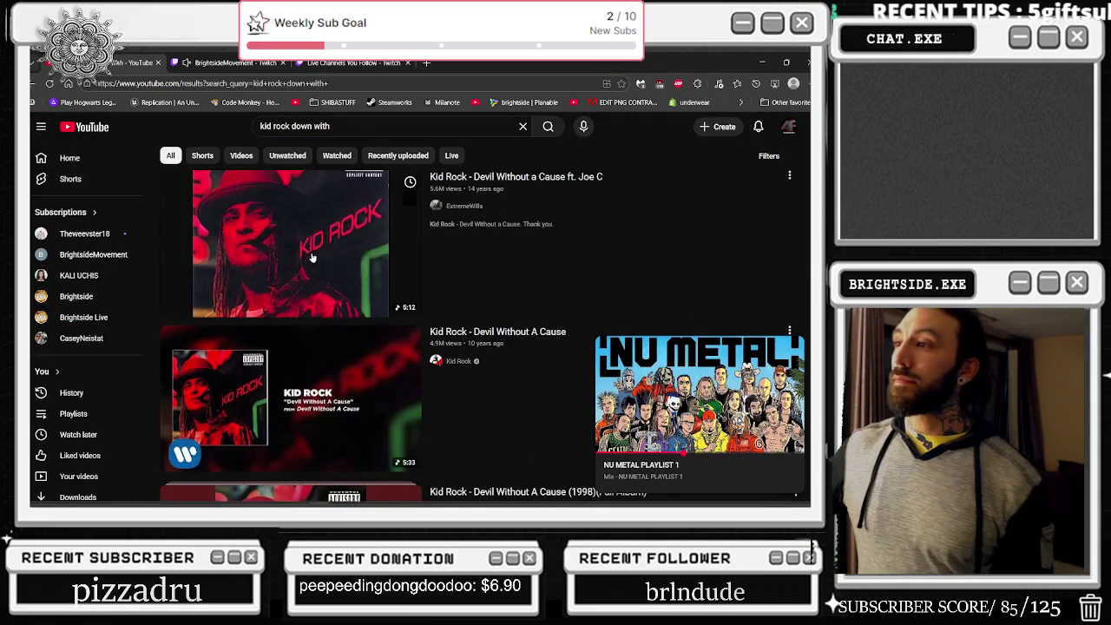
- Open the Kid Rock - Devil Without a Cause video, reload it, and minimize the browser
click(306, 243)
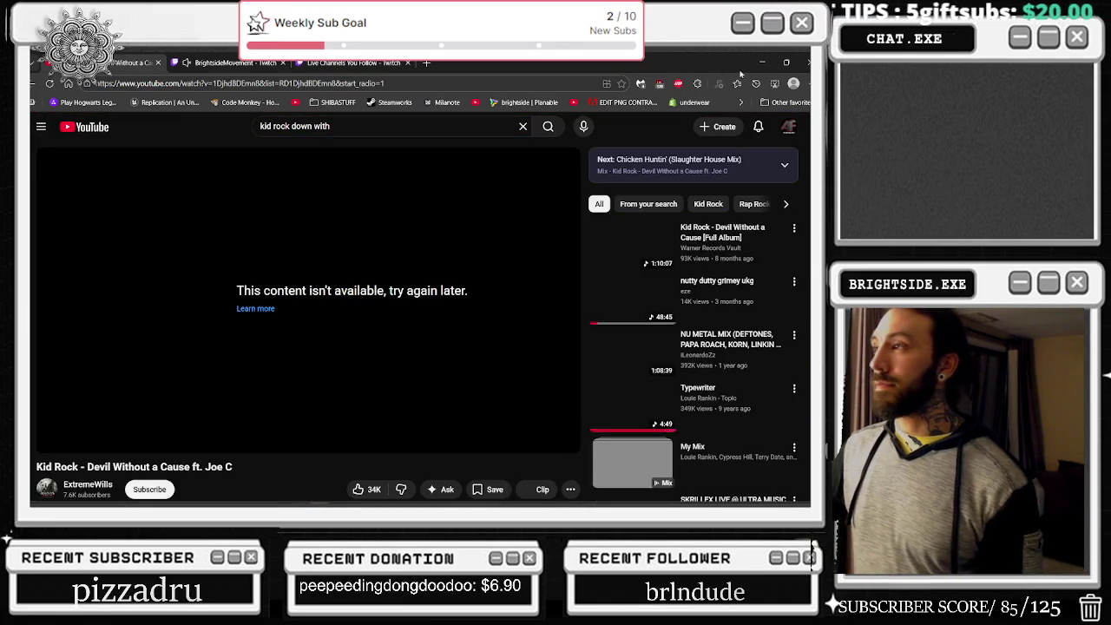
click(506, 80)
key(Return)
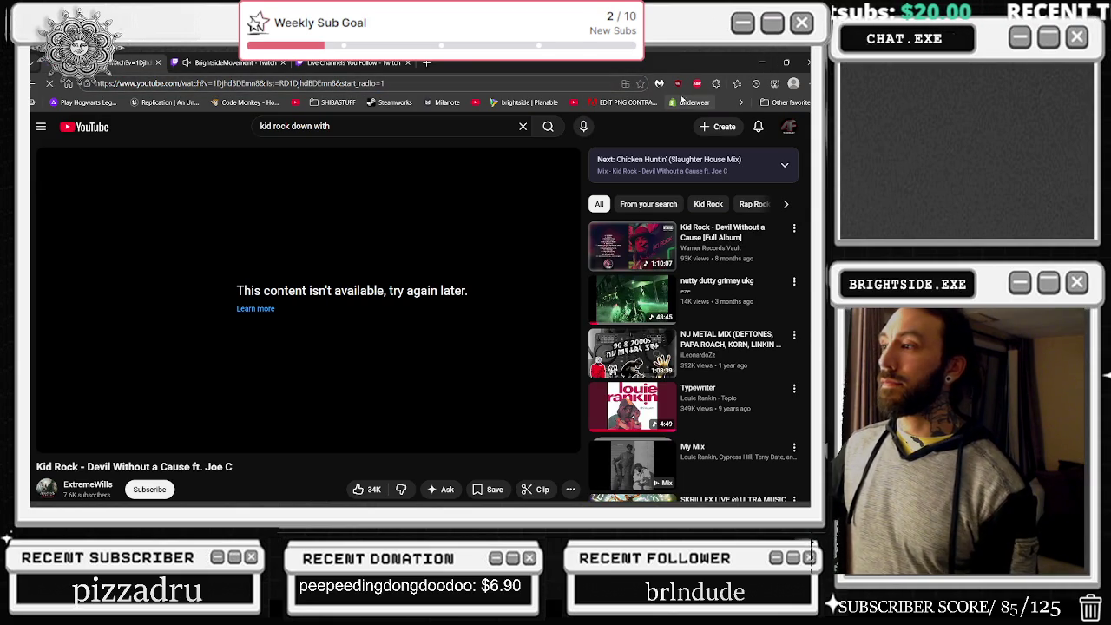
click(762, 65)
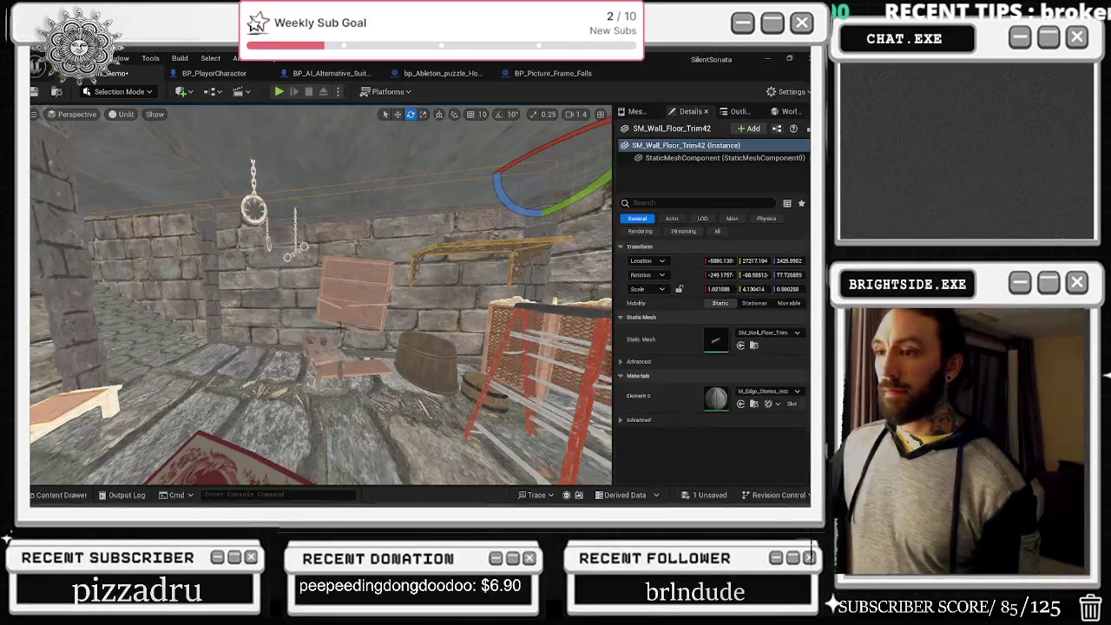
- Scale the inner-corner pillar SM_Pillar54 along Y so it covers the wall seam
mouse_move(322, 295)
mouse_down()
mouse_move(200, 295)
mouse_move(248, 318)
mouse_up()
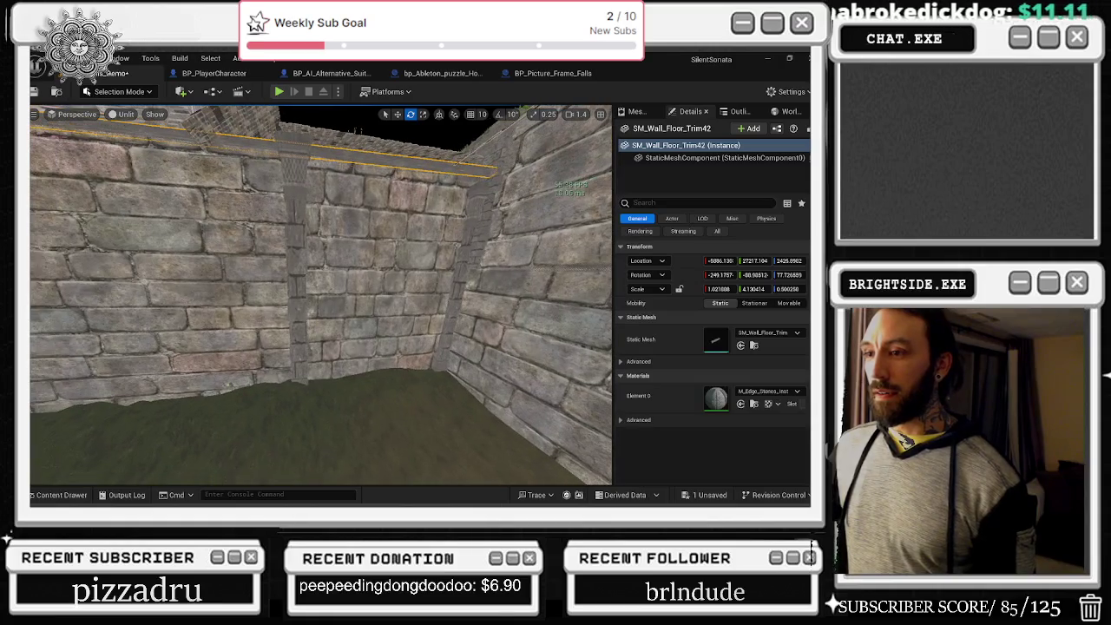
click(296, 310)
key(r)
drag(330, 388, 314, 388)
scroll(314, 388, up, 5)
mouse_move(321, 295)
mouse_down()
mouse_move(299, 295)
mouse_move(351, 296)
mouse_up()
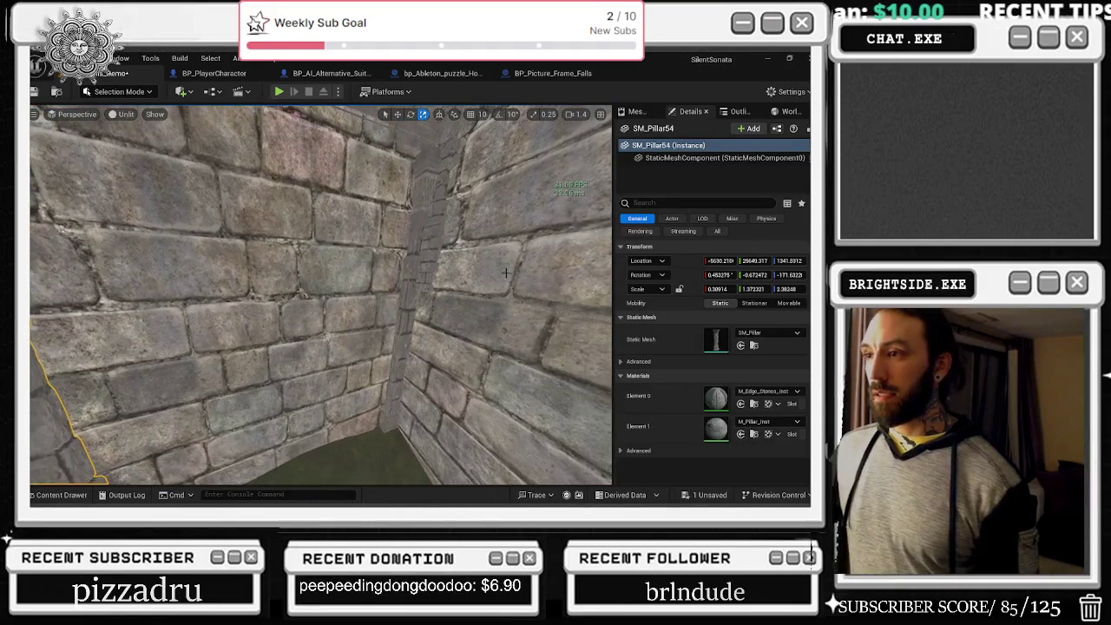
- Frame the half arch SM_Half_Arch14 and inspect the crypt walls meeting at the corner
click(438, 231)
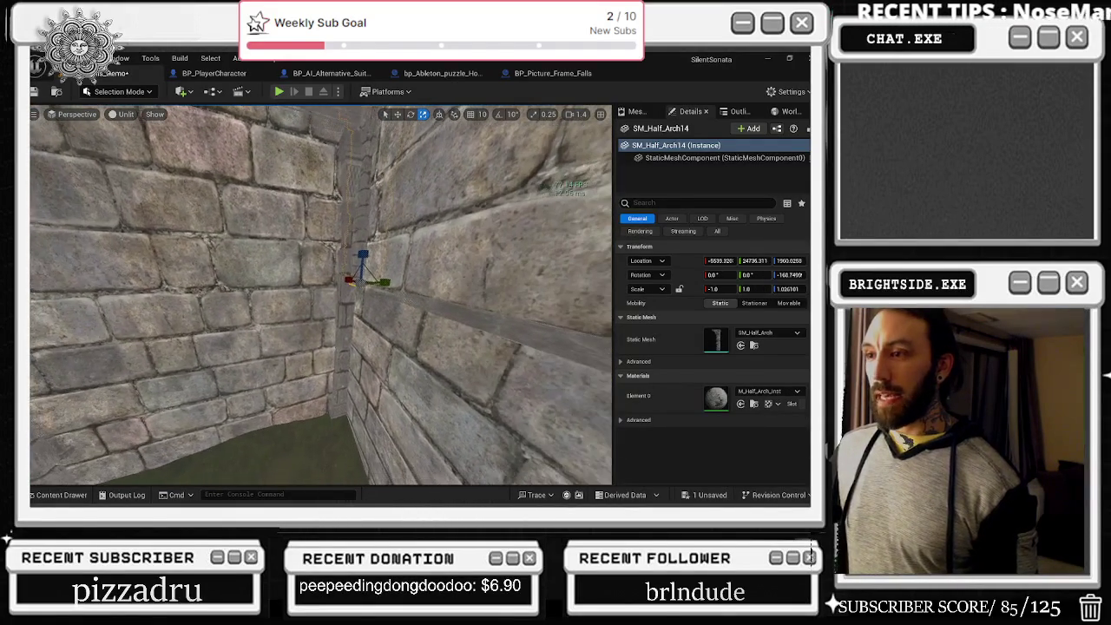
key(f)
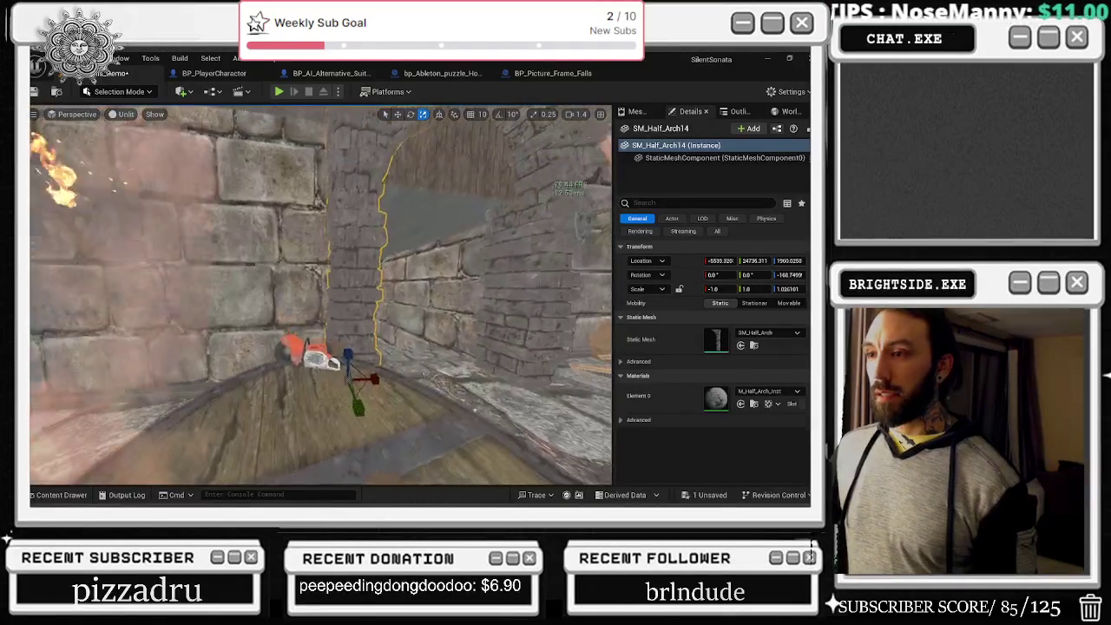
mouse_move(327, 399)
mouse_down()
mouse_move(330, 459)
mouse_move(354, 459)
mouse_move(365, 434)
mouse_move(408, 434)
mouse_move(330, 434)
mouse_move(330, 400)
mouse_move(277, 399)
mouse_move(278, 426)
mouse_move(286, 417)
mouse_up()
click(330, 400)
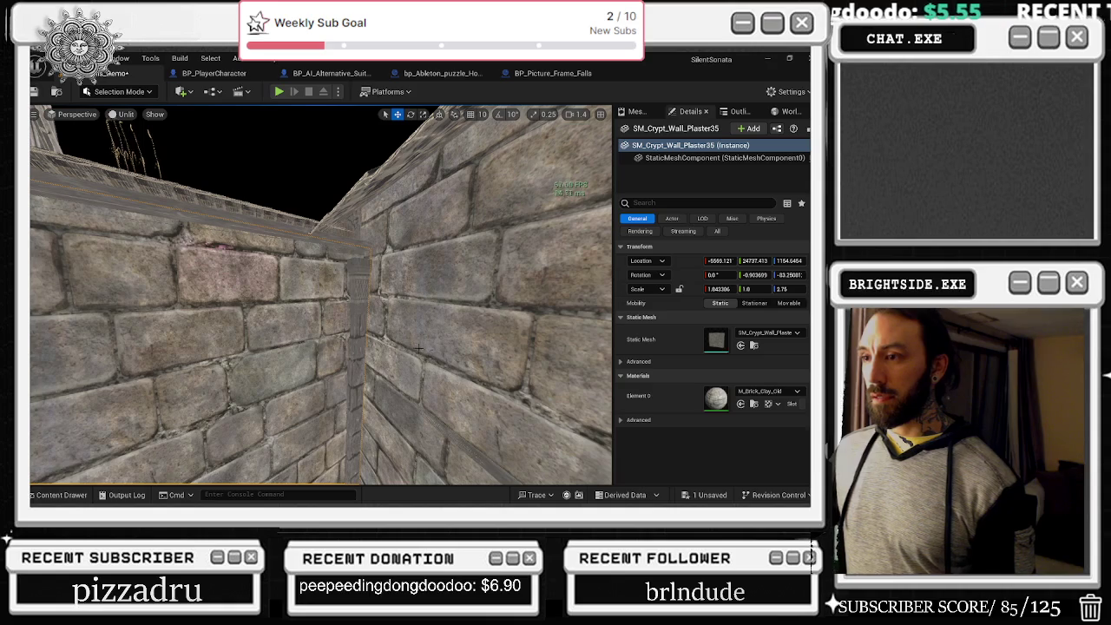
click(486, 303)
mouse_move(486, 304)
mouse_down()
mouse_move(337, 415)
mouse_move(344, 395)
mouse_move(321, 373)
mouse_move(312, 395)
mouse_move(335, 368)
mouse_up()
- Reselect the corner pillar and return it to the Translate gizmo to nudge it into place
click(337, 414)
key(e)
key(r)
key(w)
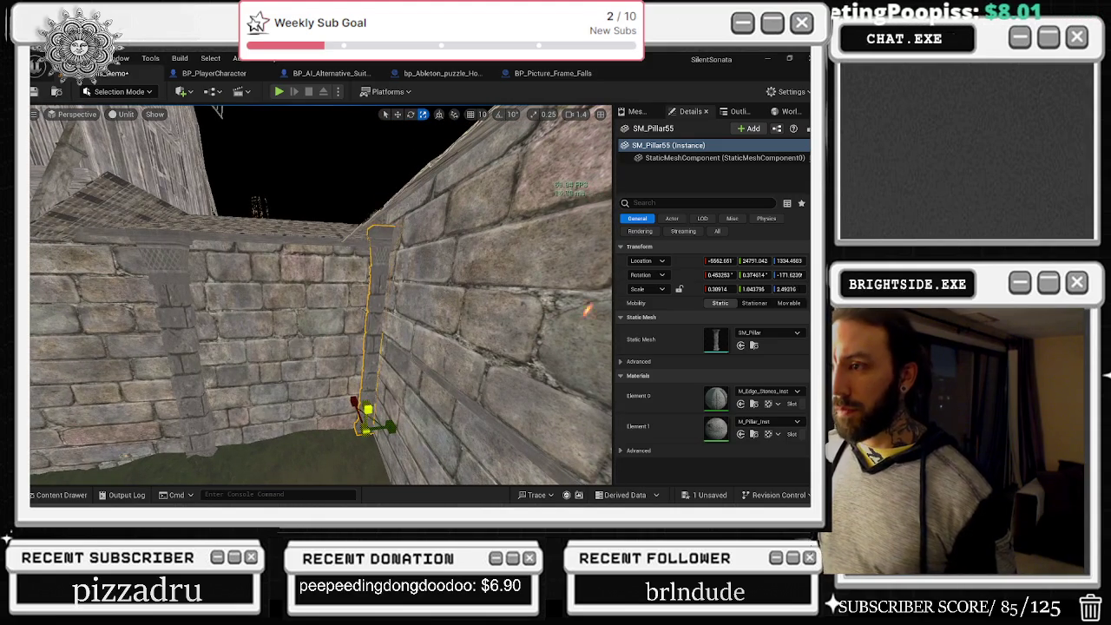
click(486, 287)
- Select both stacked pieces of the outer-corner pillar and frame them from inside the corridor
drag(335, 368, 366, 347)
mouse_move(437, 326)
mouse_down()
mouse_move(400, 304)
mouse_move(438, 326)
mouse_up()
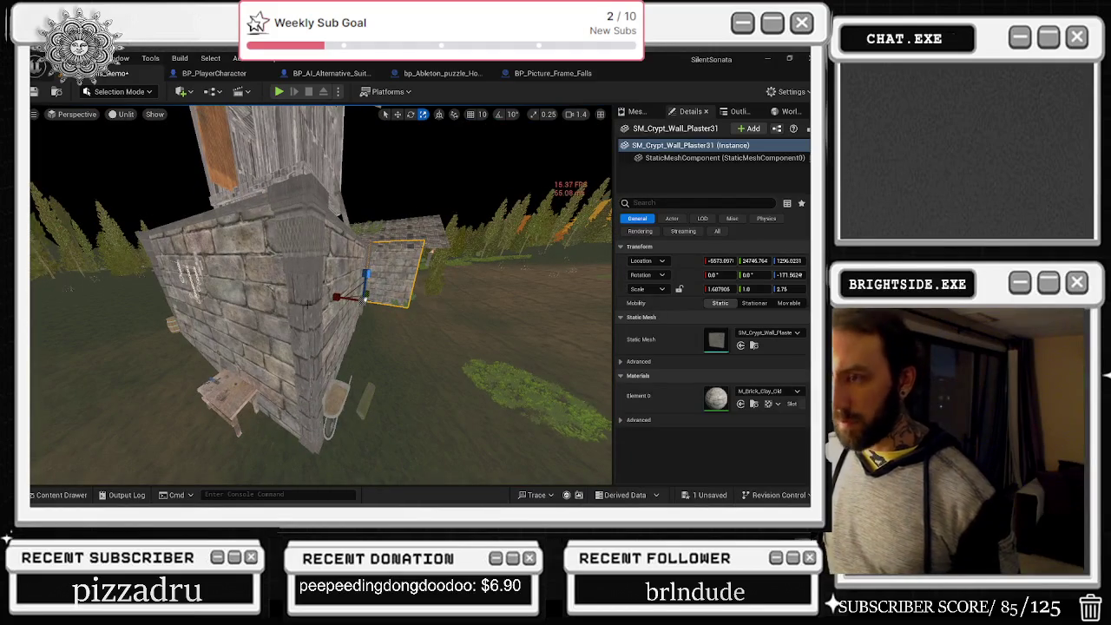
click(307, 311)
ctrl+click(308, 311)
key(f)
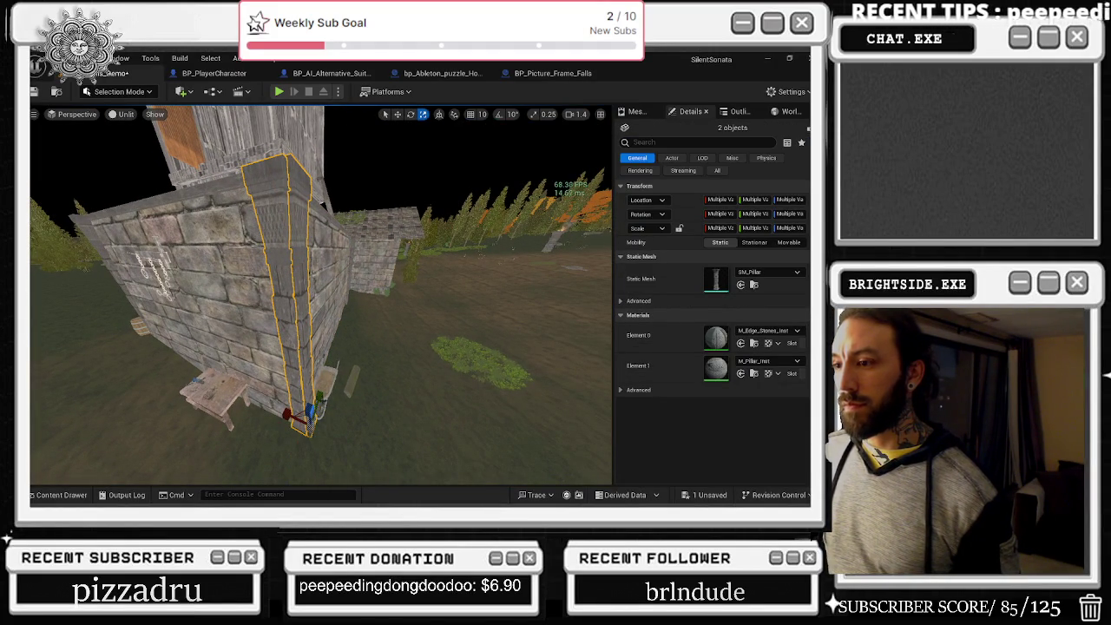
mouse_move(391, 304)
mouse_down()
mouse_move(230, 150)
mouse_move(335, 328)
mouse_move(323, 331)
mouse_move(377, 392)
mouse_move(326, 380)
mouse_move(309, 398)
mouse_up()
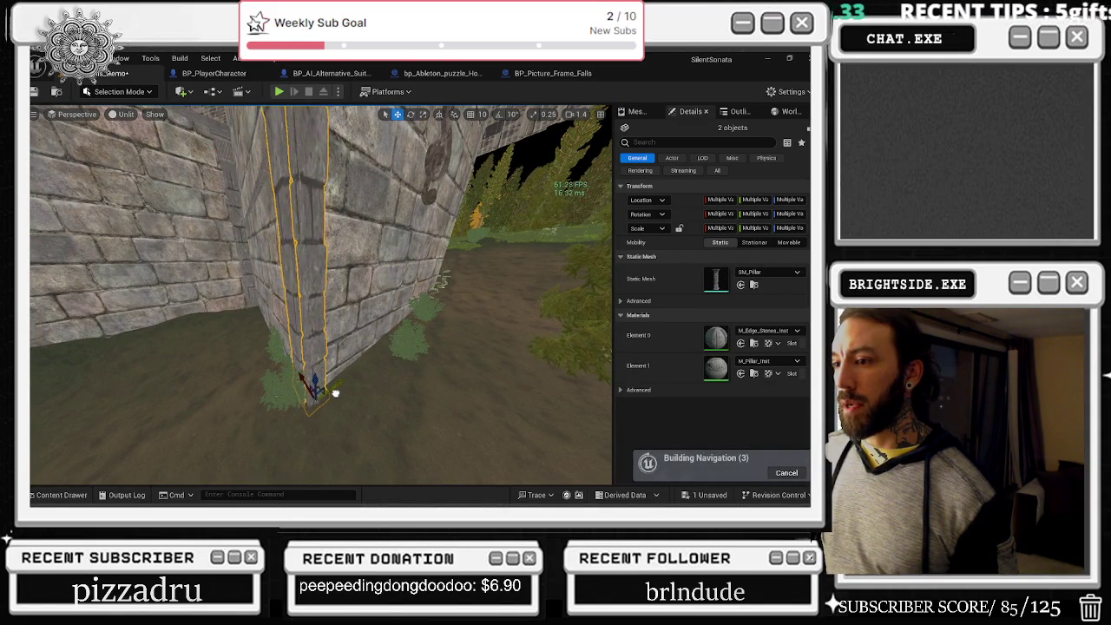
mouse_move(302, 377)
mouse_down()
mouse_move(280, 383)
mouse_move(328, 360)
mouse_up()
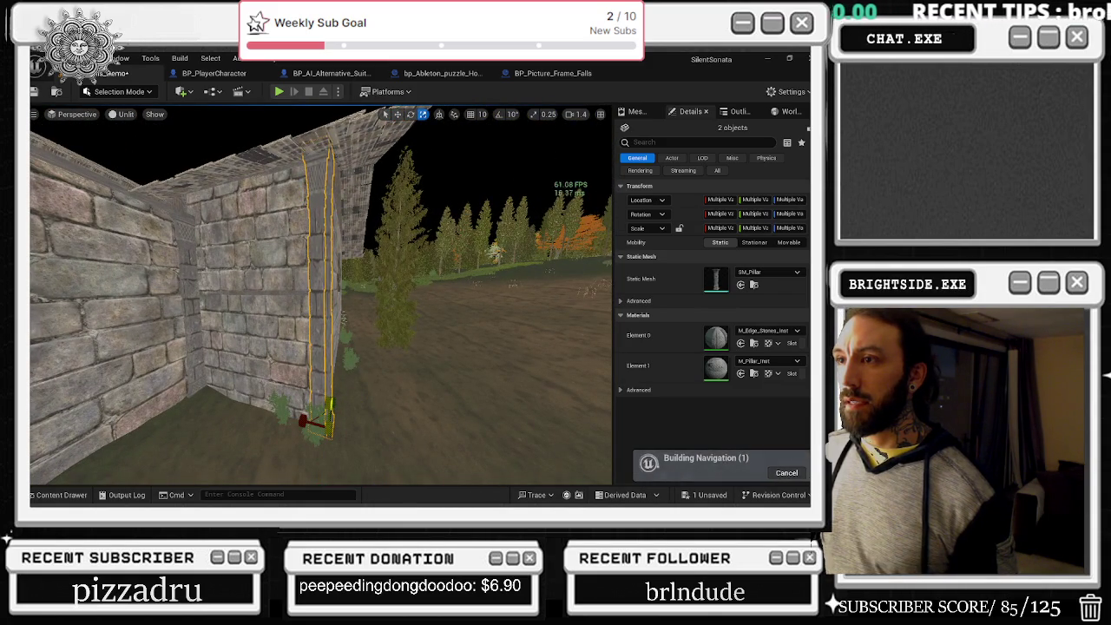
- Slide the pillar pair along the stone wall onto its outer corner
mouse_move(334, 390)
mouse_down()
mouse_move(283, 338)
mouse_move(335, 385)
mouse_up()
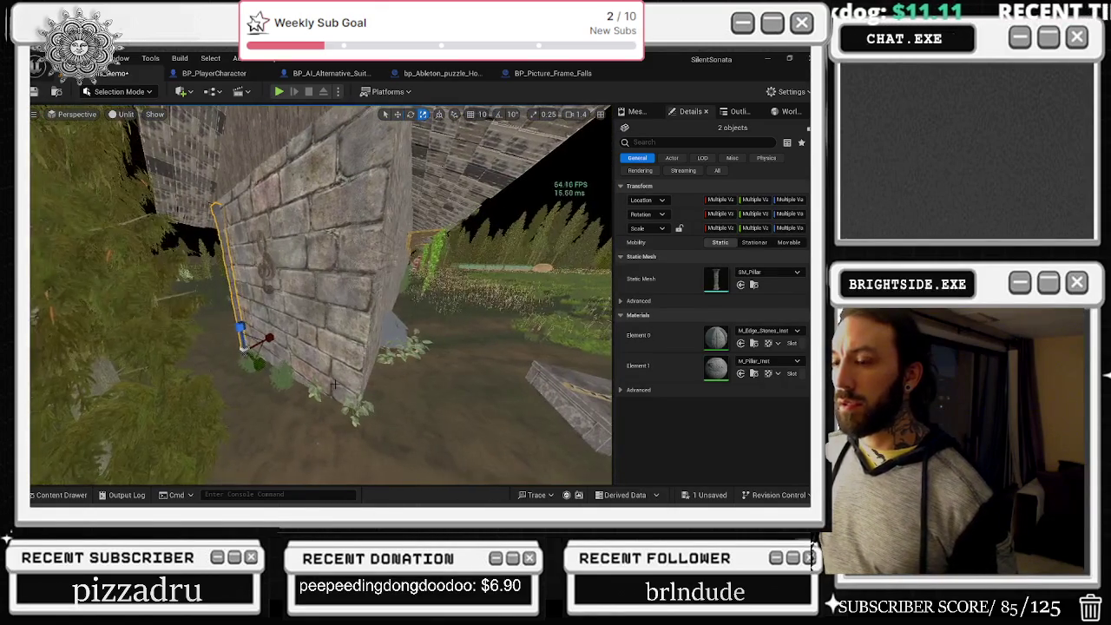
mouse_move(258, 366)
mouse_down()
mouse_move(406, 441)
mouse_move(373, 443)
mouse_move(356, 416)
mouse_move(402, 440)
mouse_up()
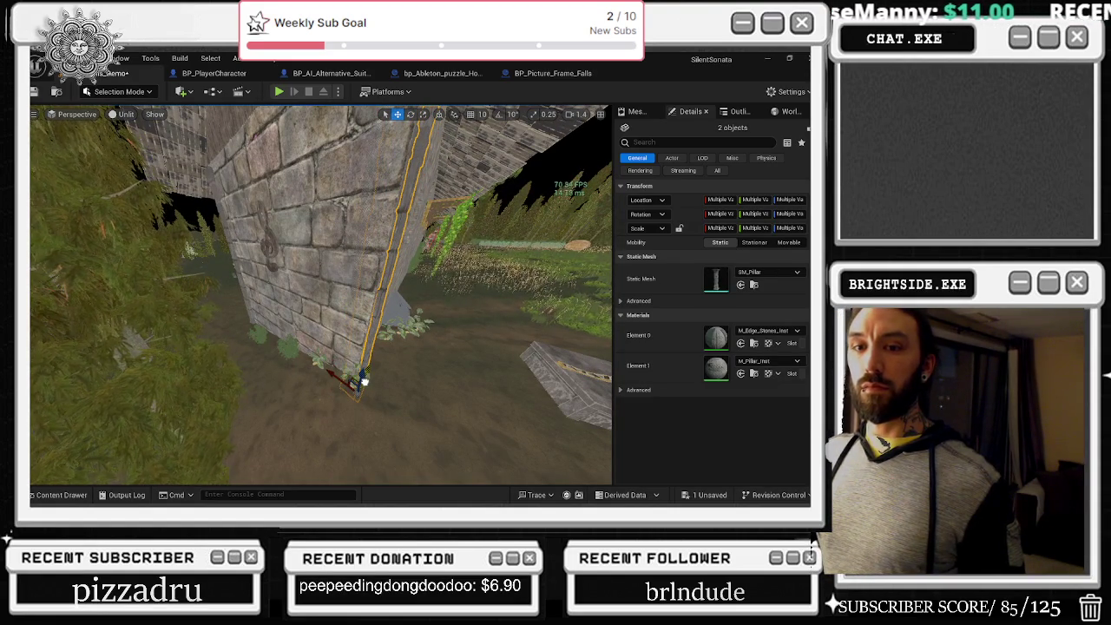
drag(425, 357, 465, 350)
drag(362, 404, 317, 385)
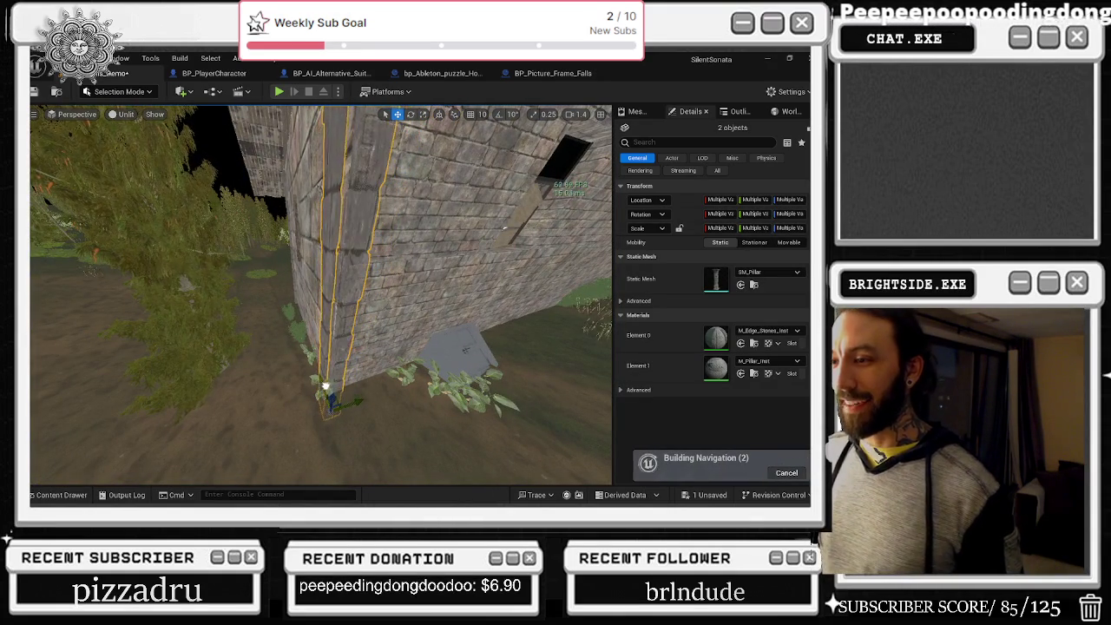
key(f)
- Shorten the pillars on Z so they fit below the roof, then select the upper piece
drag(347, 303, 274, 293)
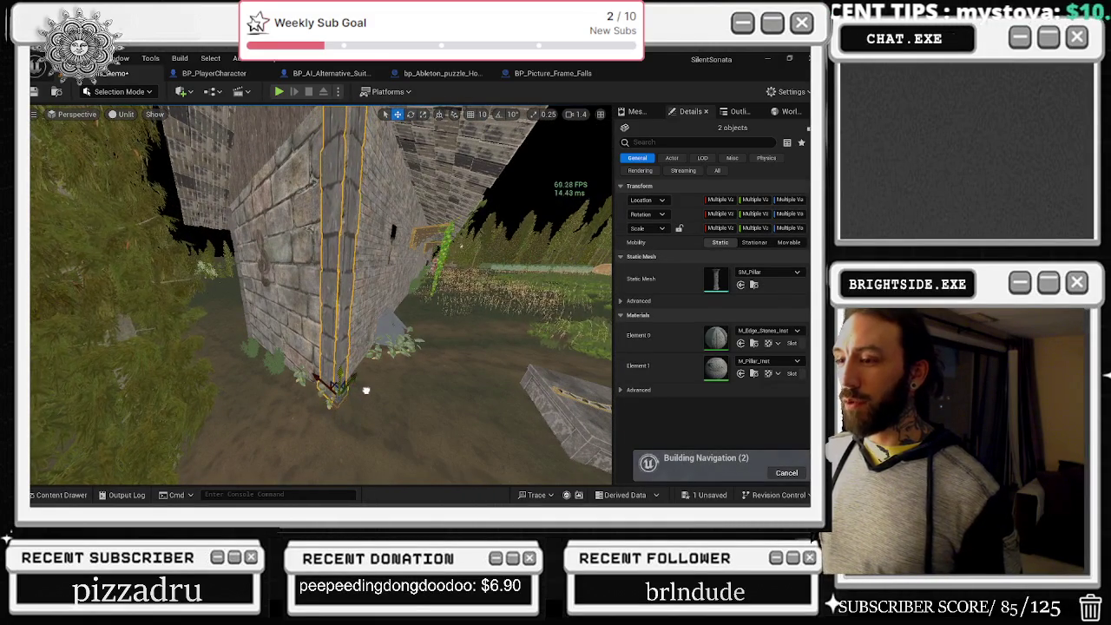
drag(369, 379, 343, 365)
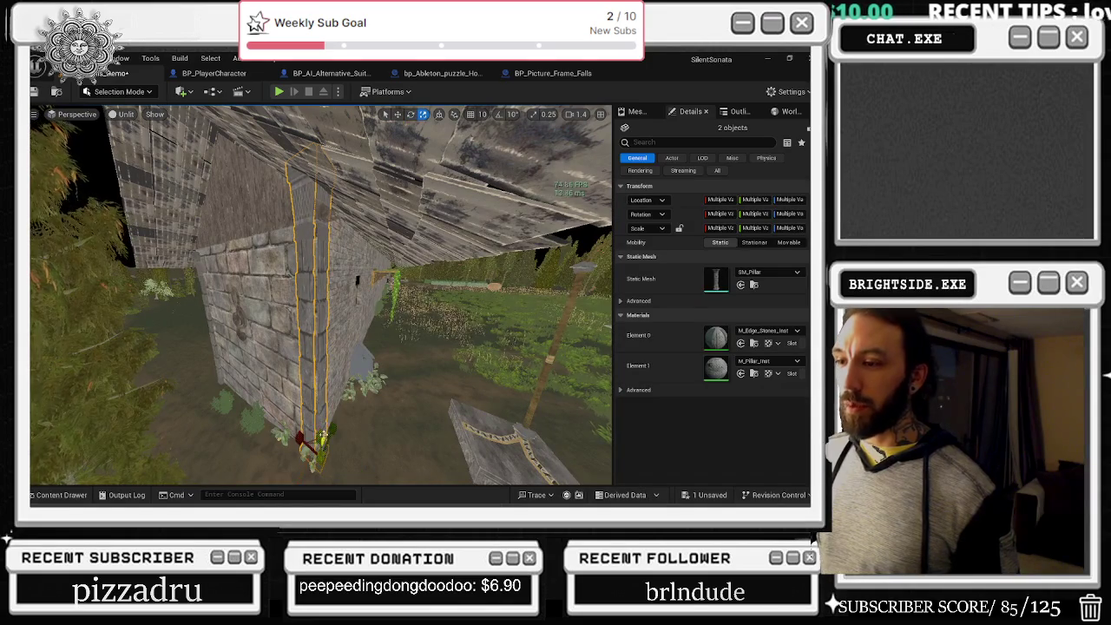
drag(321, 432, 321, 460)
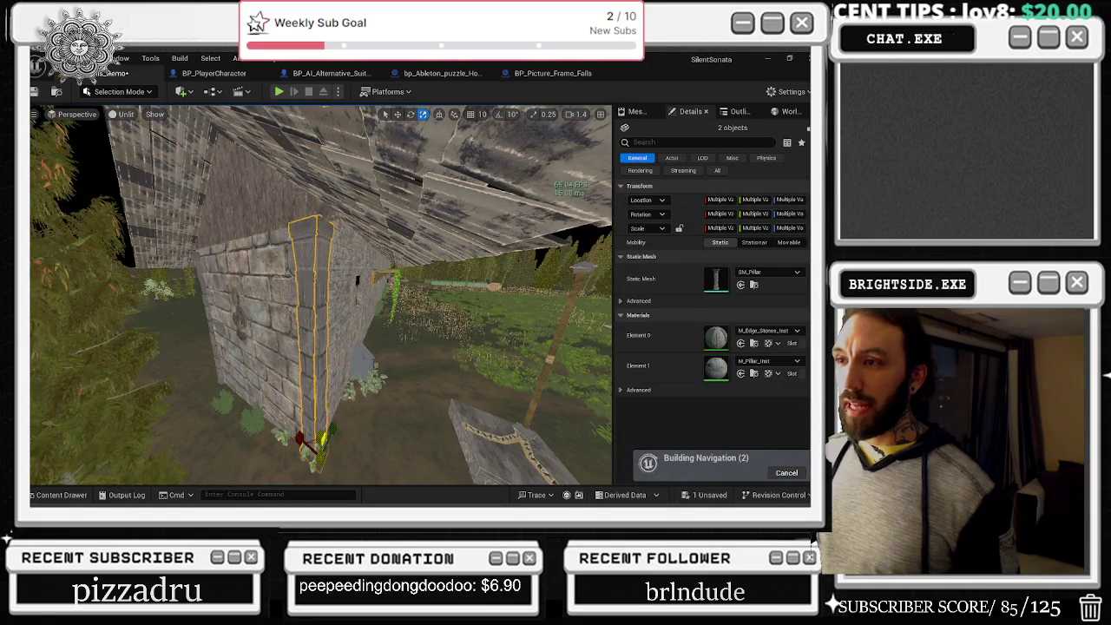
click(319, 444)
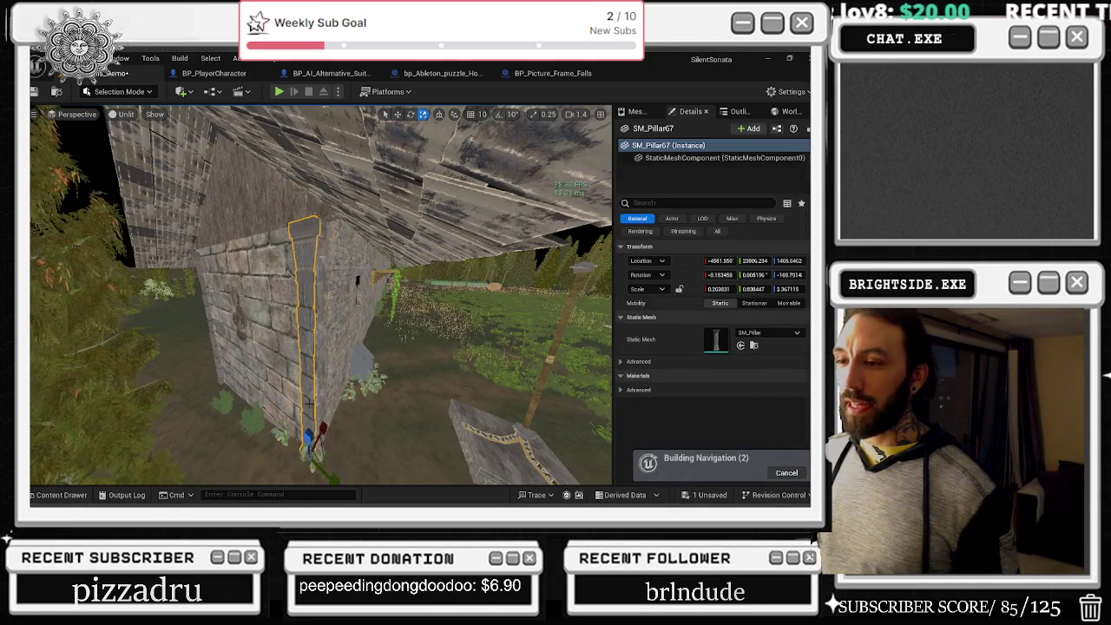
- Inspect the top of shortened SM_Pillar67, then select SM_Pillar67 and SM_Pillar68 together
key(w)
key(w)
mouse_move(326, 472)
mouse_down()
mouse_move(515, 462)
mouse_move(477, 463)
mouse_move(397, 251)
mouse_move(415, 233)
mouse_up()
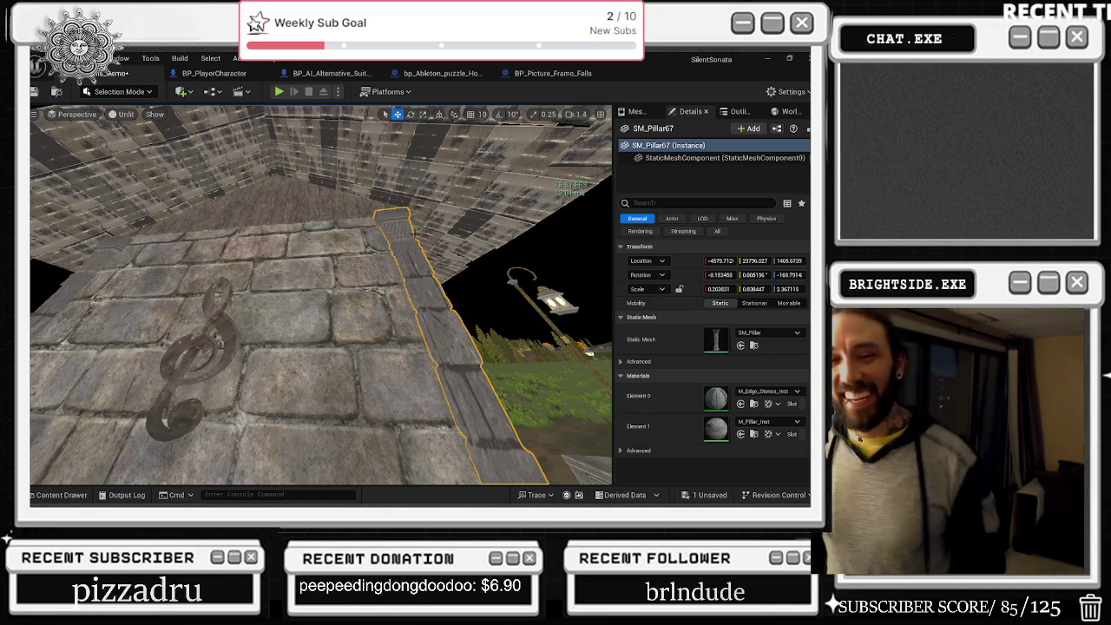
mouse_move(353, 469)
mouse_down()
mouse_move(382, 434)
mouse_move(353, 469)
mouse_up()
mouse_move(321, 295)
mouse_down()
mouse_move(338, 295)
mouse_move(297, 307)
mouse_move(374, 301)
mouse_up()
ctrl+click(297, 300)
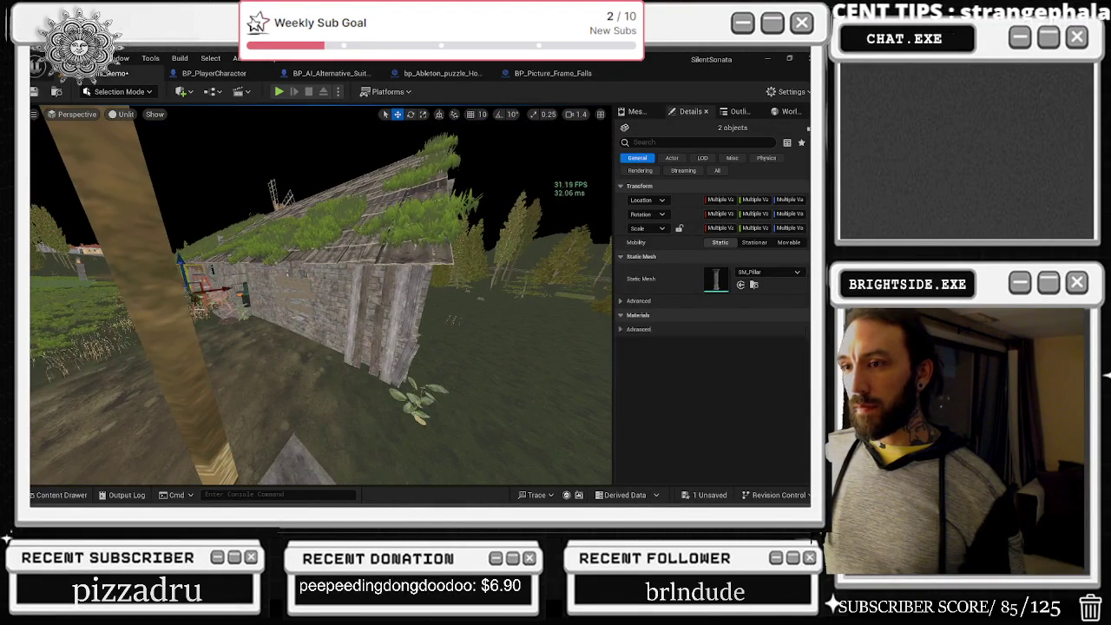
- Move the pillar pair to the cobblestone building's corner and rotate it about -2 degrees
mouse_move(293, 348)
mouse_down()
mouse_move(442, 432)
mouse_move(395, 432)
mouse_move(347, 385)
mouse_up()
drag(382, 418, 416, 453)
drag(317, 459, 387, 380)
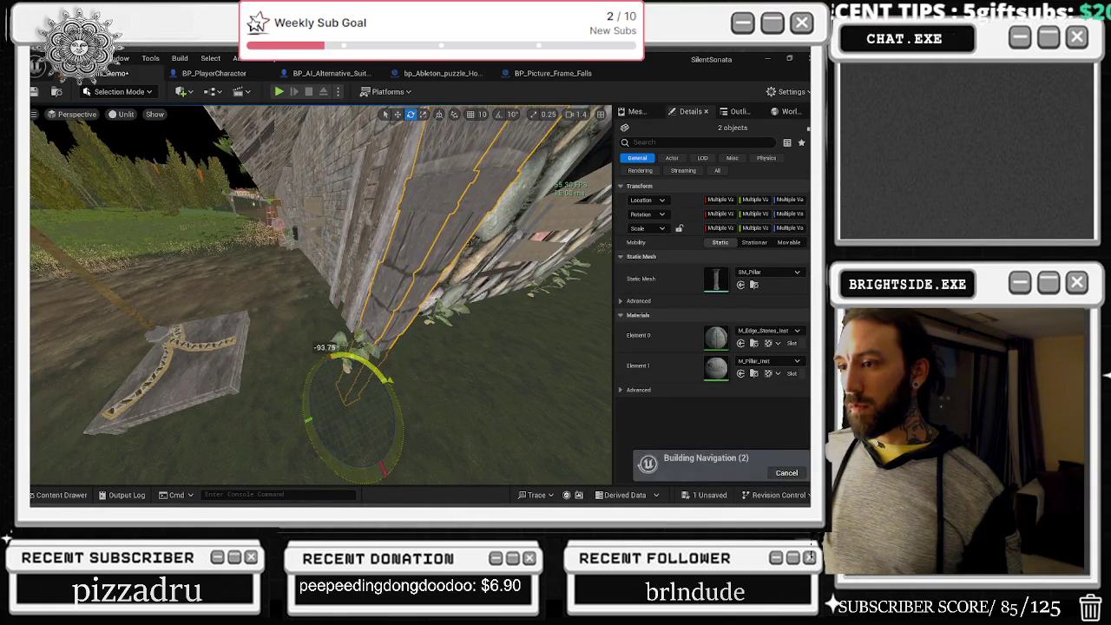
mouse_move(426, 376)
mouse_down()
mouse_move(371, 259)
mouse_move(538, 265)
mouse_up()
- Nudge the pillars left tight into the corner, then switch to the web browser
key(w)
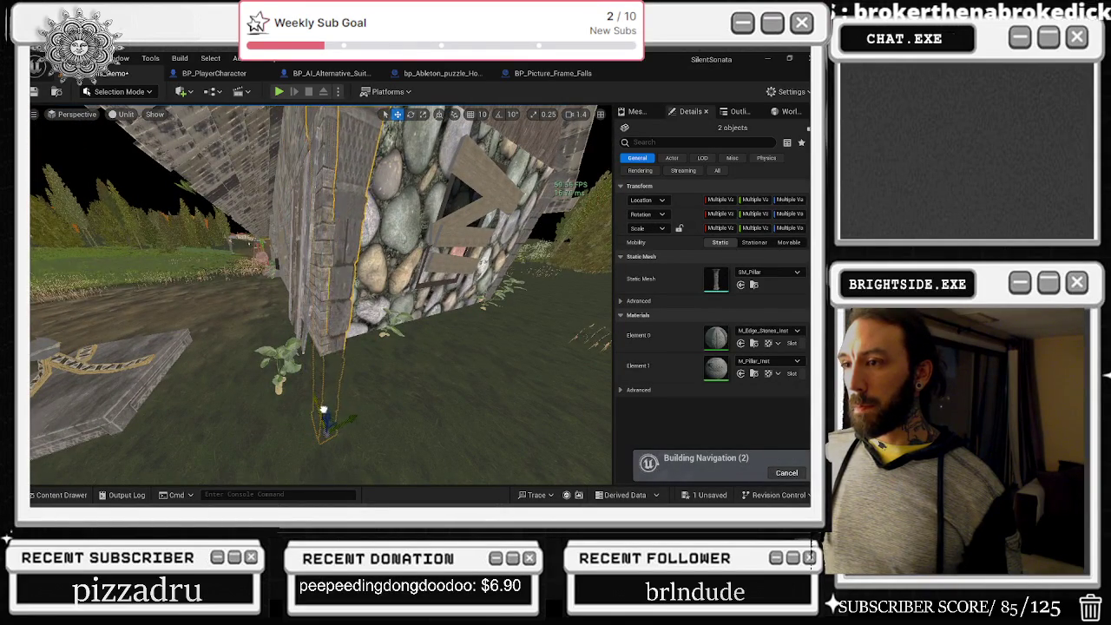
mouse_move(318, 406)
mouse_down()
mouse_move(359, 388)
mouse_move(341, 363)
mouse_move(341, 319)
mouse_move(314, 325)
mouse_up()
mouse_move(352, 401)
mouse_down()
mouse_move(336, 399)
mouse_move(422, 277)
mouse_up()
key(alt+Tab)
key(alt+Tab)
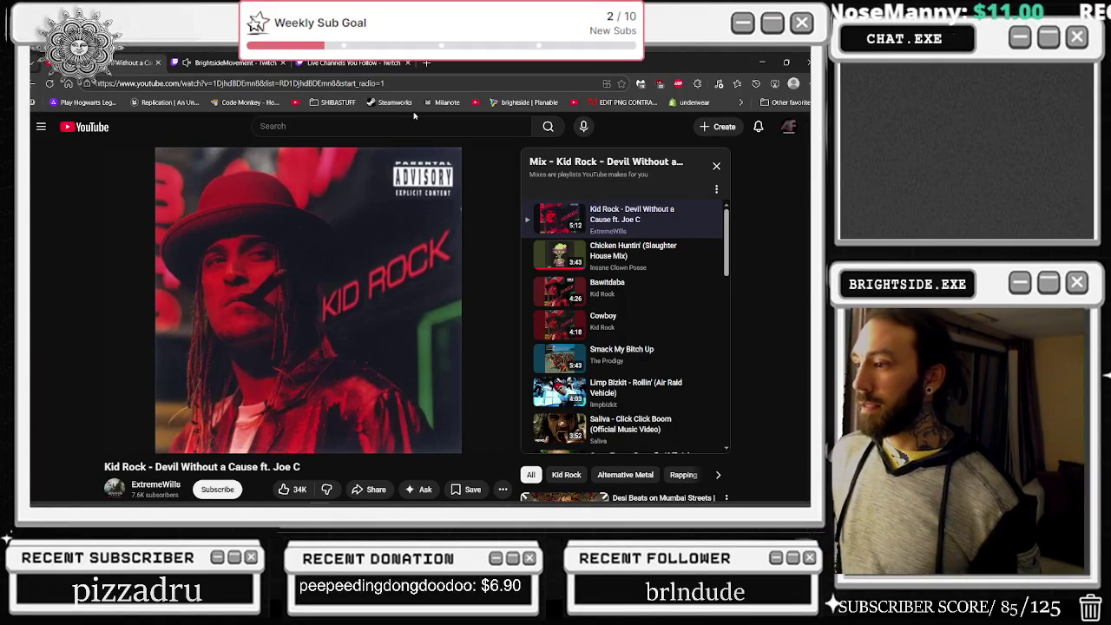
- Check the Kid Rock mix playing on YouTube, then minimize the browser back to Unreal
middle_click(107, 128)
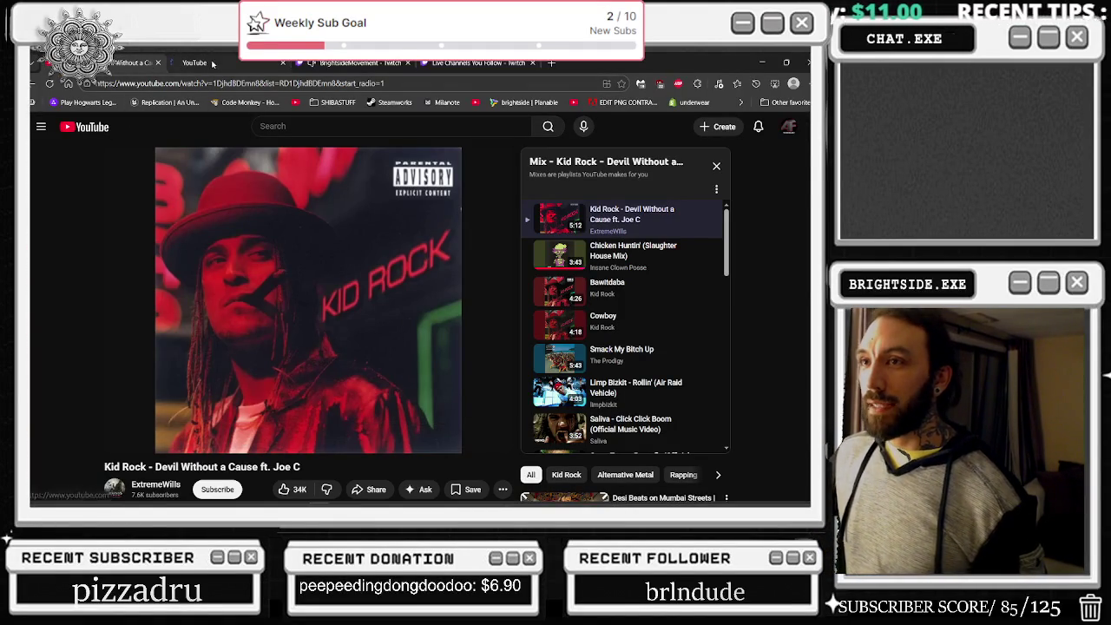
click(222, 66)
click(260, 239)
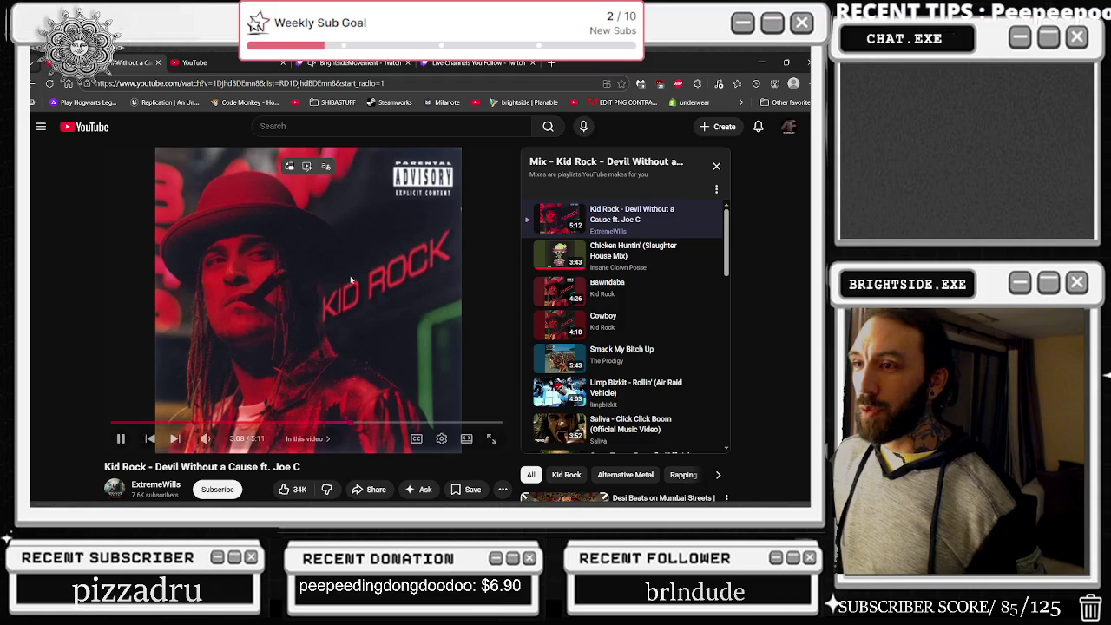
click(763, 67)
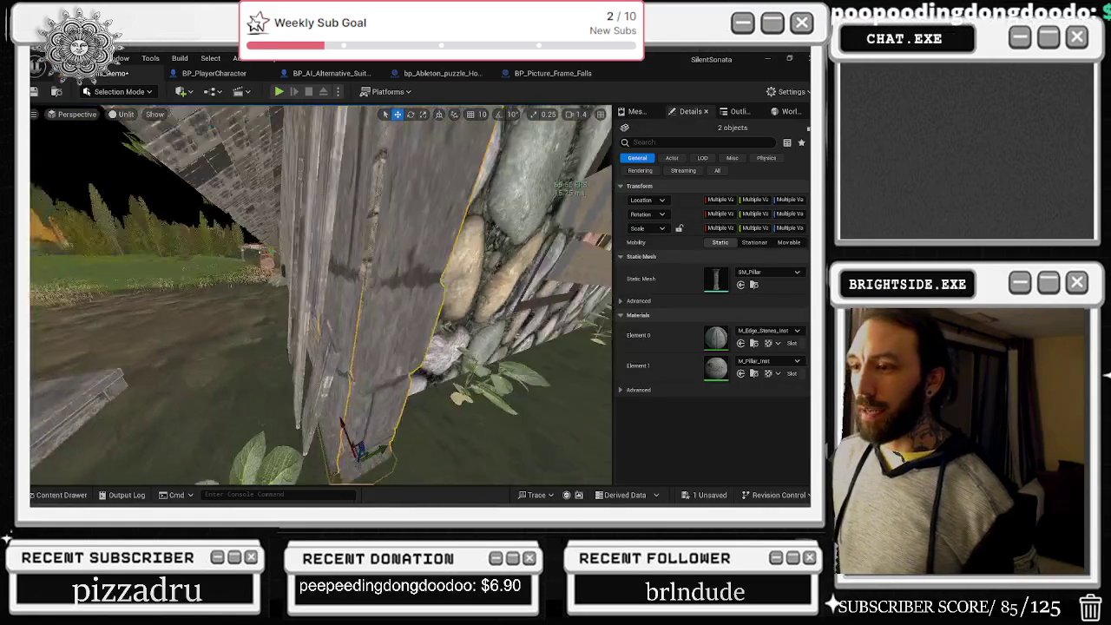
- Undo the last pillar move and select the lower pillar piece
mouse_move(336, 289)
mouse_down()
mouse_move(329, 356)
mouse_move(311, 377)
mouse_move(299, 366)
mouse_move(330, 347)
mouse_move(331, 315)
mouse_move(300, 333)
mouse_move(349, 303)
mouse_move(359, 339)
mouse_up()
key(ctrl+z)
click(299, 339)
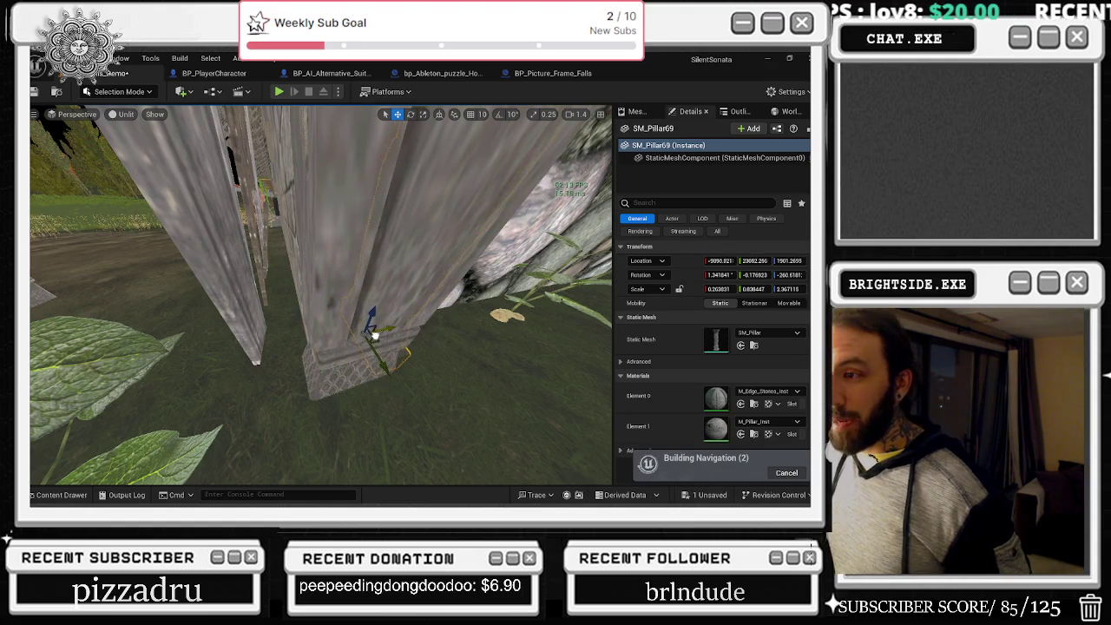
- Sink SM_Pillar69 slightly into the ground, to about Z 1894.29, beside the cobblestone wall
drag(368, 334, 368, 334)
click(304, 348)
drag(371, 394, 364, 402)
click(382, 413)
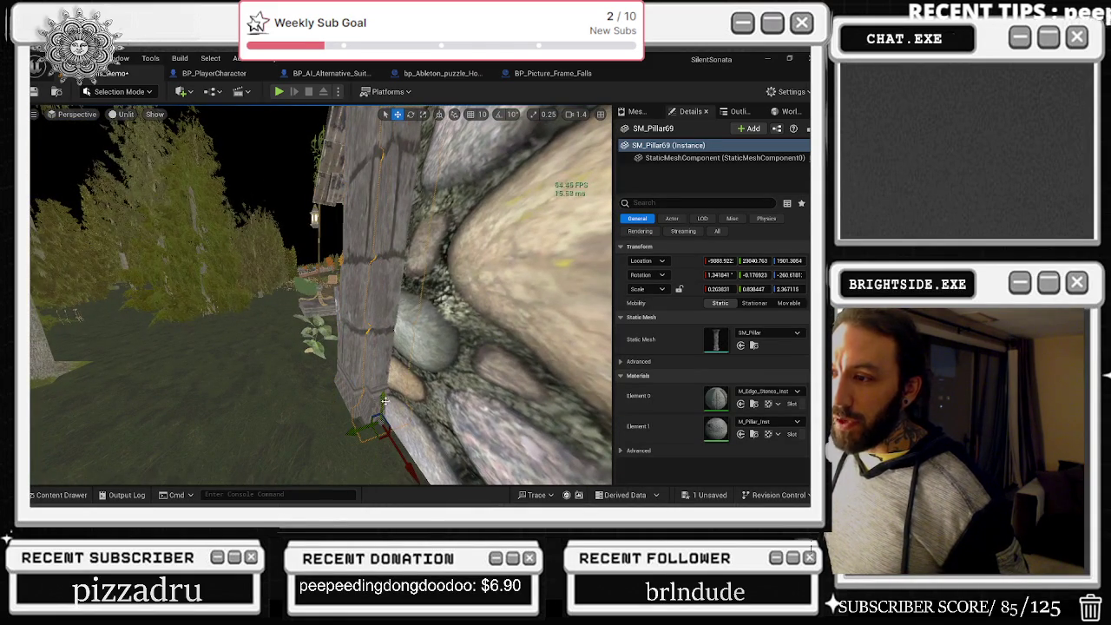
drag(383, 401, 384, 403)
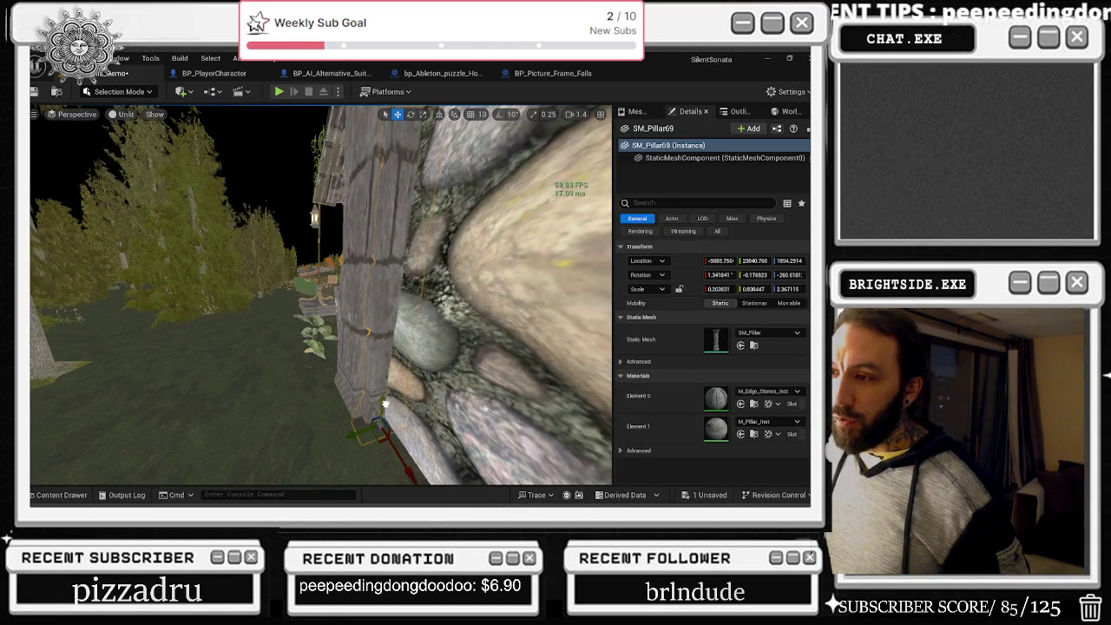
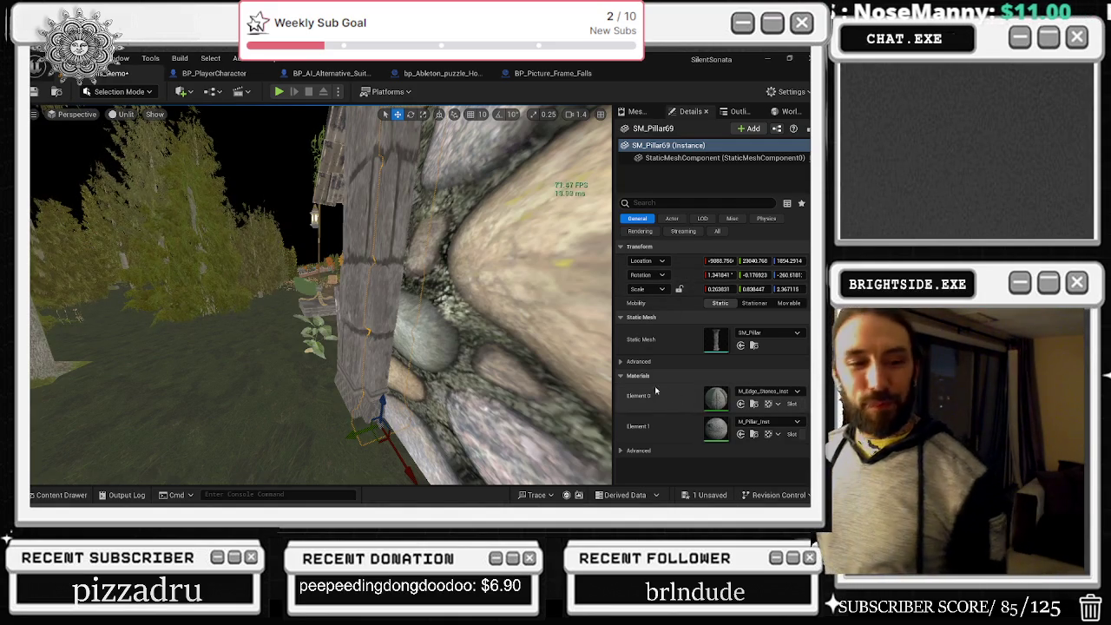
- Drop the two selected SM_Pillar actors onto the ground, zoom in, then minimize the editor
mouse_move(387, 386)
mouse_down()
mouse_move(364, 408)
mouse_move(405, 345)
mouse_move(375, 192)
mouse_up()
key(e)
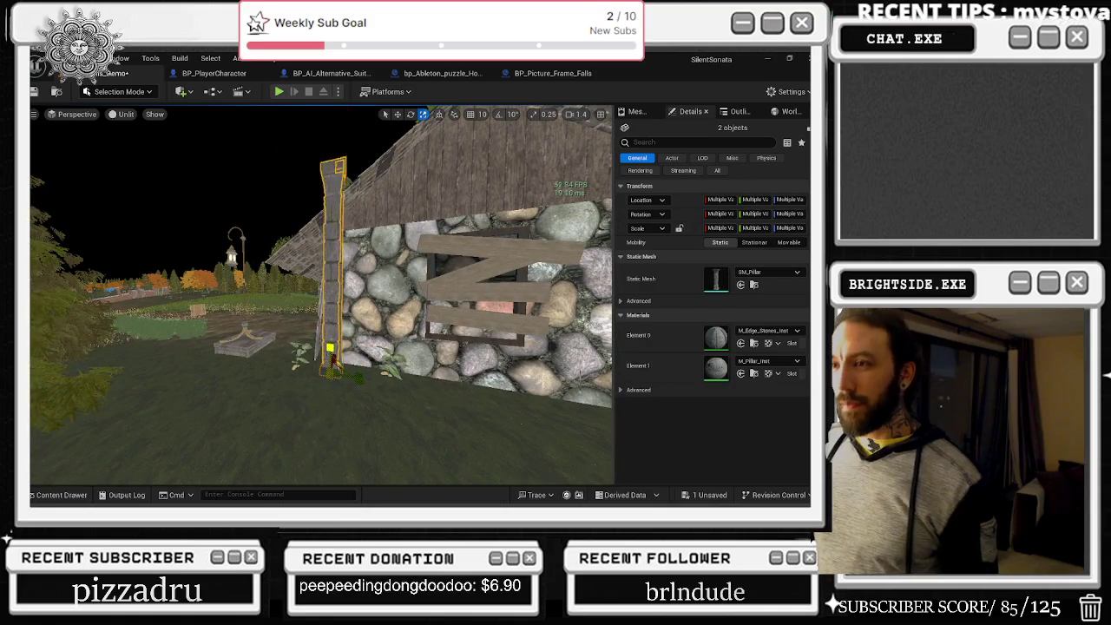
key(End)
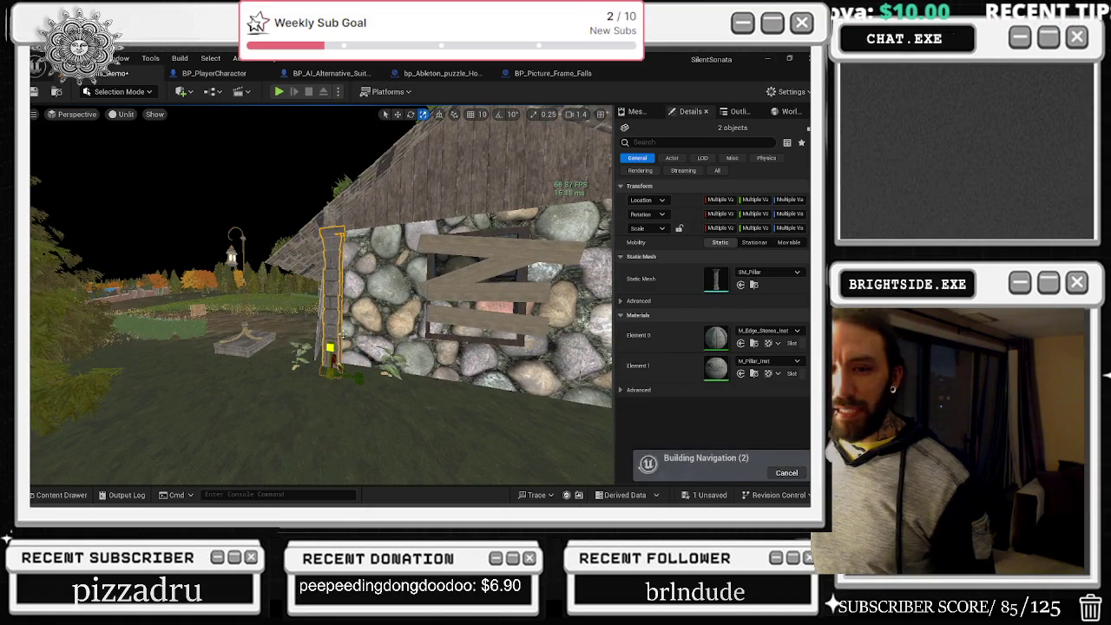
scroll(321, 295, up, 10)
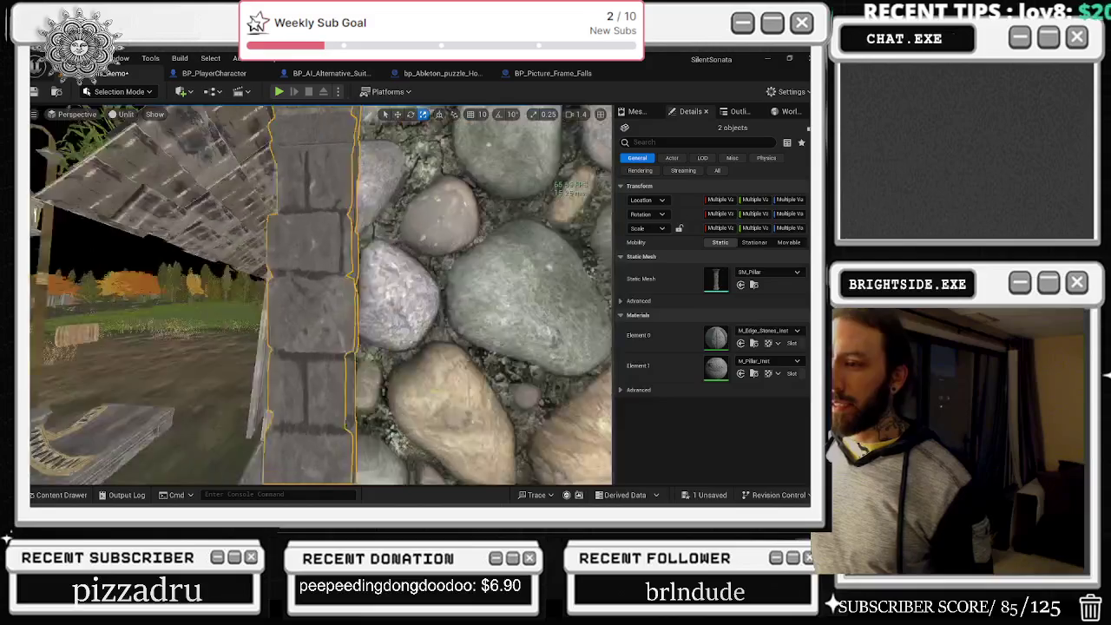
click(767, 59)
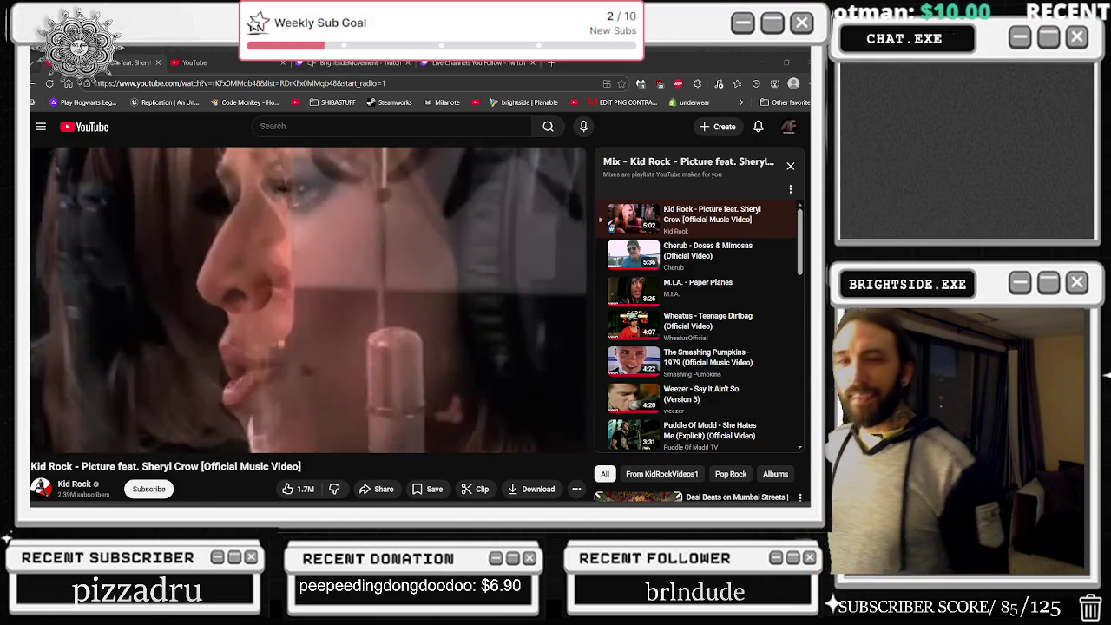
- Open the Kid Rock channel link from the Picture video in a new tab and switch to it
mouse_move(430, 193)
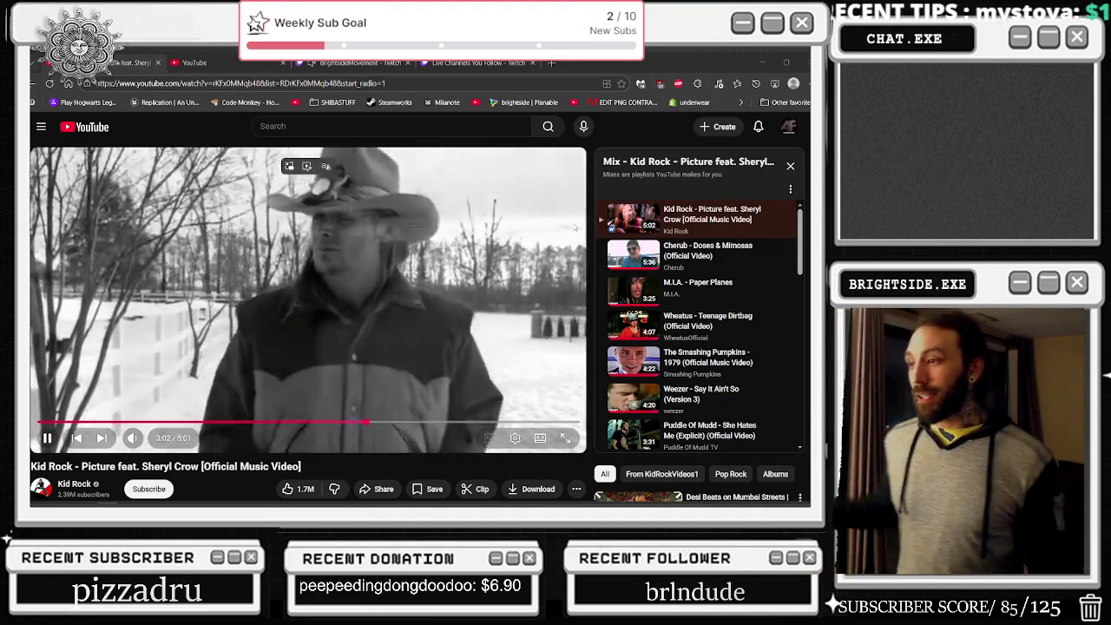
scroll(314, 392, down, 1)
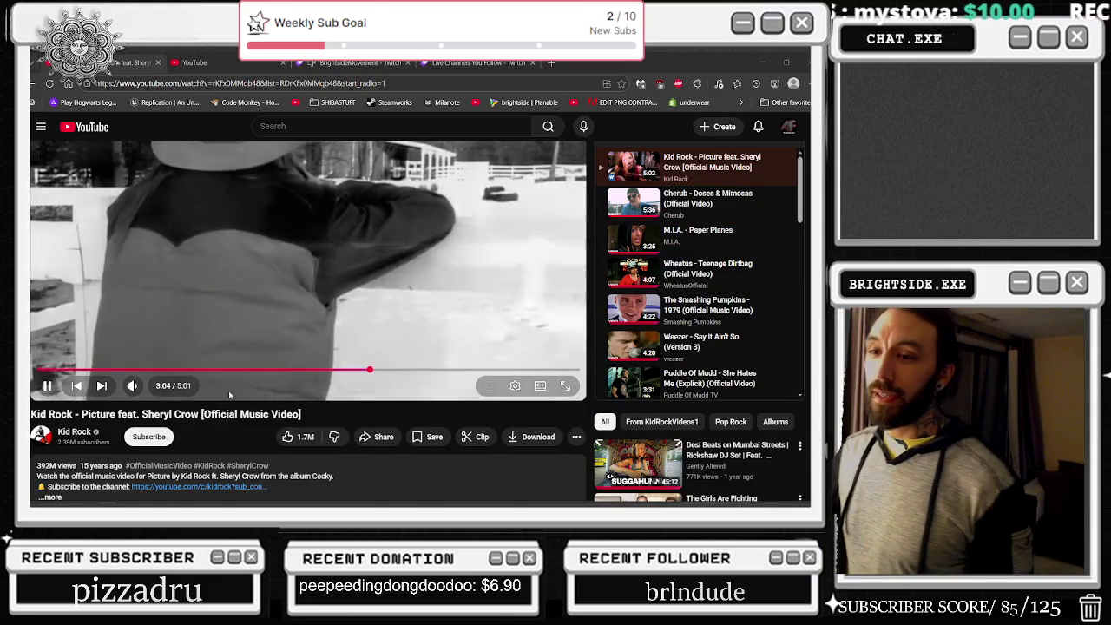
middle_click(199, 486)
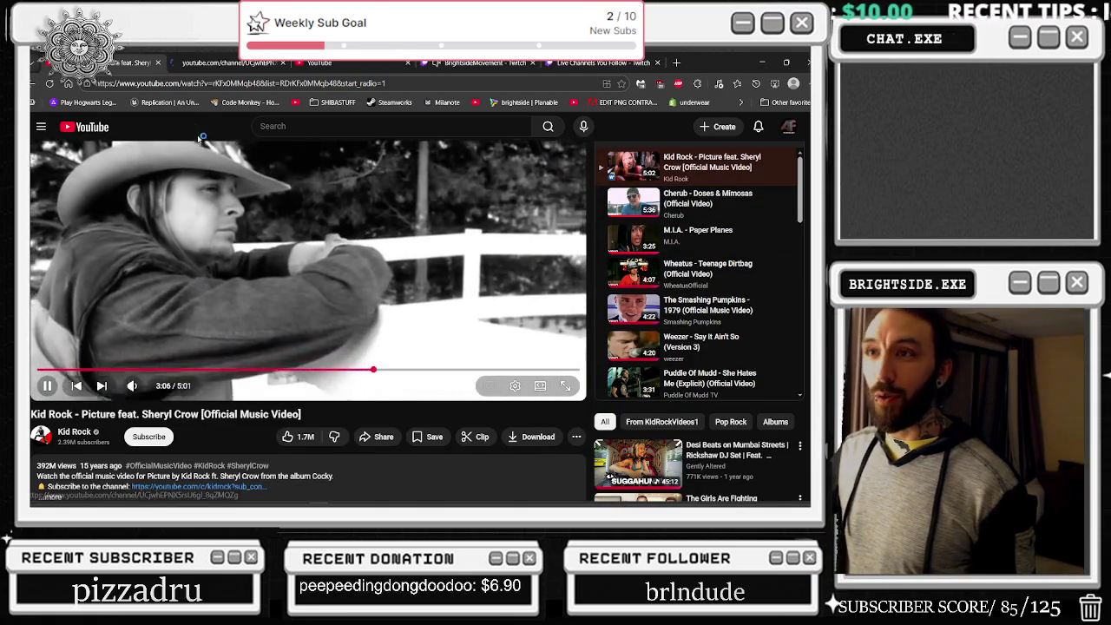
key(ctrl+Tab)
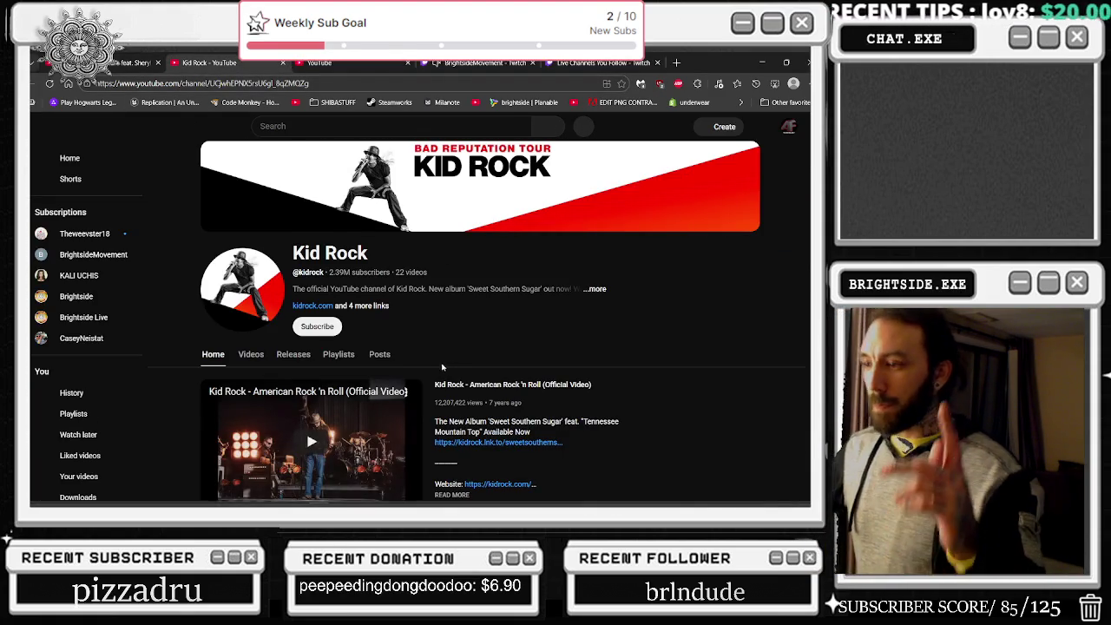
- Show the Kid Rock channel's Videos list sorted by Popular
scroll(442, 367, down, 1)
scroll(509, 326, down, 1)
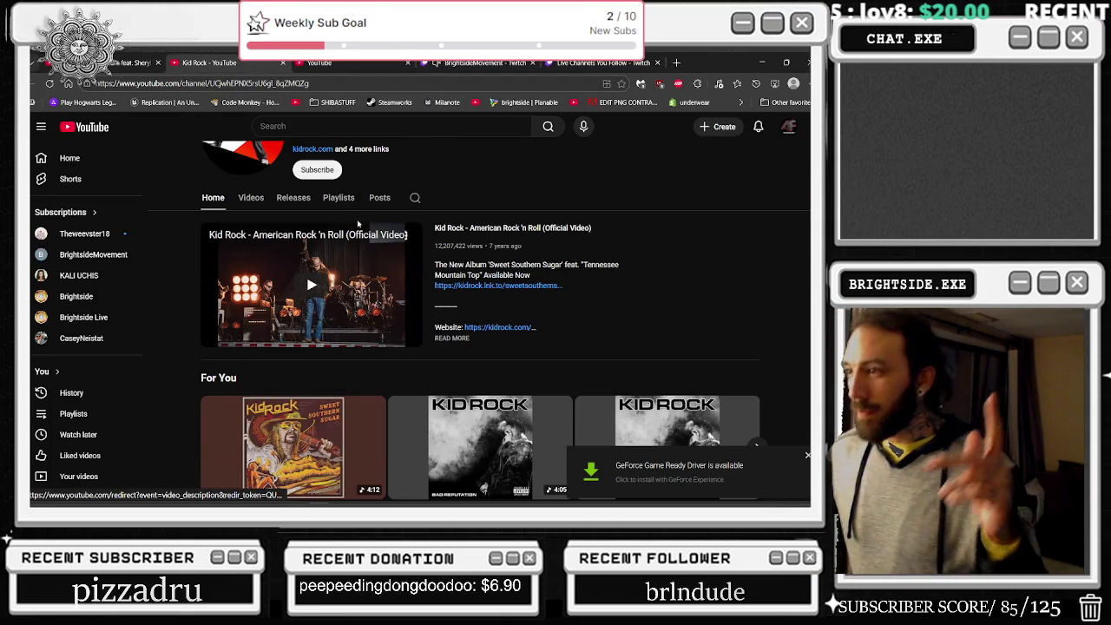
click(252, 198)
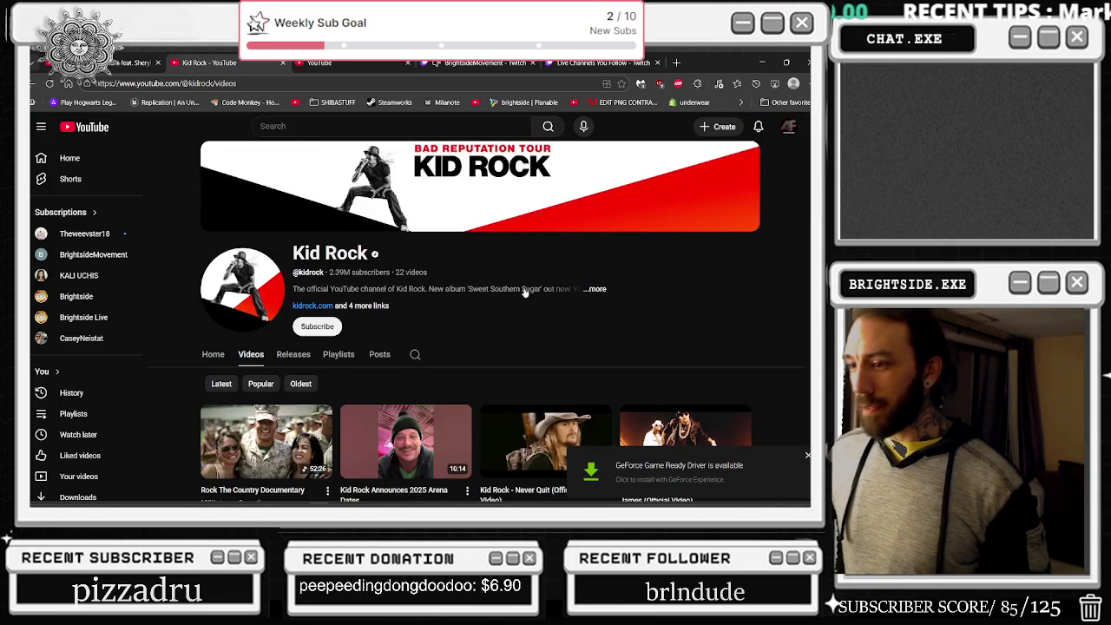
click(269, 332)
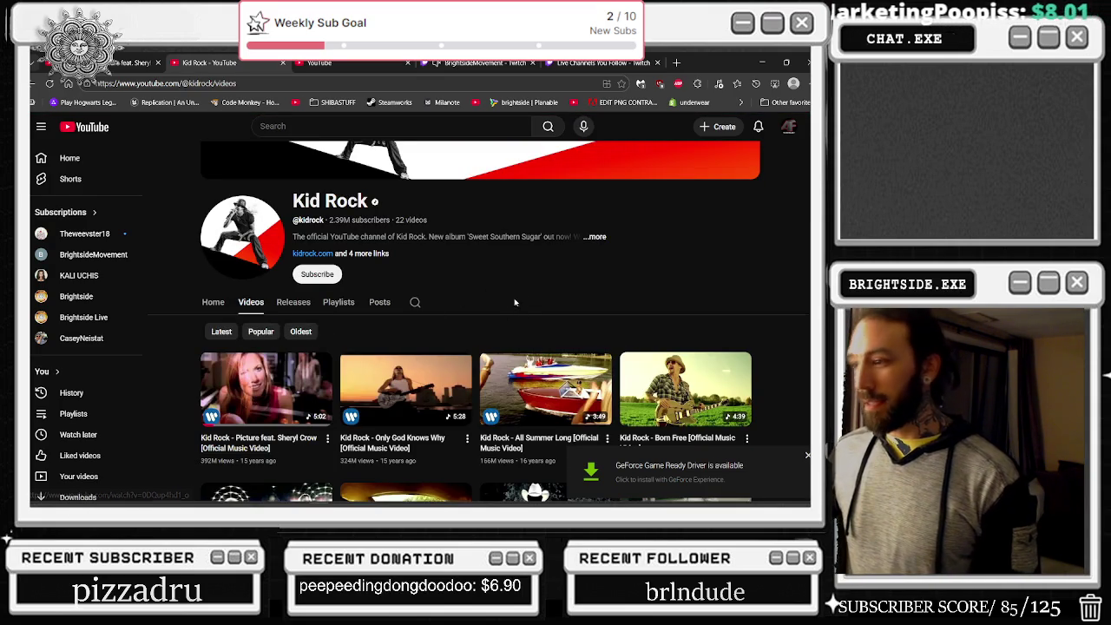
- Open the All Summer Long video and close the Picture video tab
scroll(458, 365, down, 1)
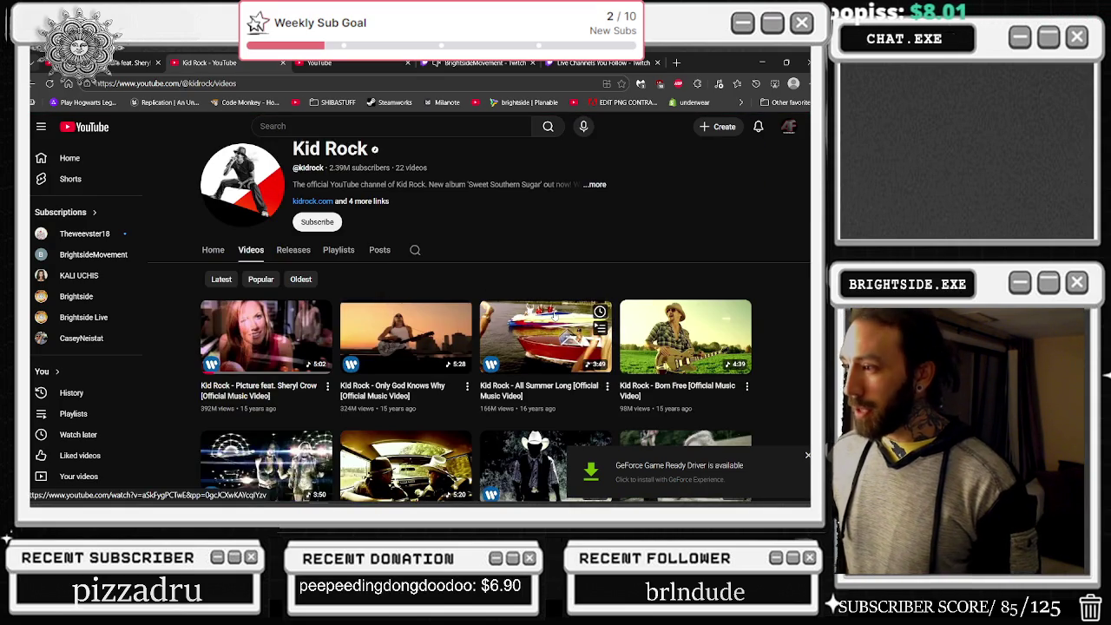
scroll(553, 315, down, 1)
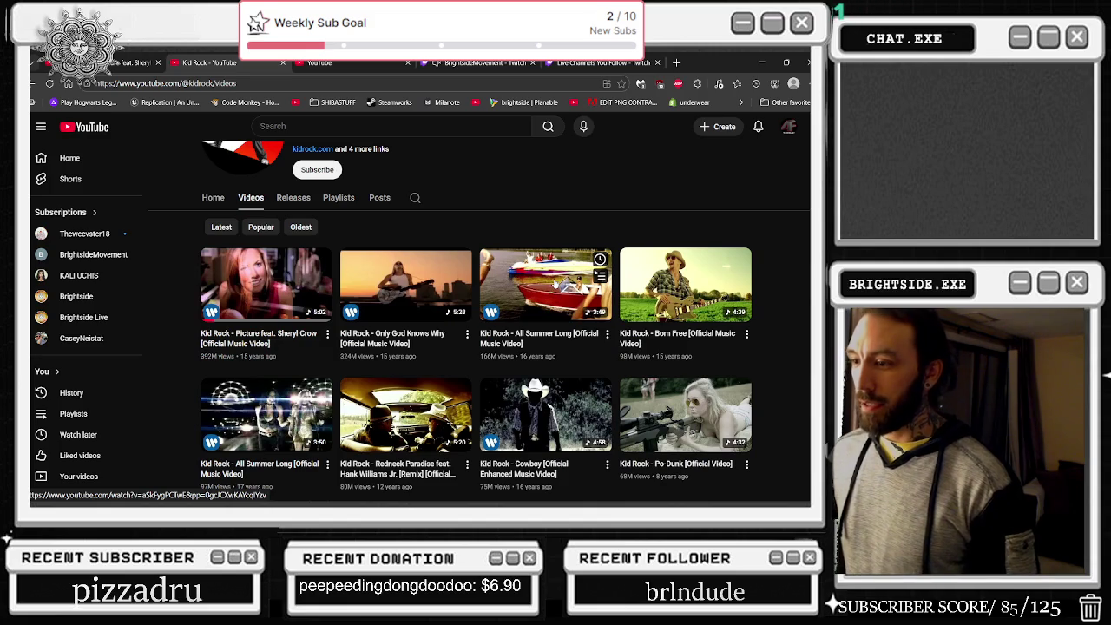
click(560, 280)
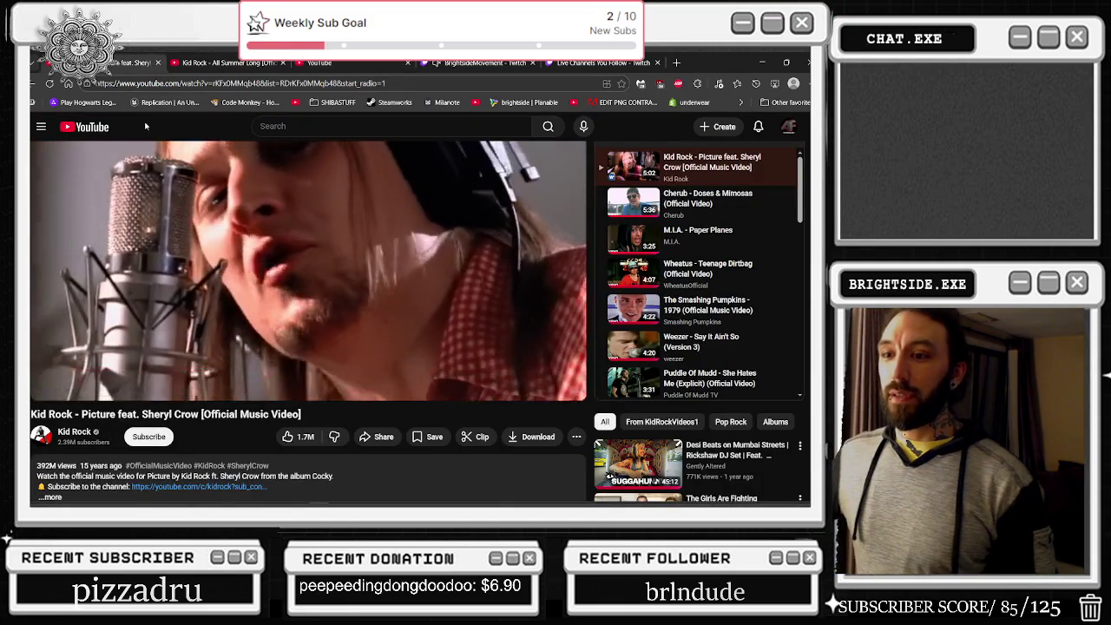
key(ctrl+w)
click(174, 83)
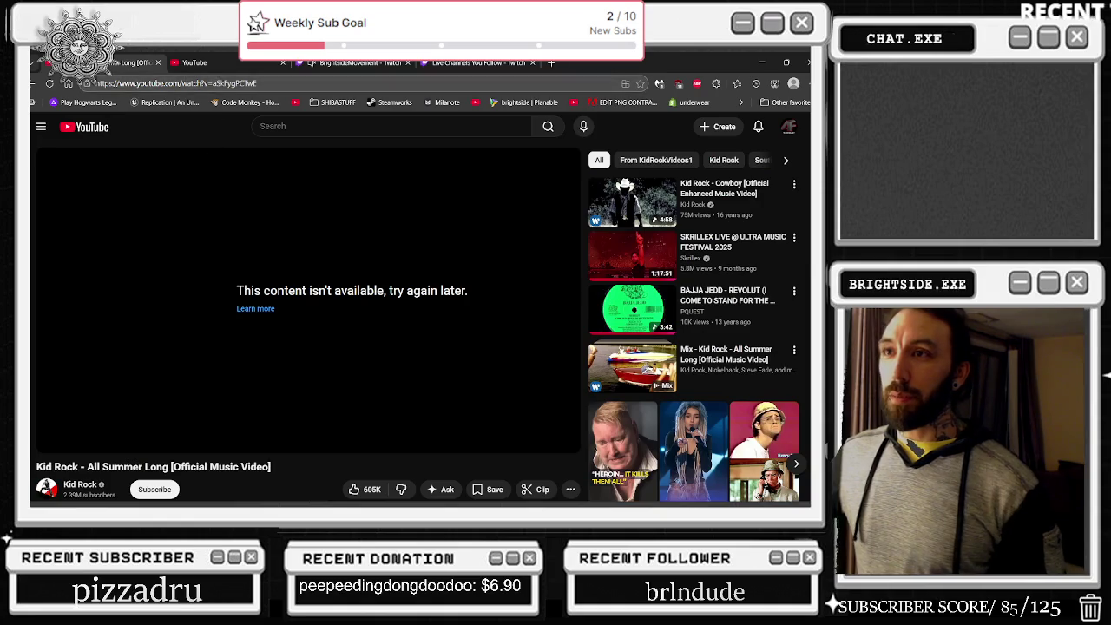
- Reload the All Summer Long page so it plays, pausing and resuming it a few times
key(Return)
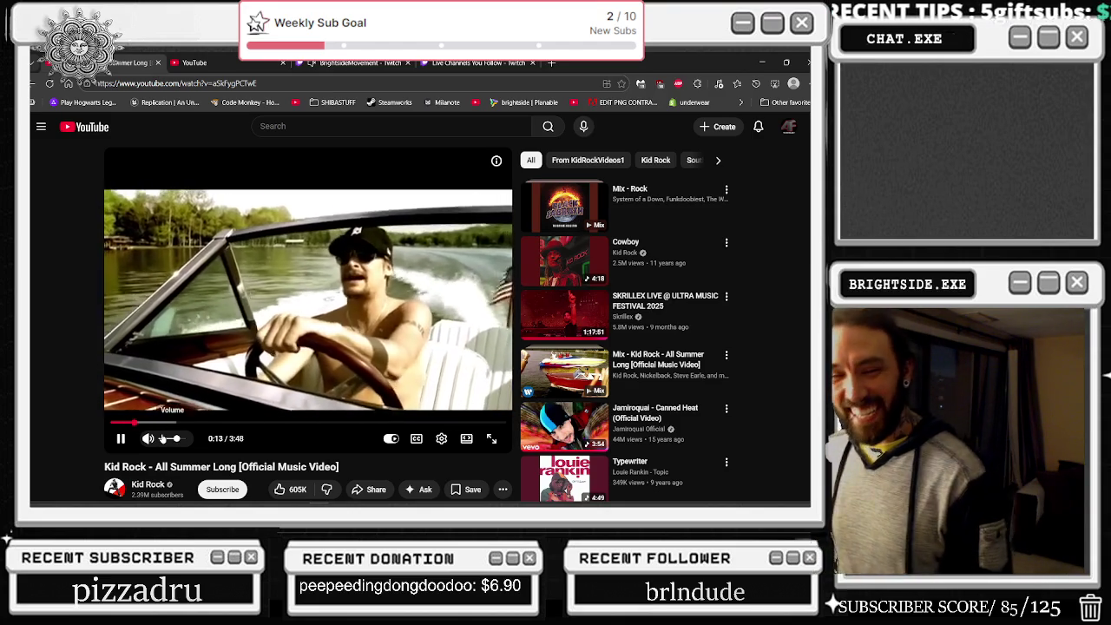
mouse_move(276, 307)
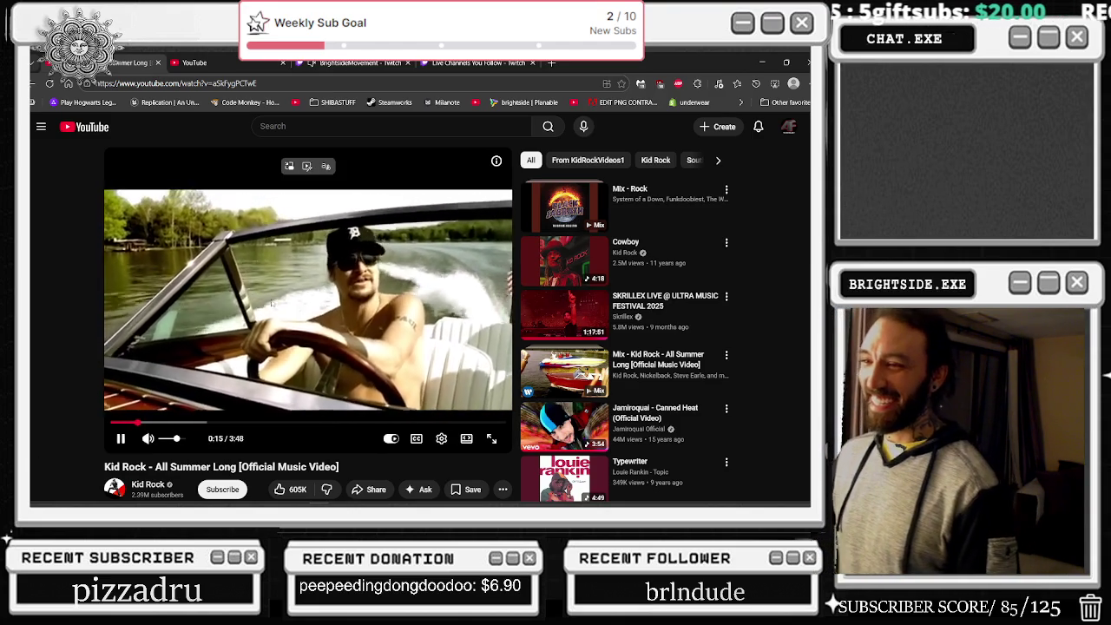
click(273, 306)
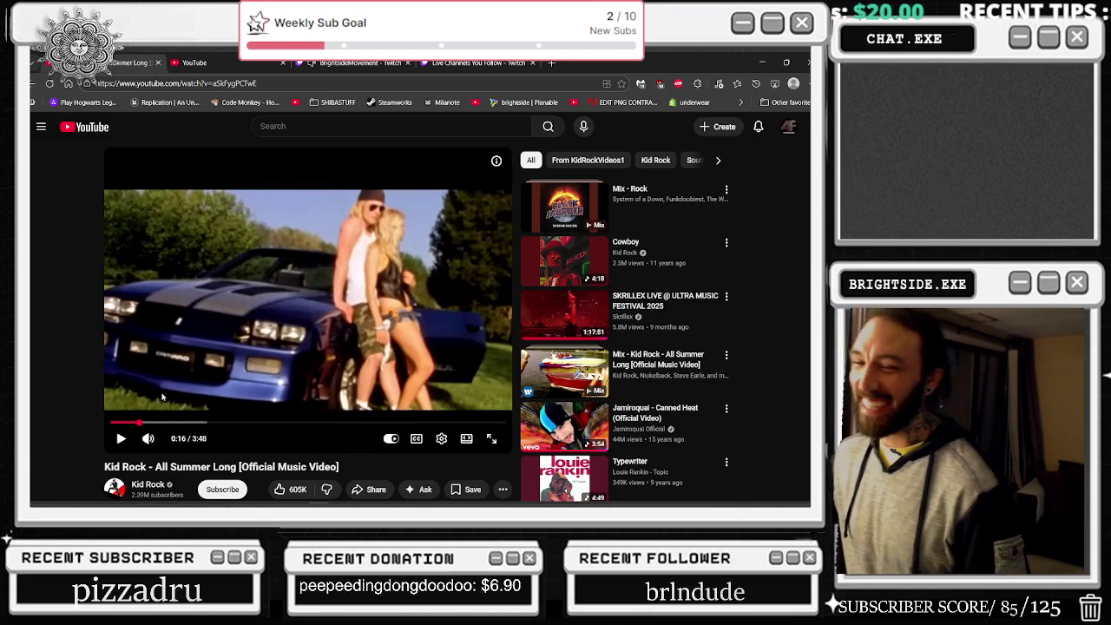
click(337, 309)
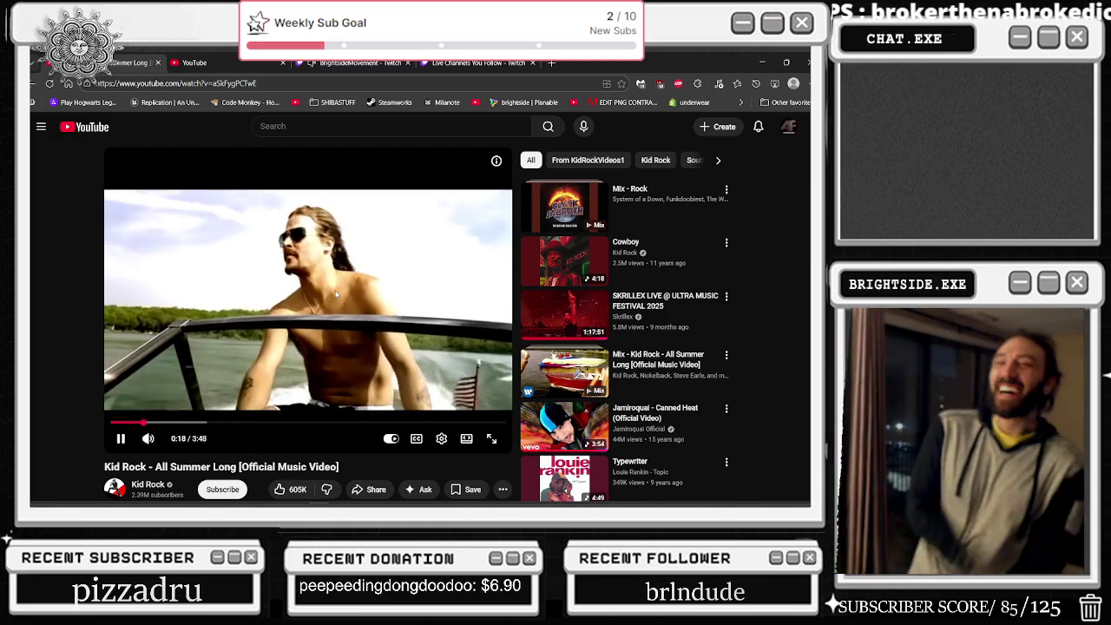
click(335, 295)
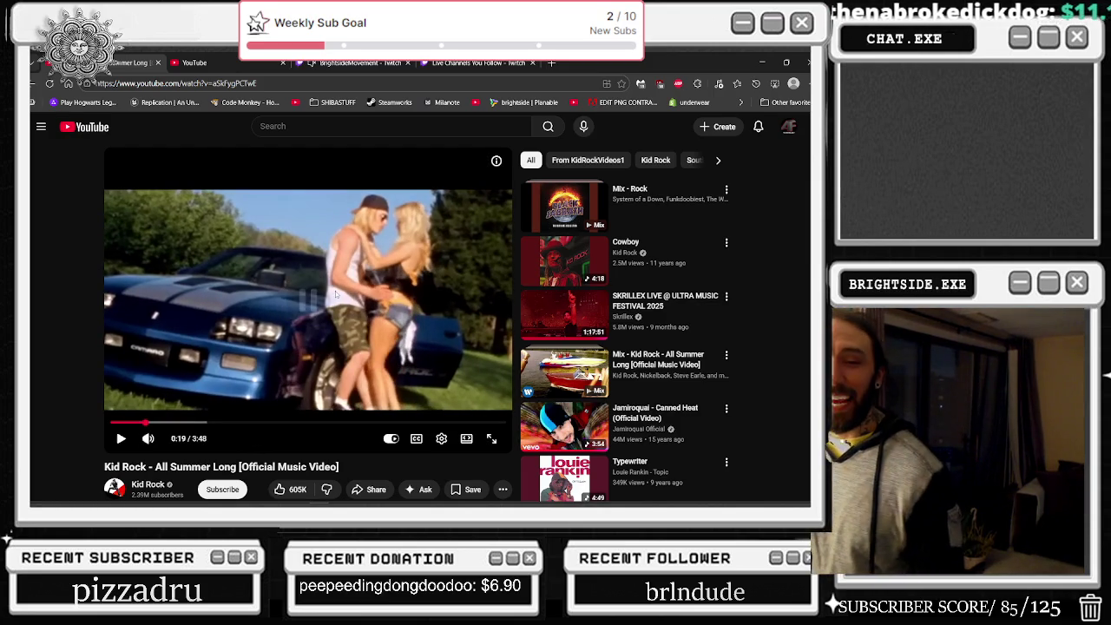
click(335, 290)
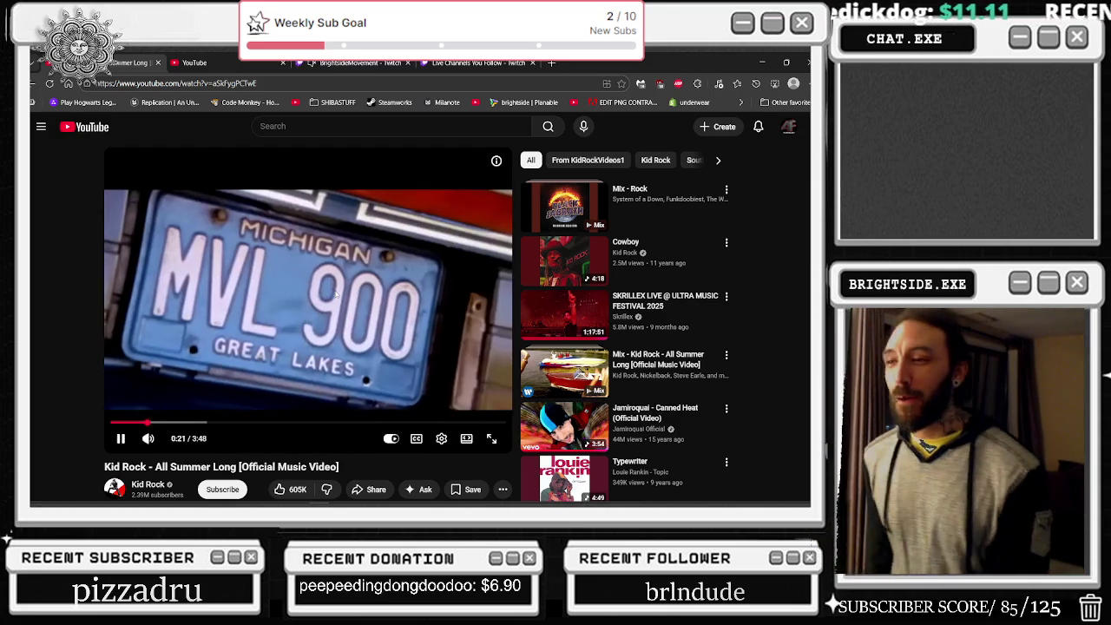
click(335, 291)
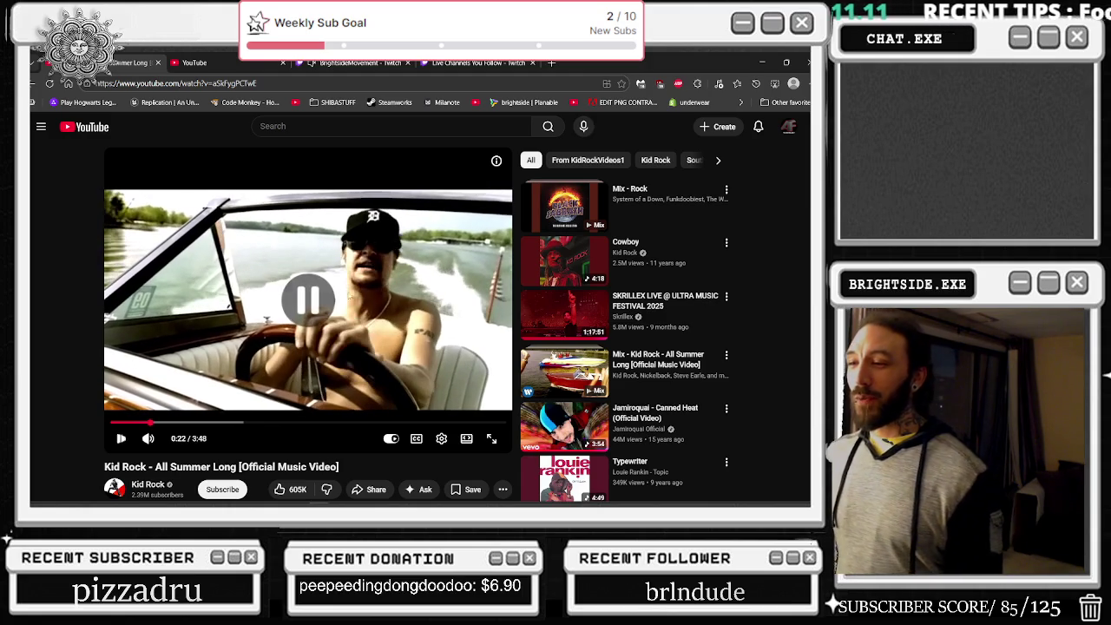
click(476, 202)
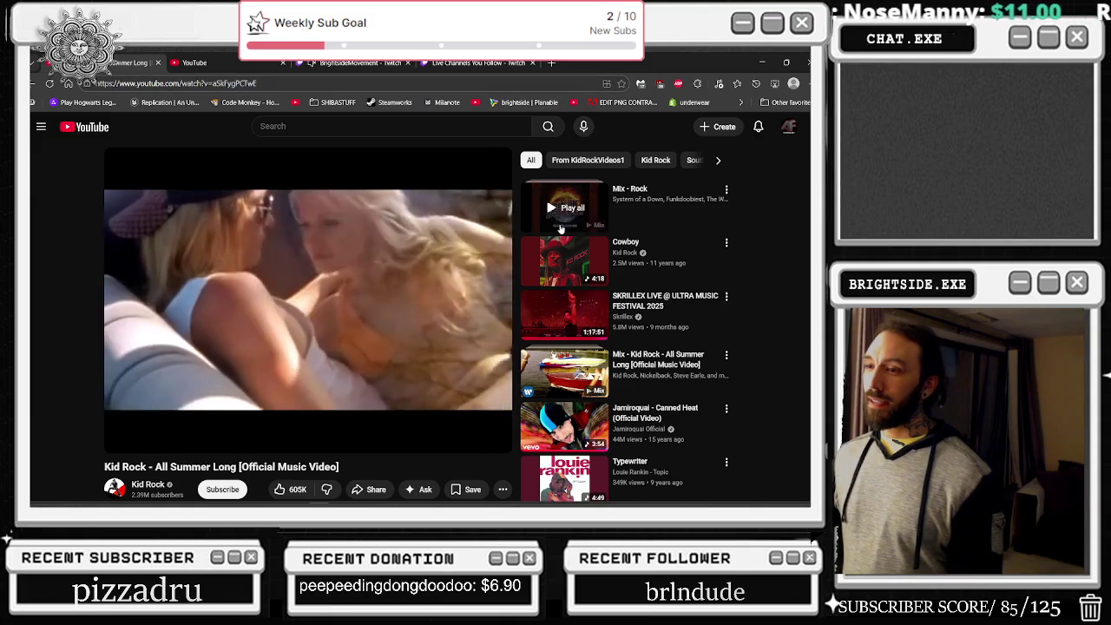
- Return to the Kid Rock - YouTube channel page through the Back button's history list
scroll(562, 228, down, 3)
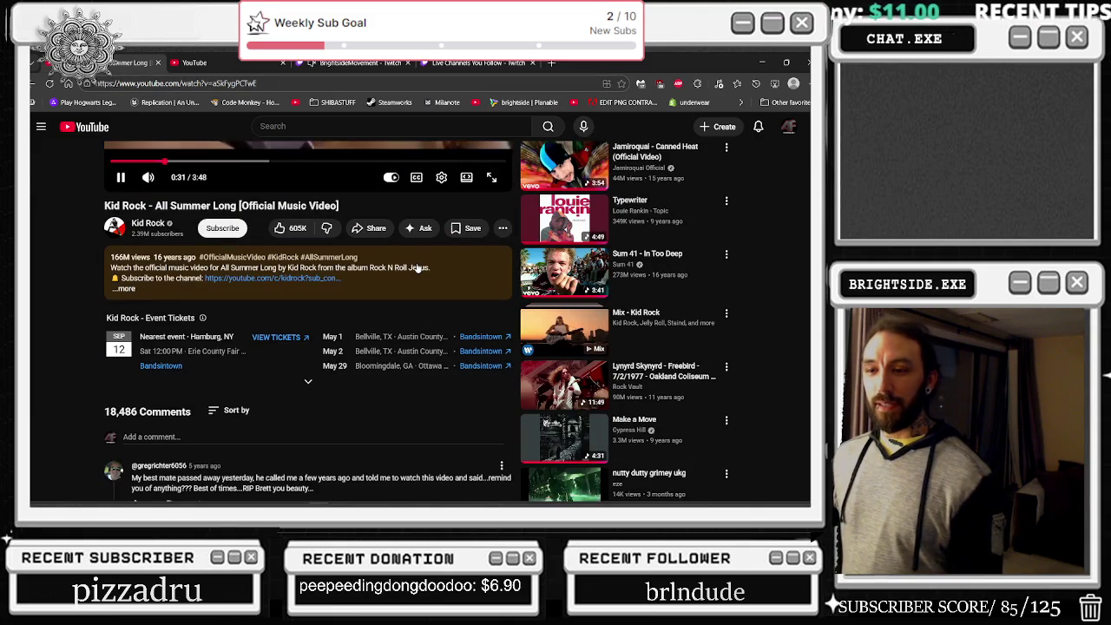
scroll(419, 266, up, 3)
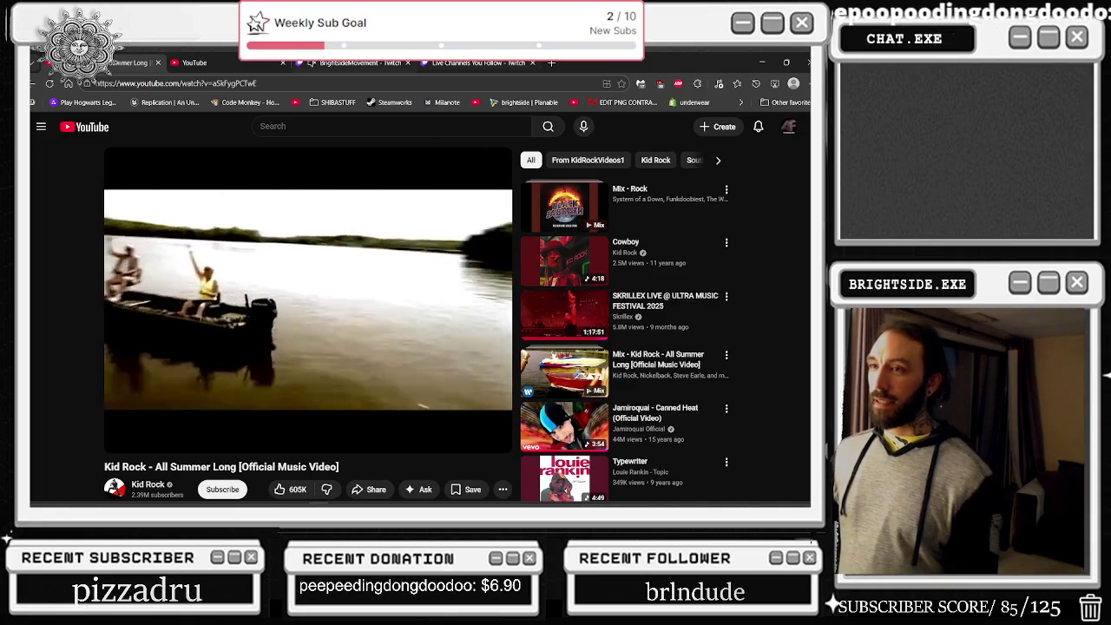
right_click(40, 87)
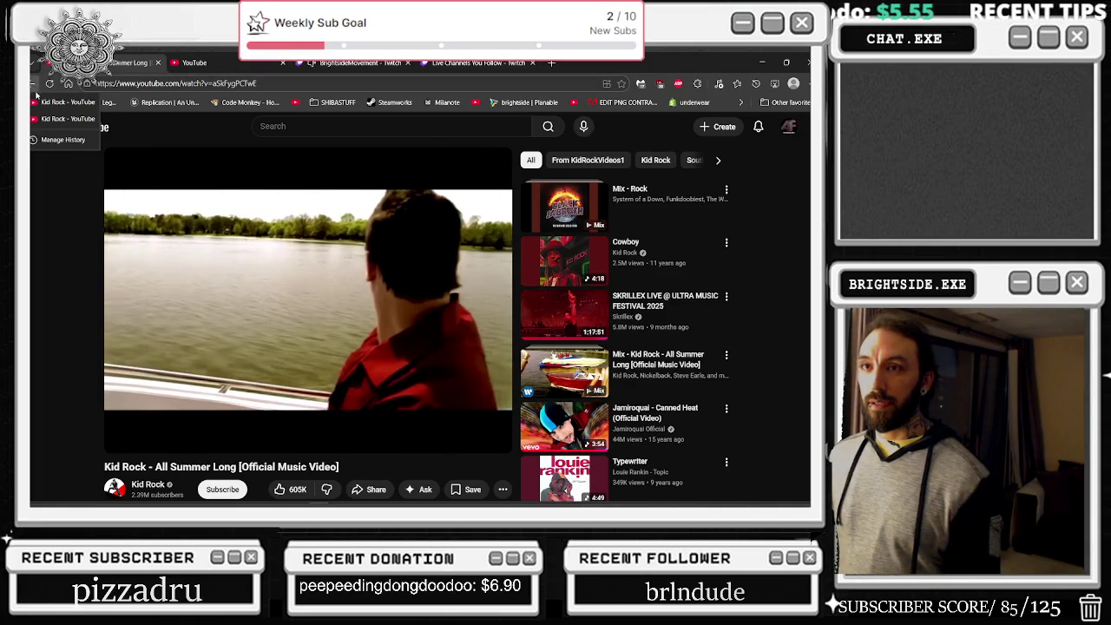
click(38, 101)
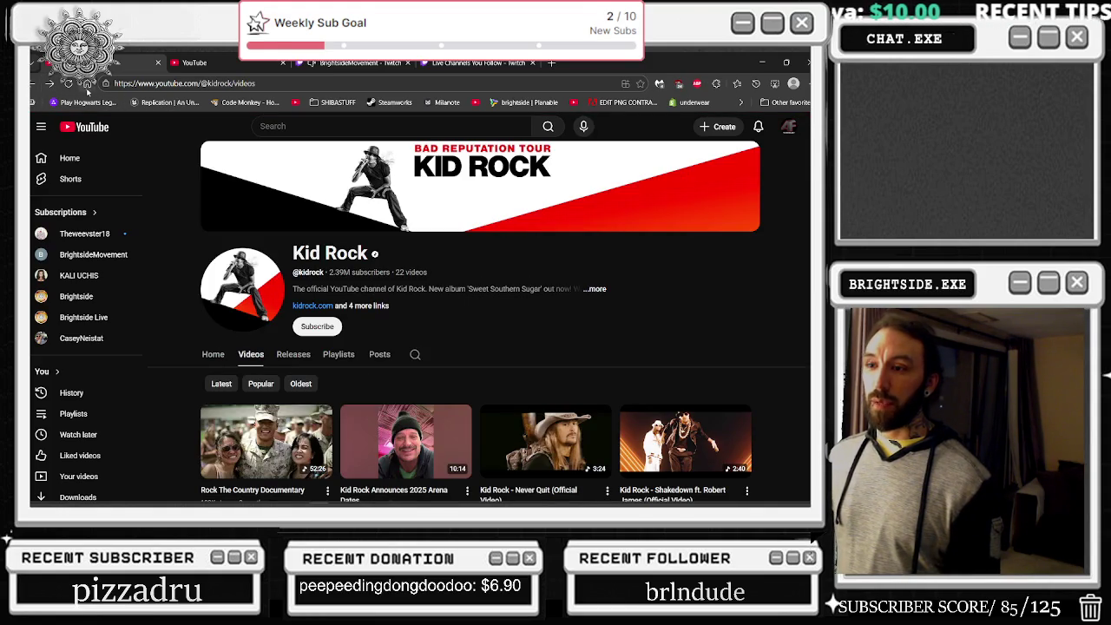
- Scroll the channel's videos and open Kid Rock - Never Quit (Official Video)
scroll(663, 310, down, 2)
scroll(663, 310, down, 2)
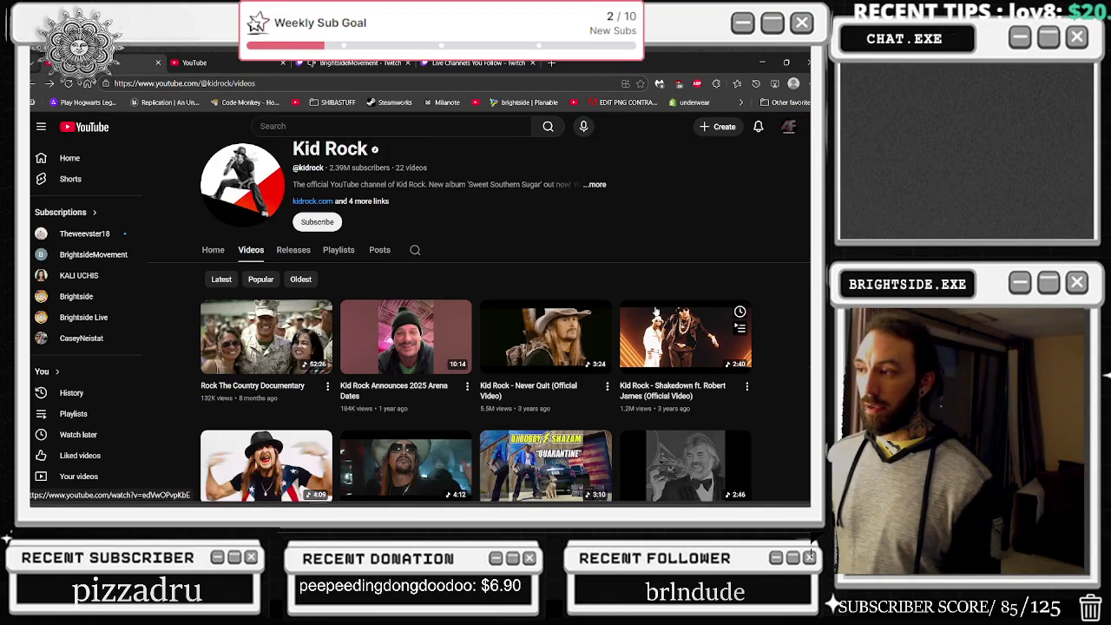
scroll(654, 305, down, 1)
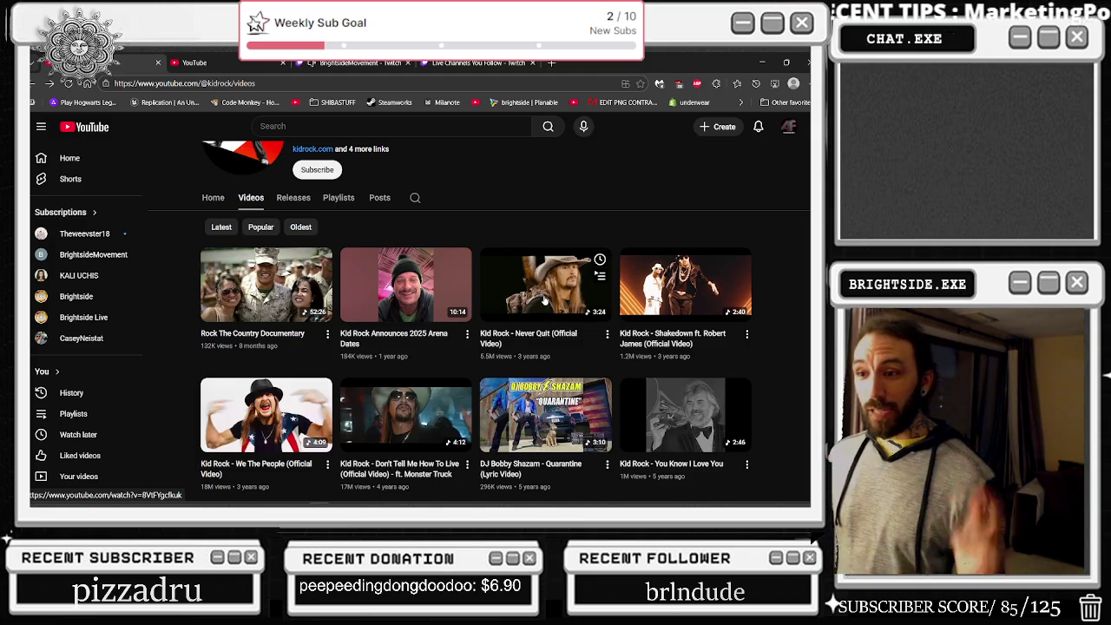
click(537, 287)
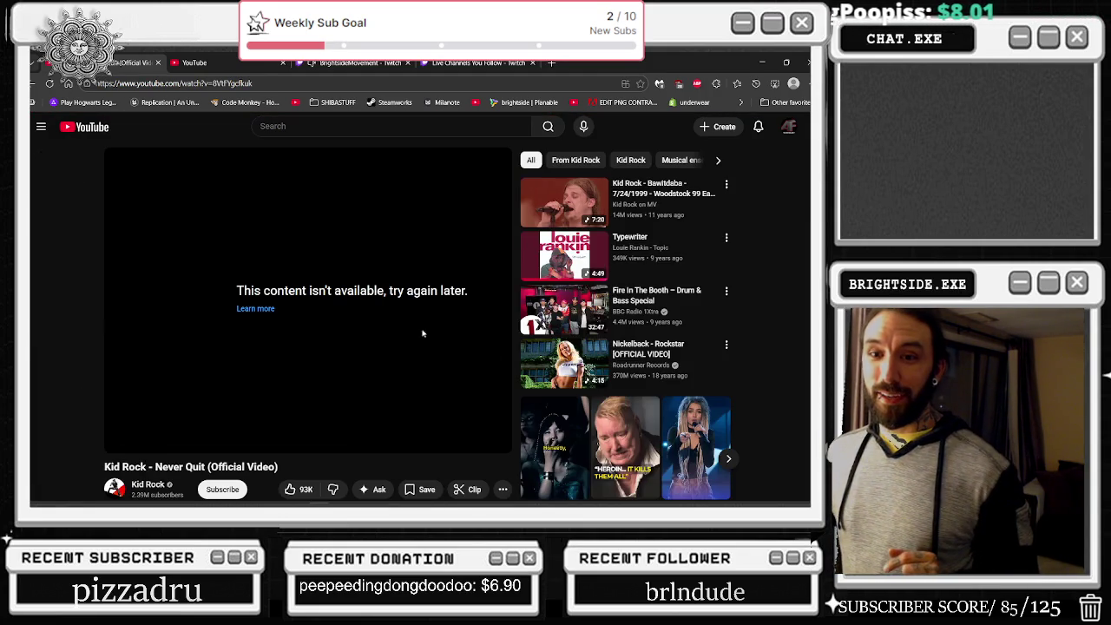
- Reload Never Quit, seek to 0:10, then rewind and pause around 0:19 before resuming
key(F5)
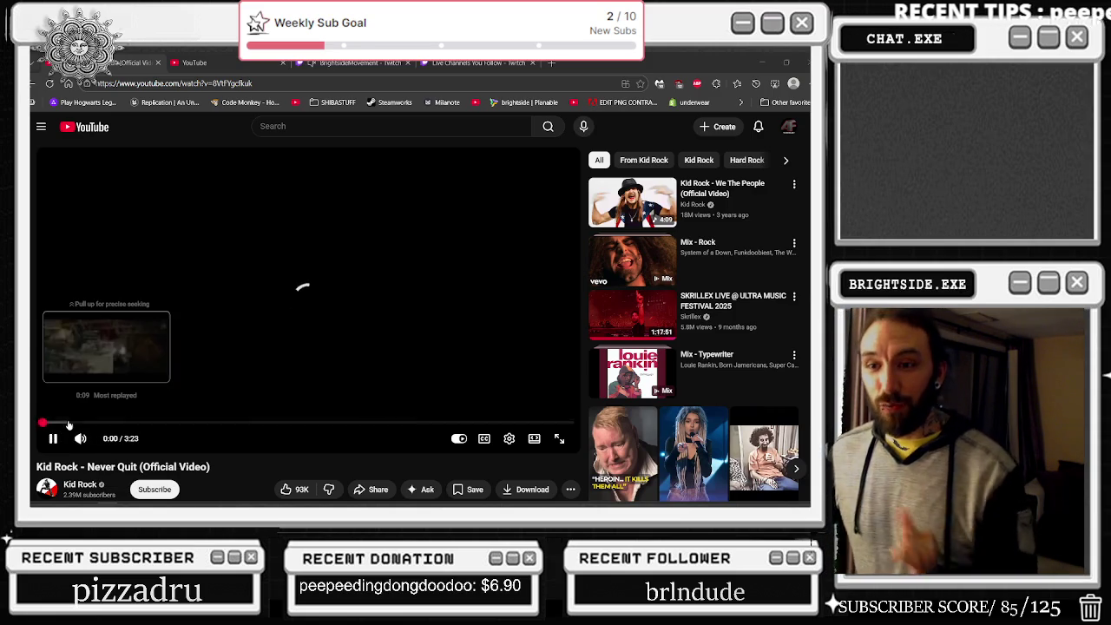
click(71, 423)
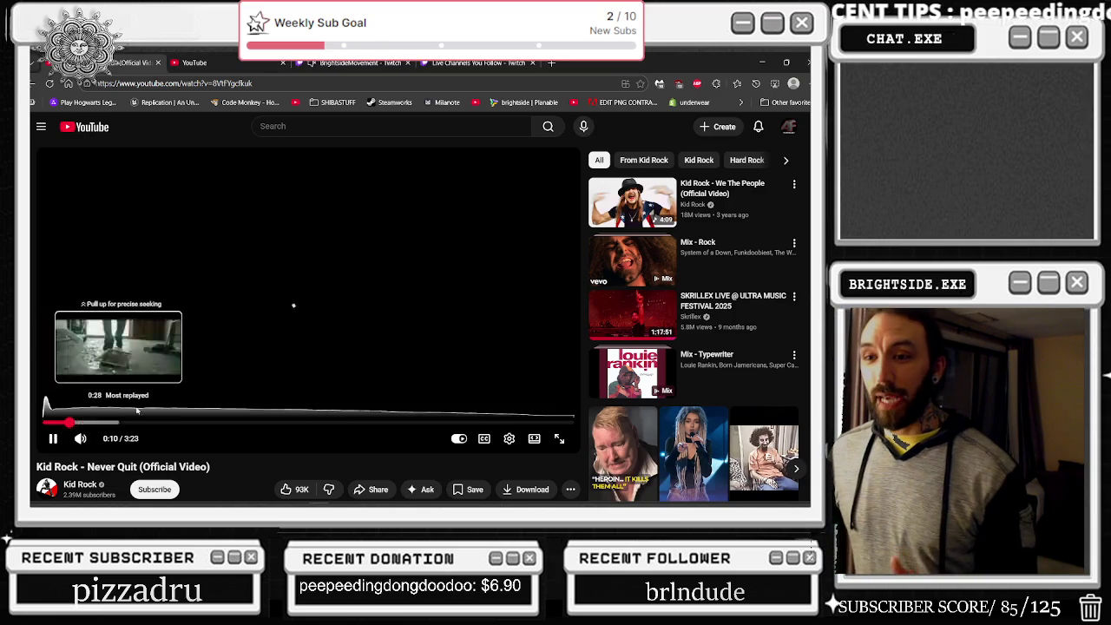
key(Left)
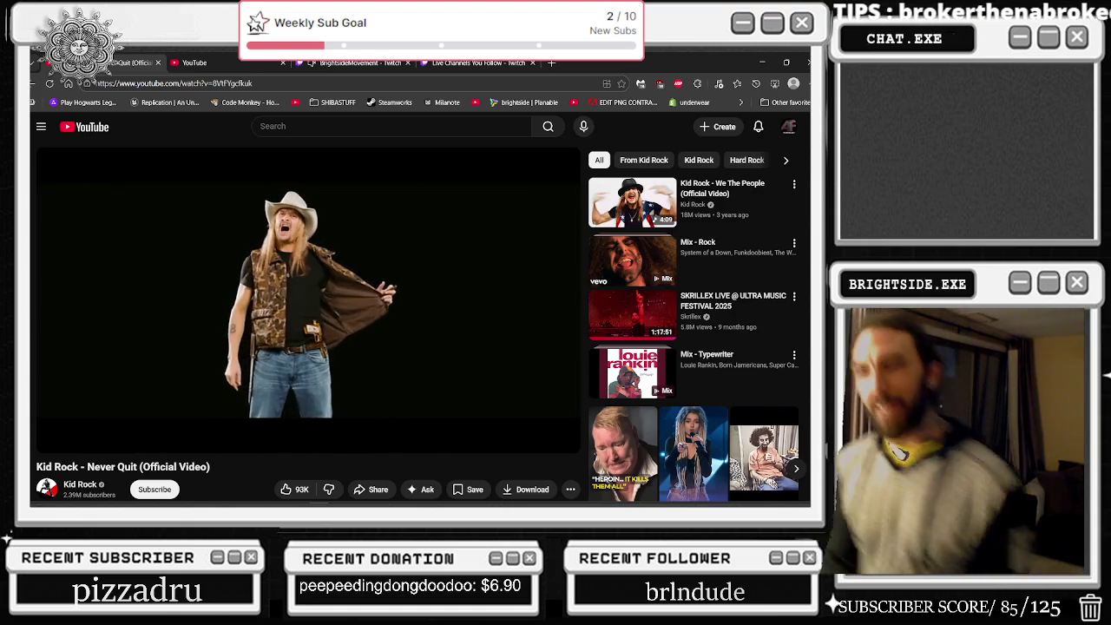
click(208, 345)
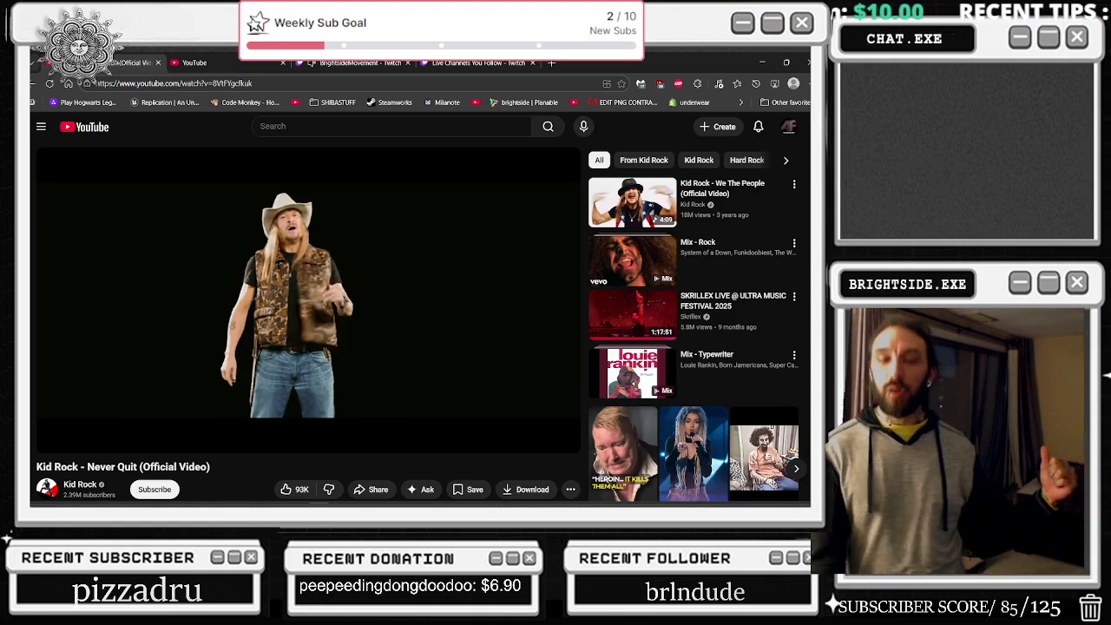
key(j)
key(j)
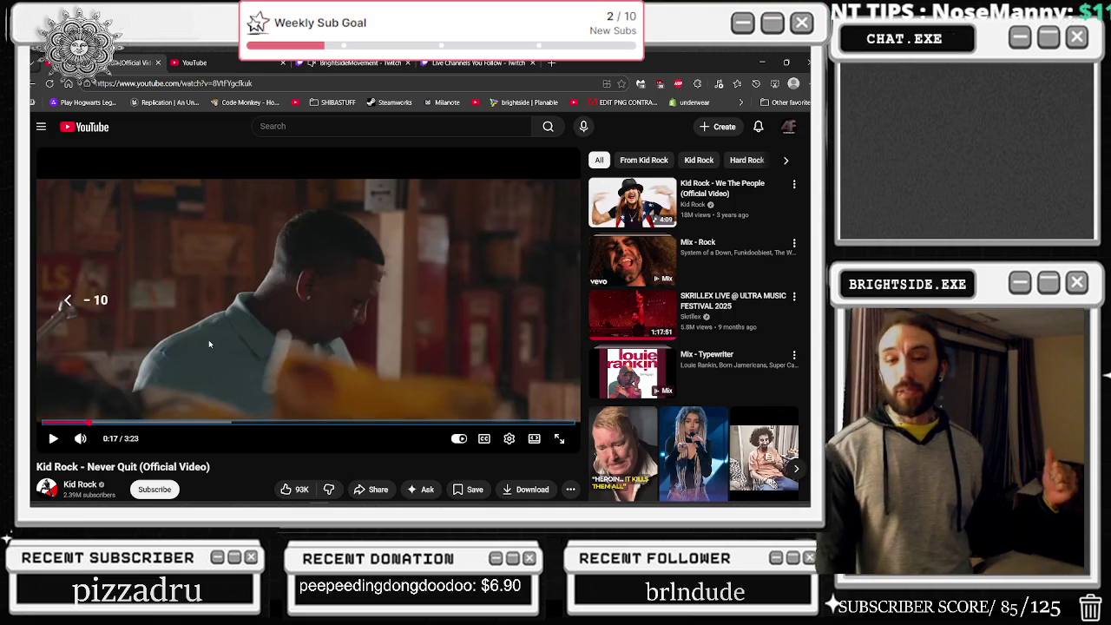
key(k)
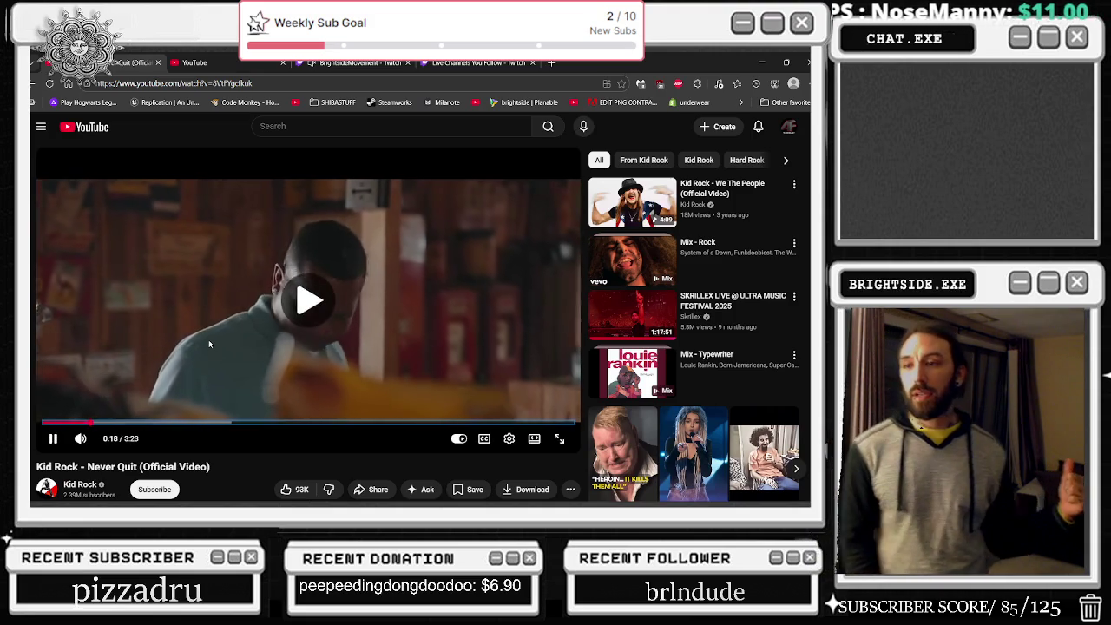
key(k)
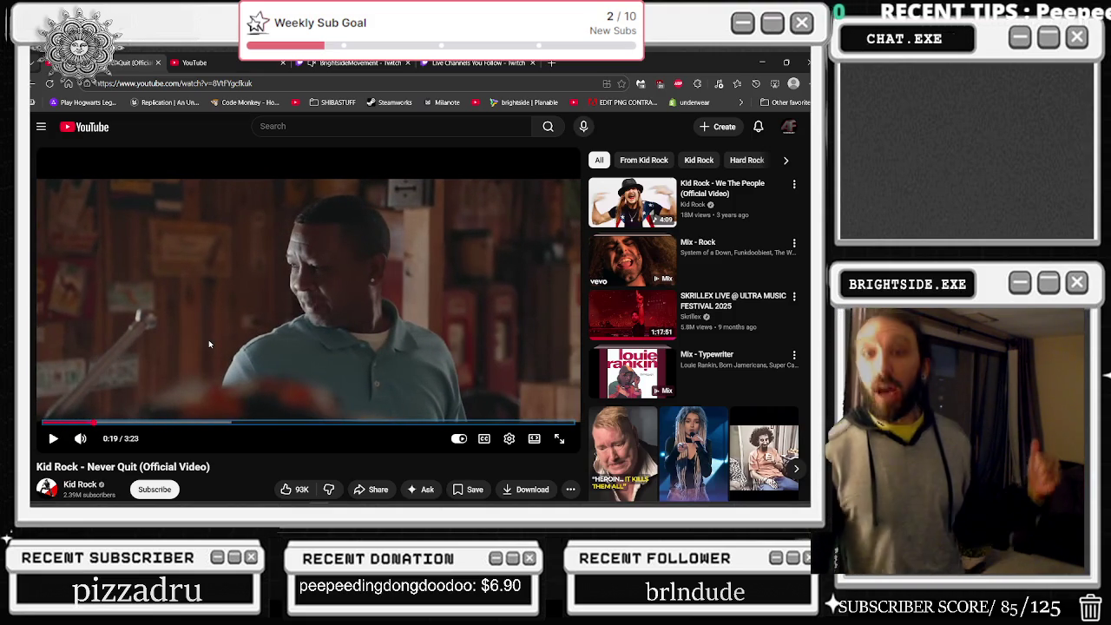
key(k)
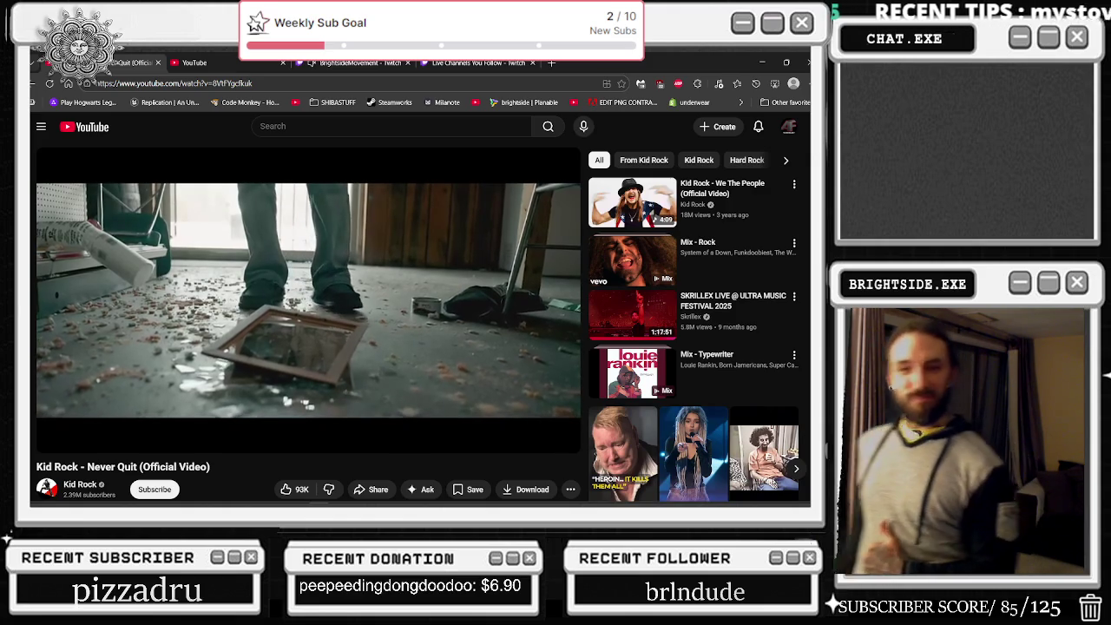
- Keep watching with several pauses from 0:30 onward, stopping at 1:25
click(208, 340)
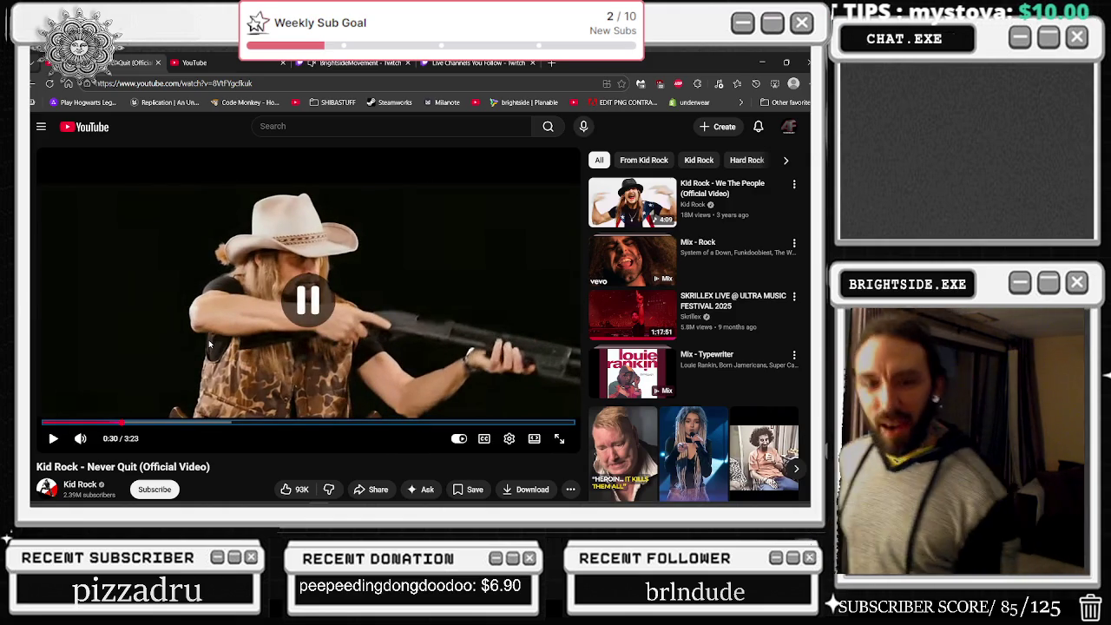
click(208, 339)
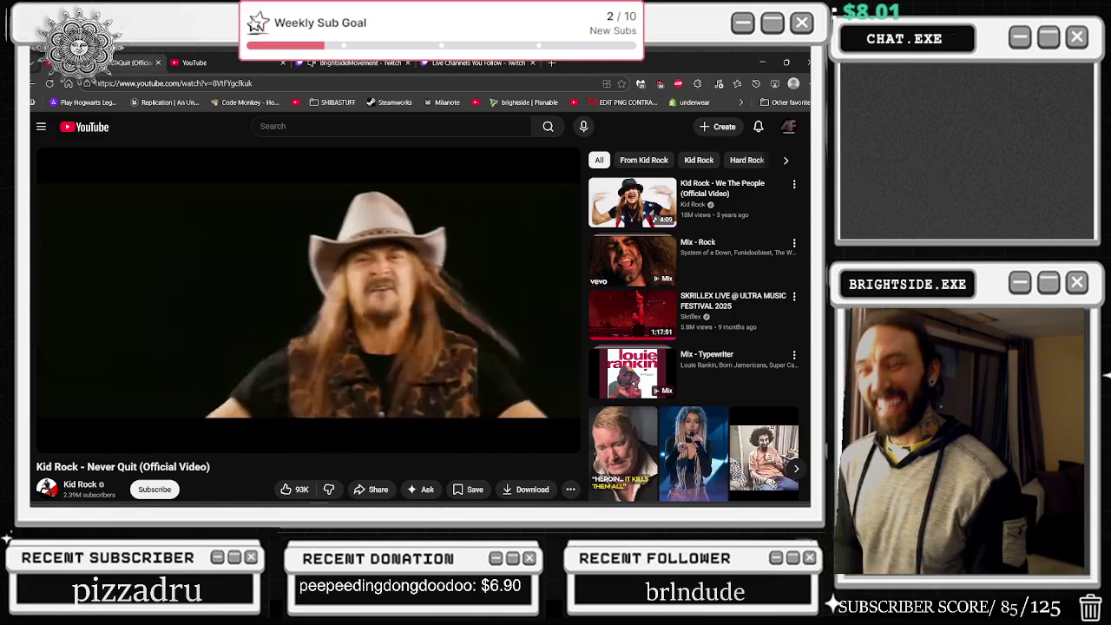
click(182, 342)
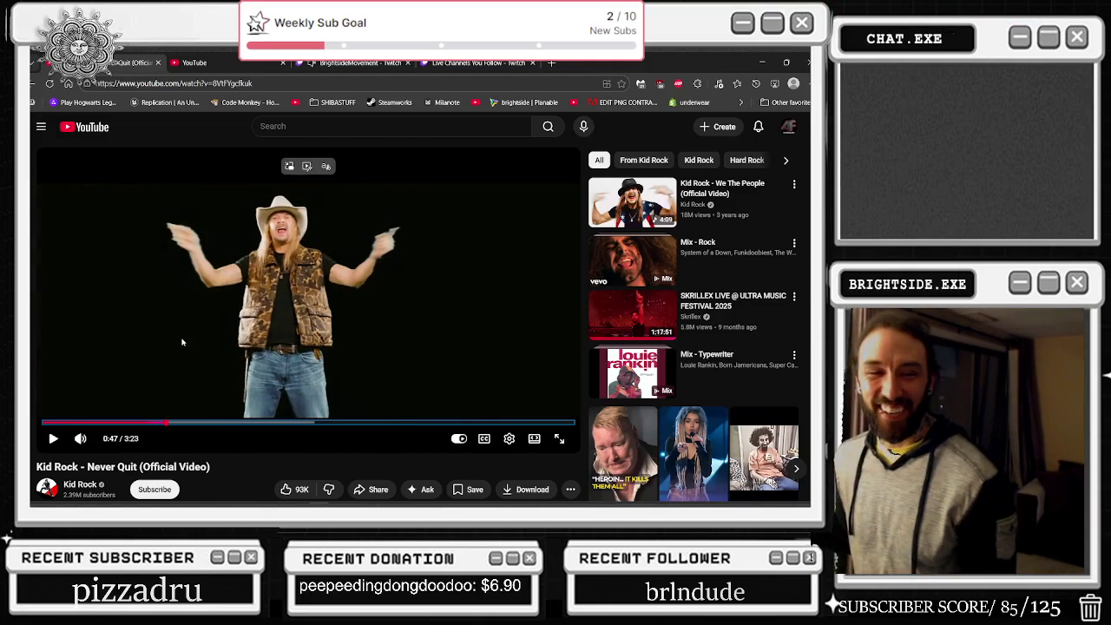
click(182, 342)
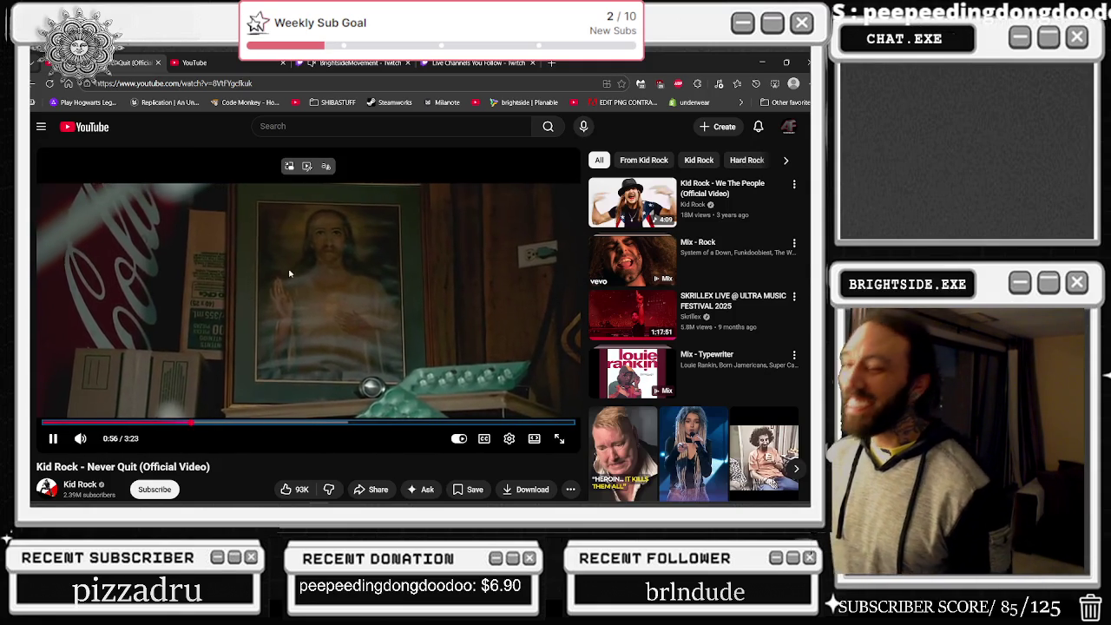
click(356, 293)
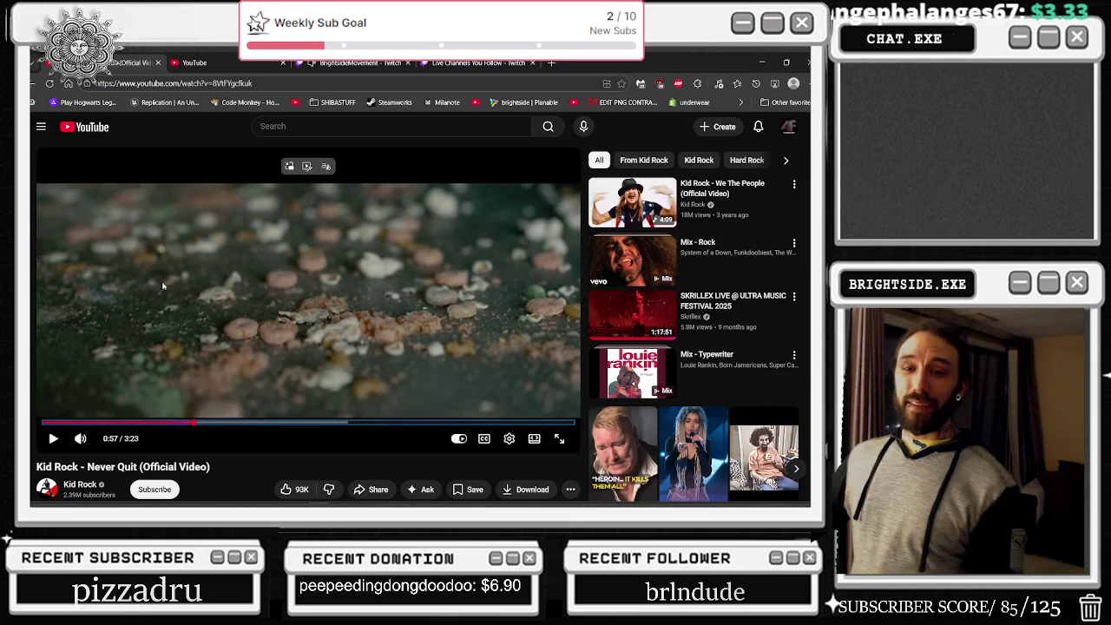
click(424, 281)
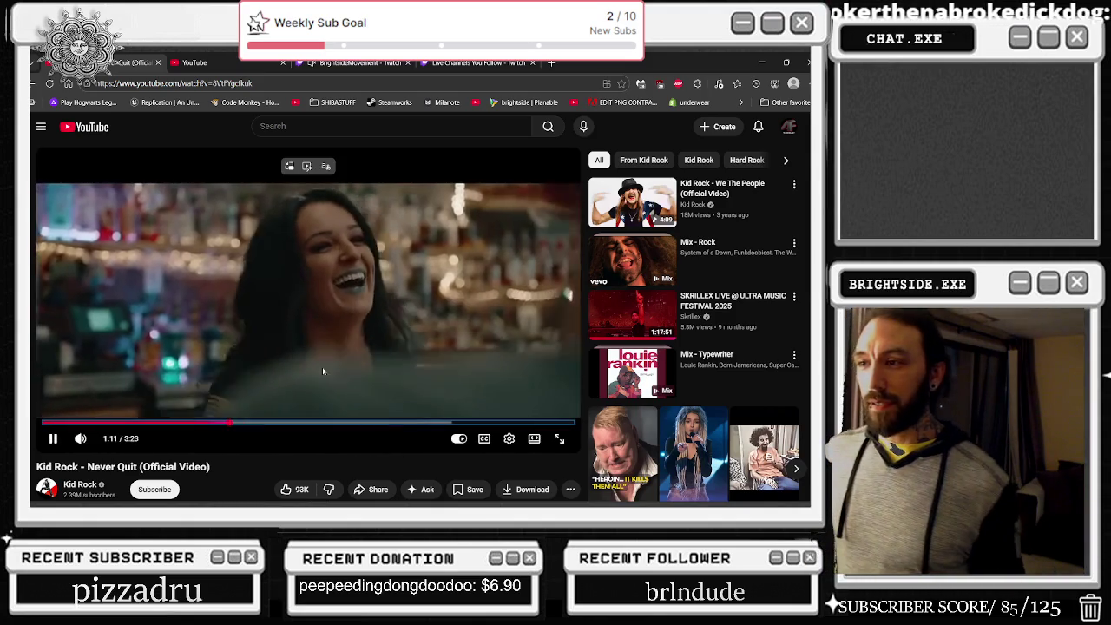
mouse_move(93, 438)
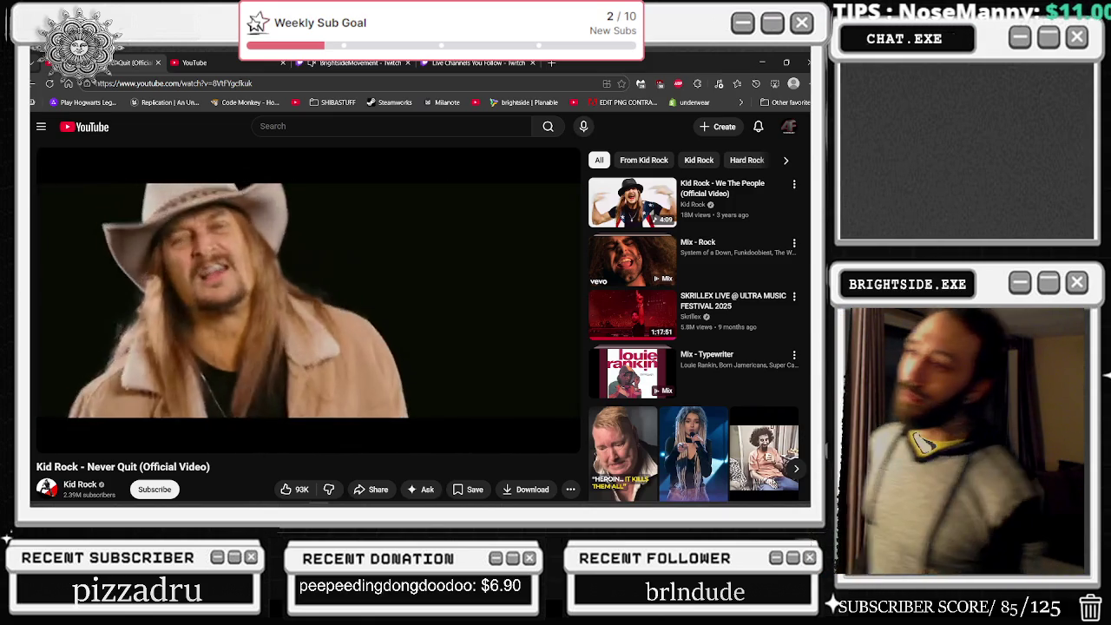
click(194, 339)
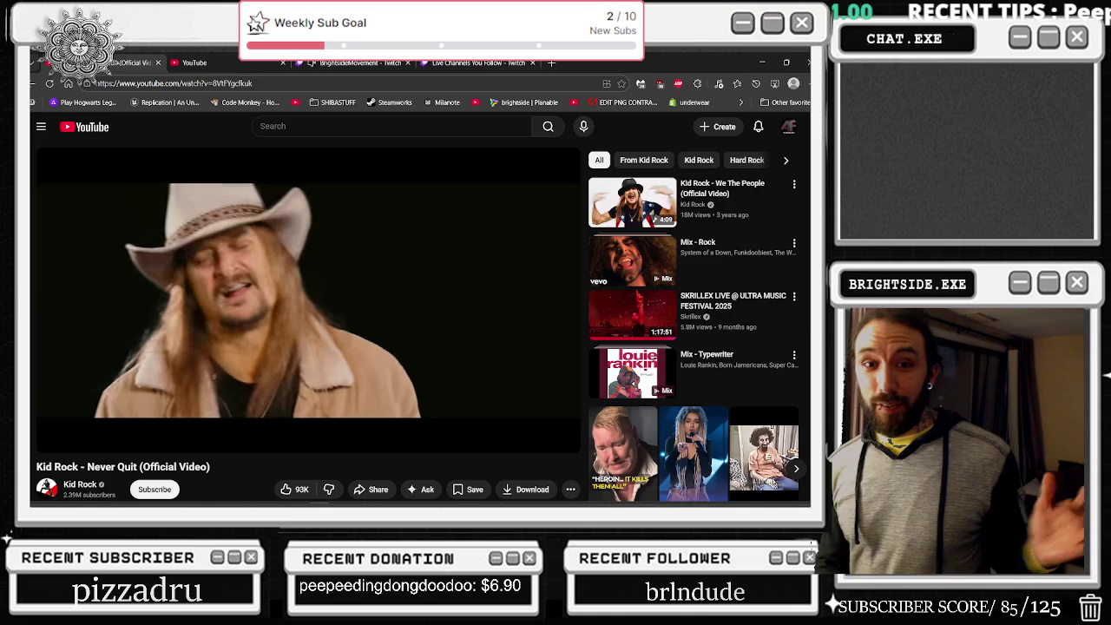
- Rewind the Never Quit video in five-second jumps and pause it at 1:15
mouse_move(193, 339)
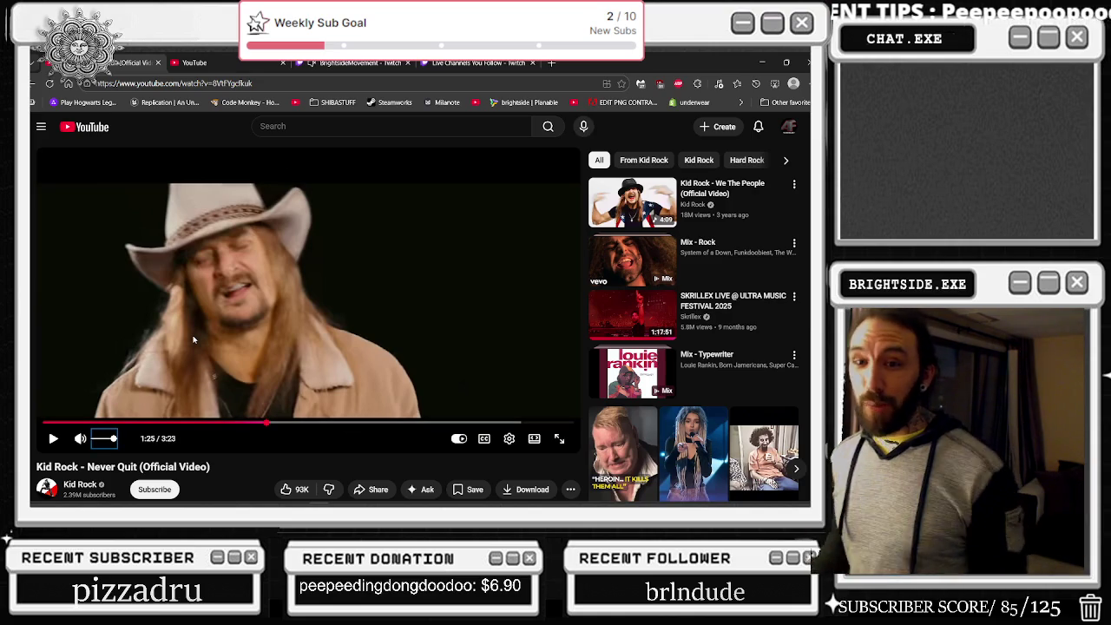
click(250, 319)
key(Left)
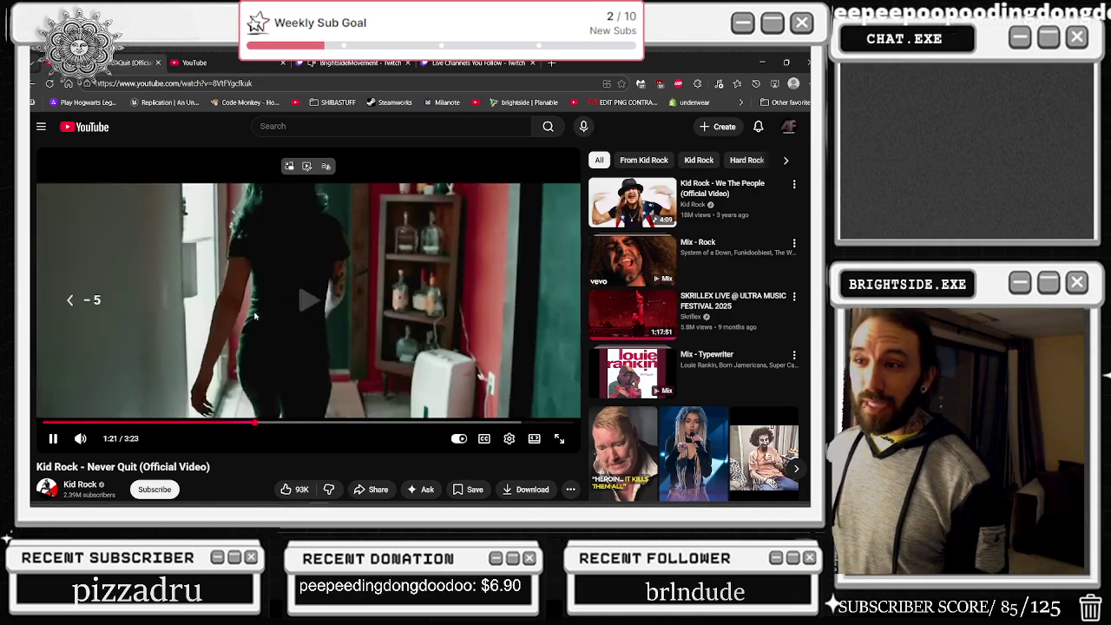
key(Left)
click(256, 329)
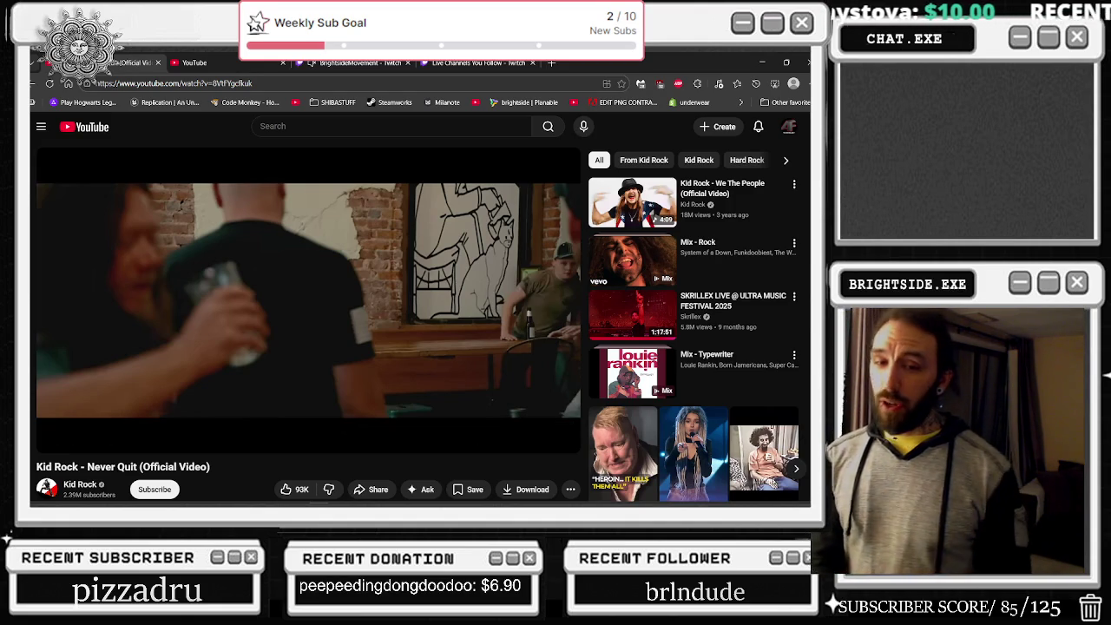
click(256, 329)
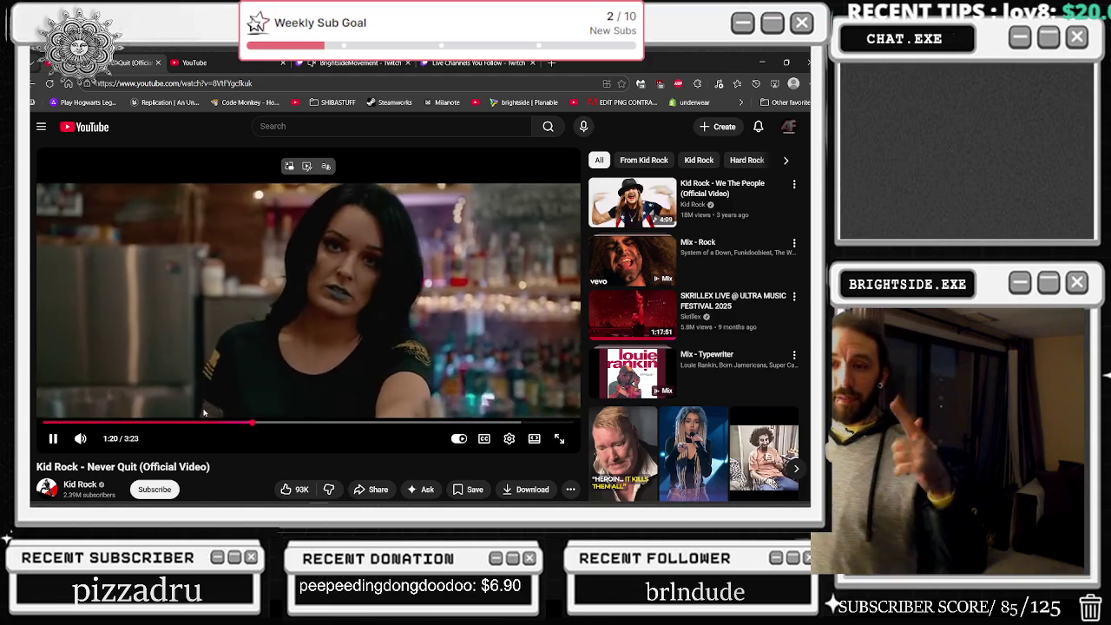
key(Left)
click(204, 412)
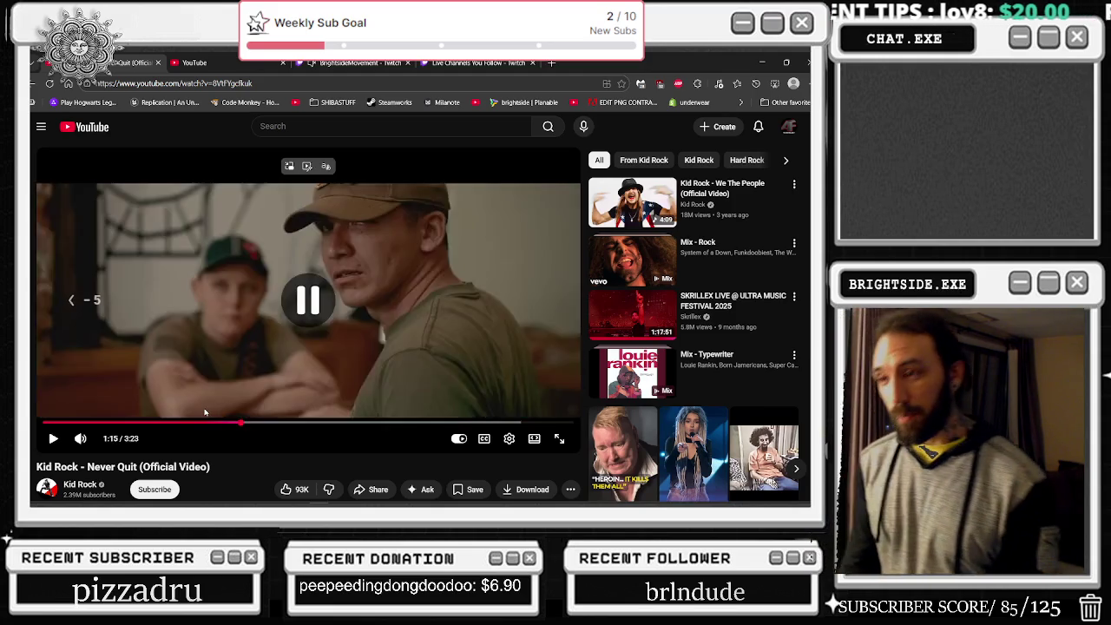
- Rewind further to 1:06, then play on briefly and pause again
key(Left)
click(205, 413)
click(205, 412)
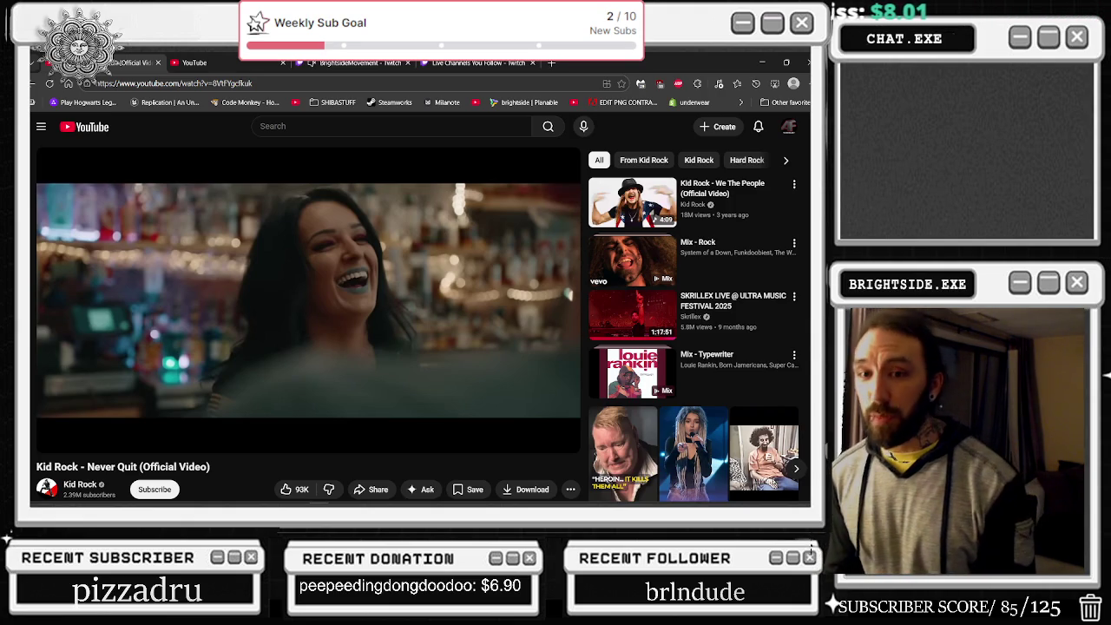
key(Left)
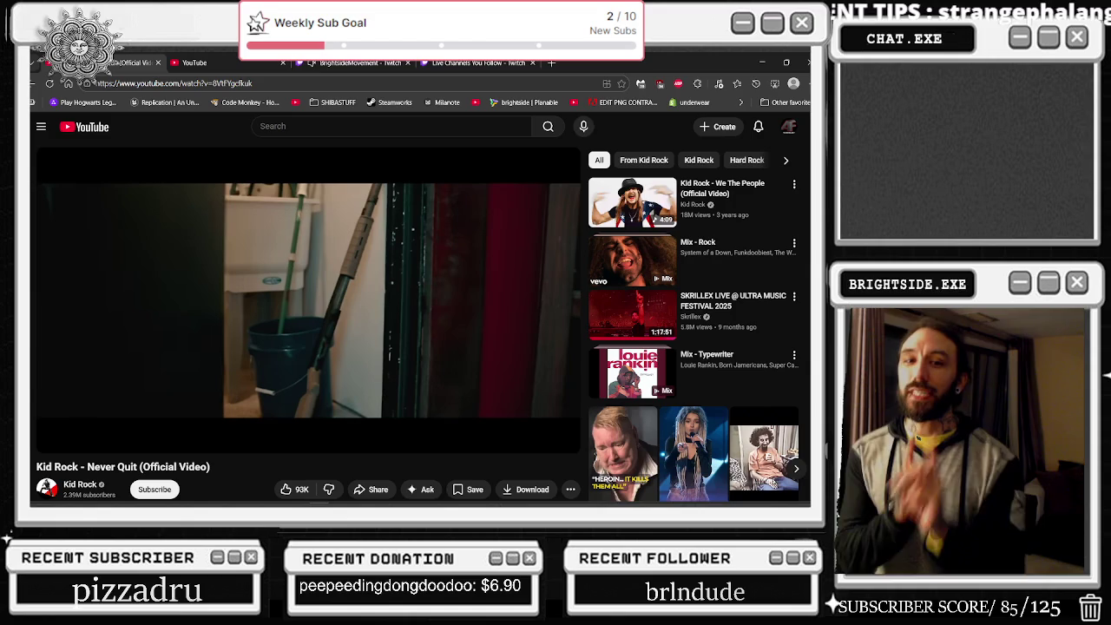
click(205, 412)
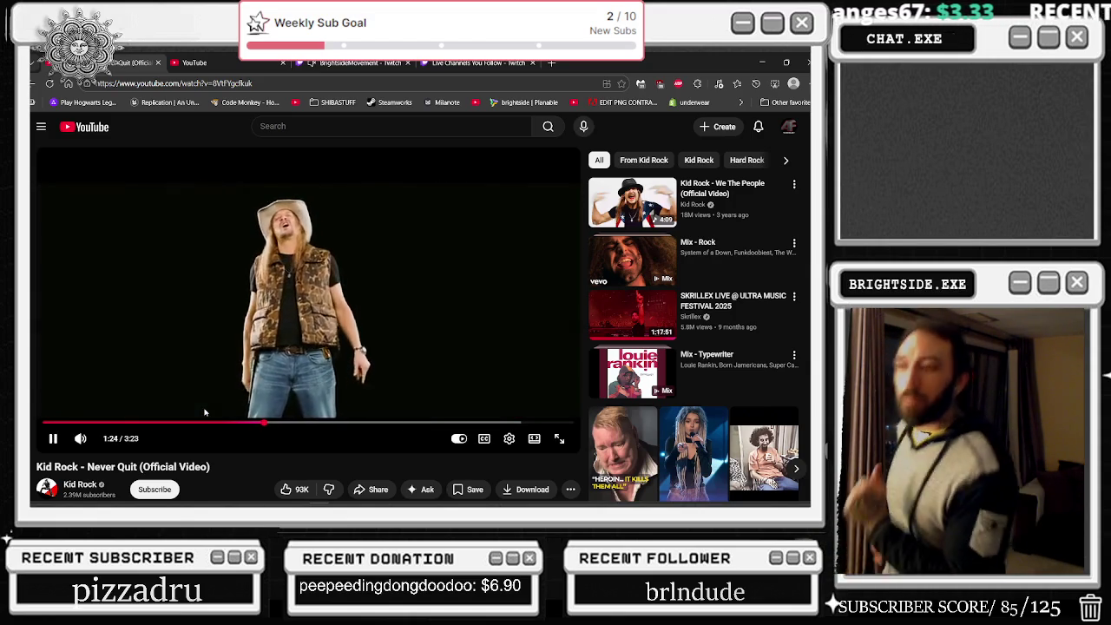
click(206, 413)
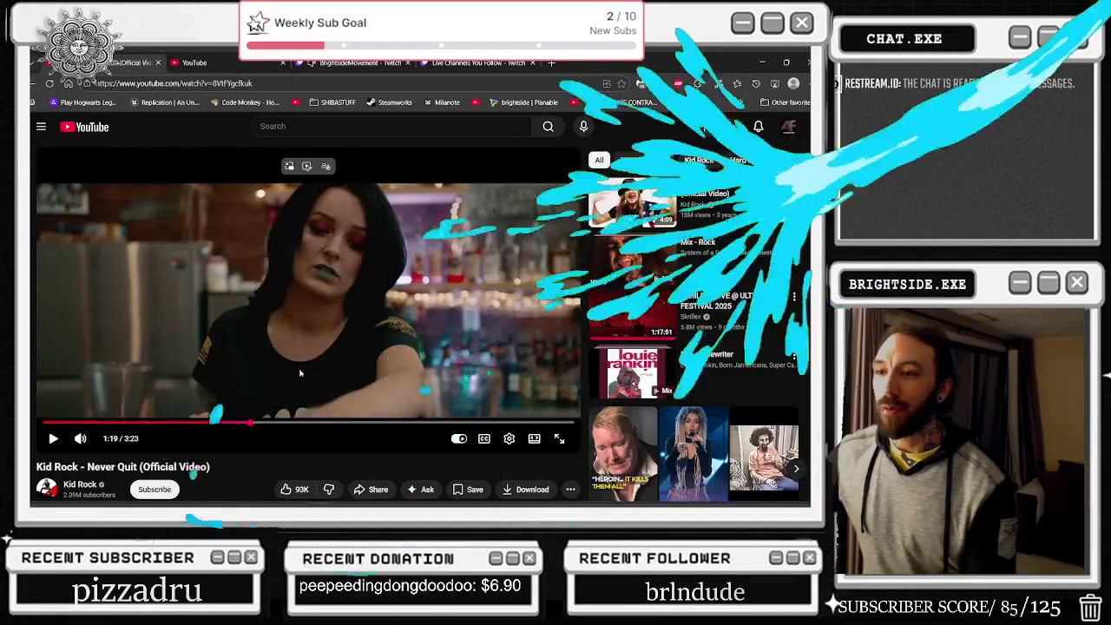
- Play Never Quit from 1:19, rewinding and pausing near 1:24 and 1:36, then keep it playing
click(301, 374)
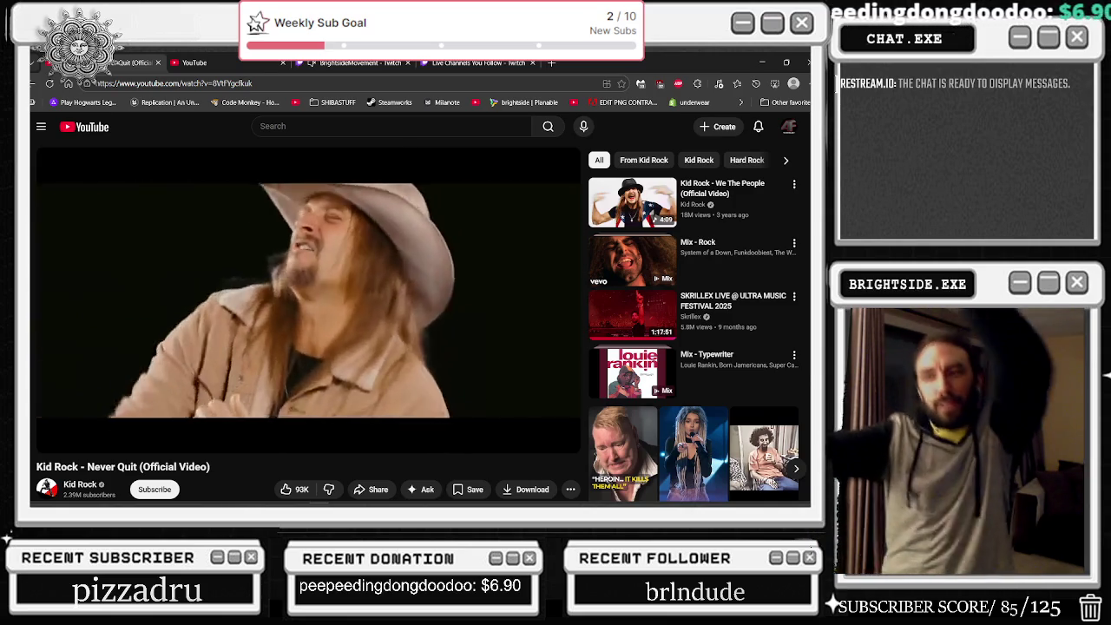
click(302, 373)
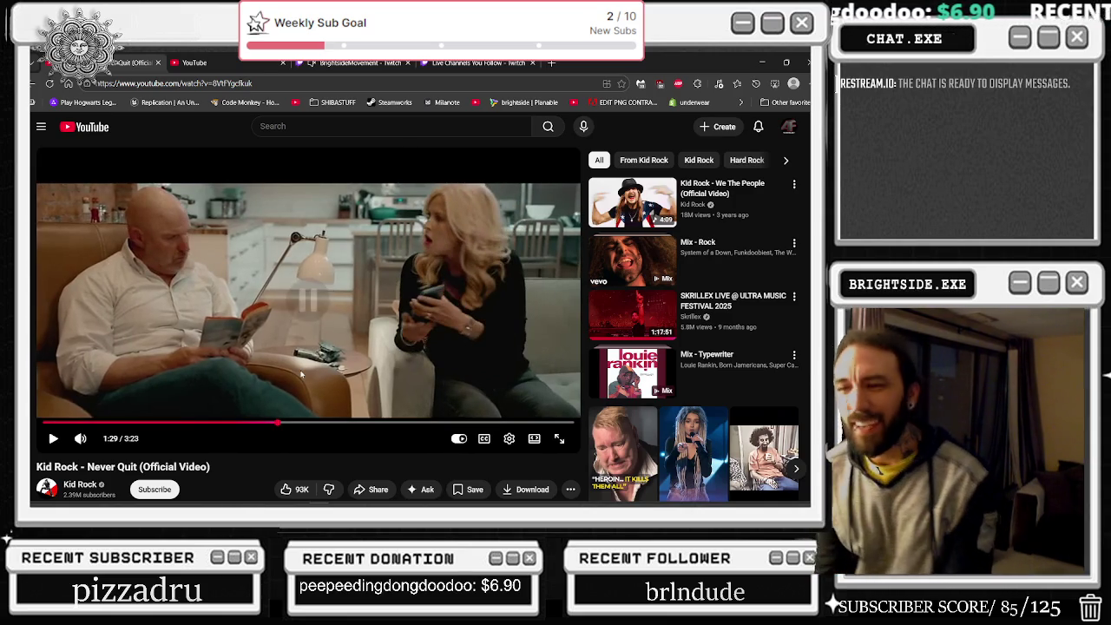
key(Left)
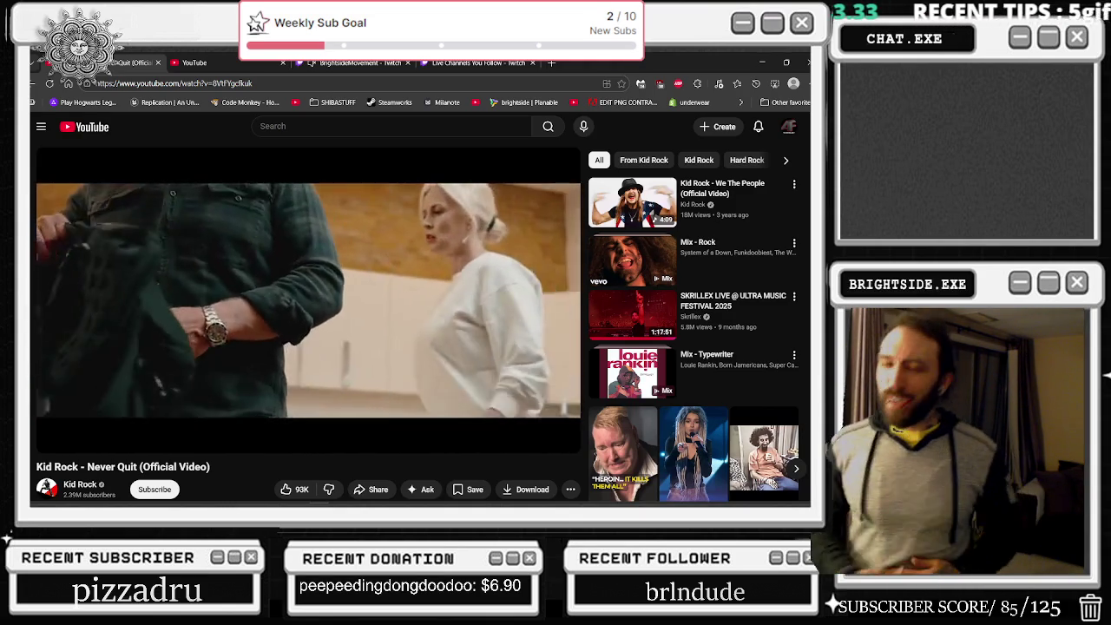
click(301, 374)
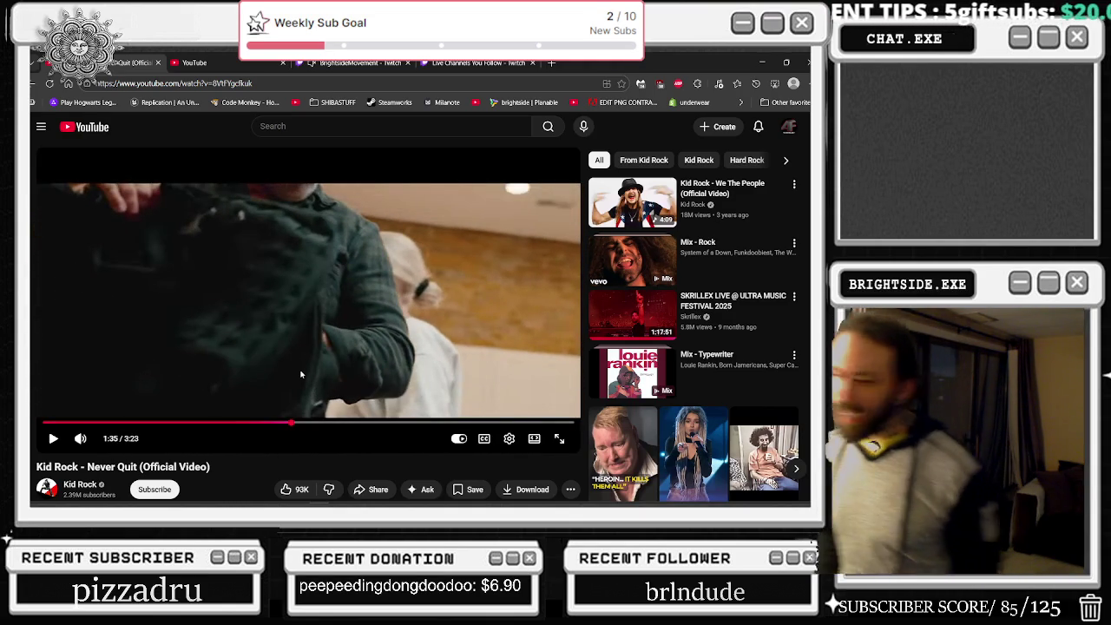
key(Left)
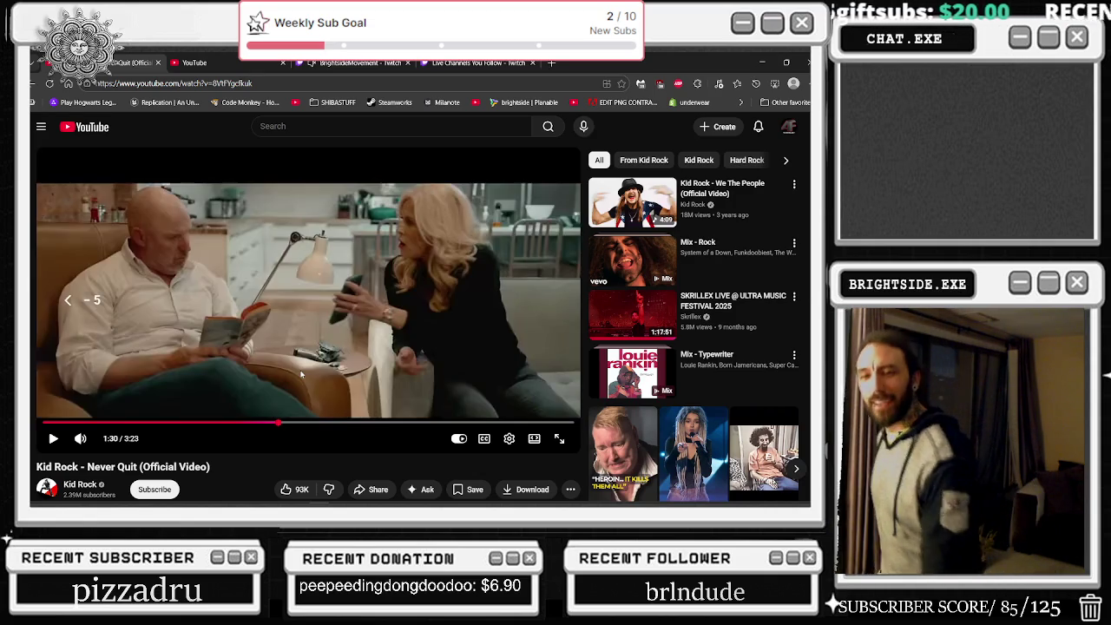
click(301, 374)
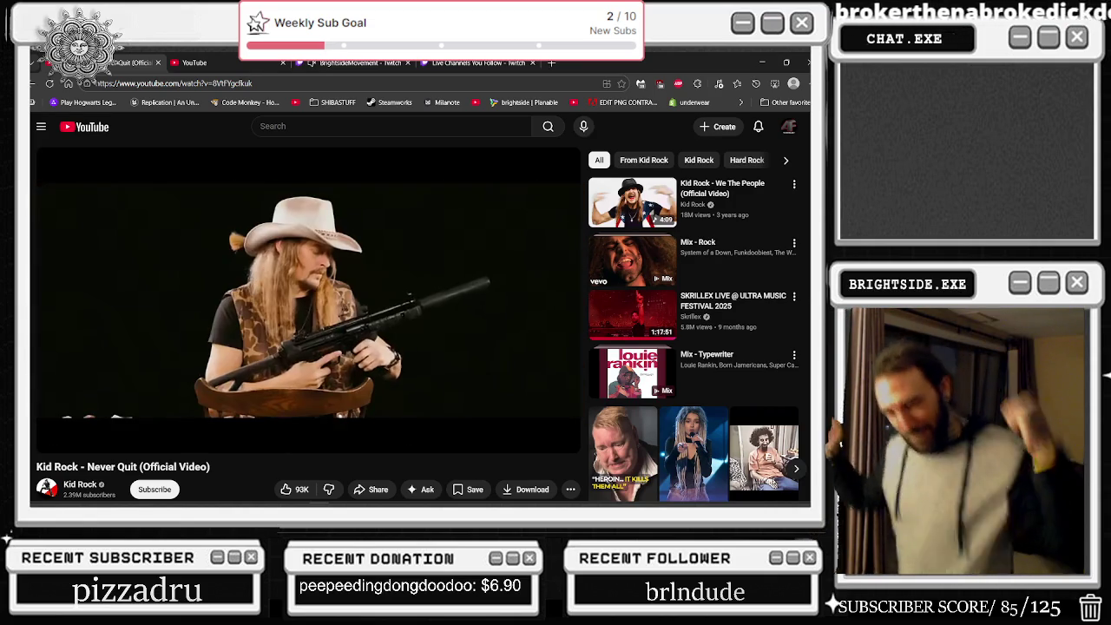
click(300, 375)
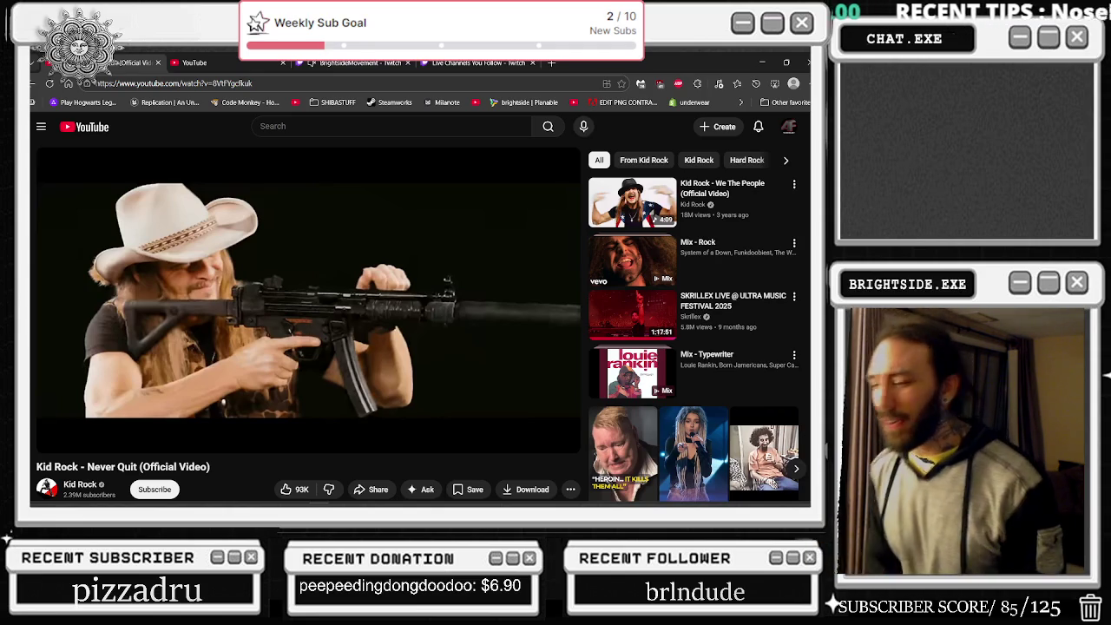
key(space)
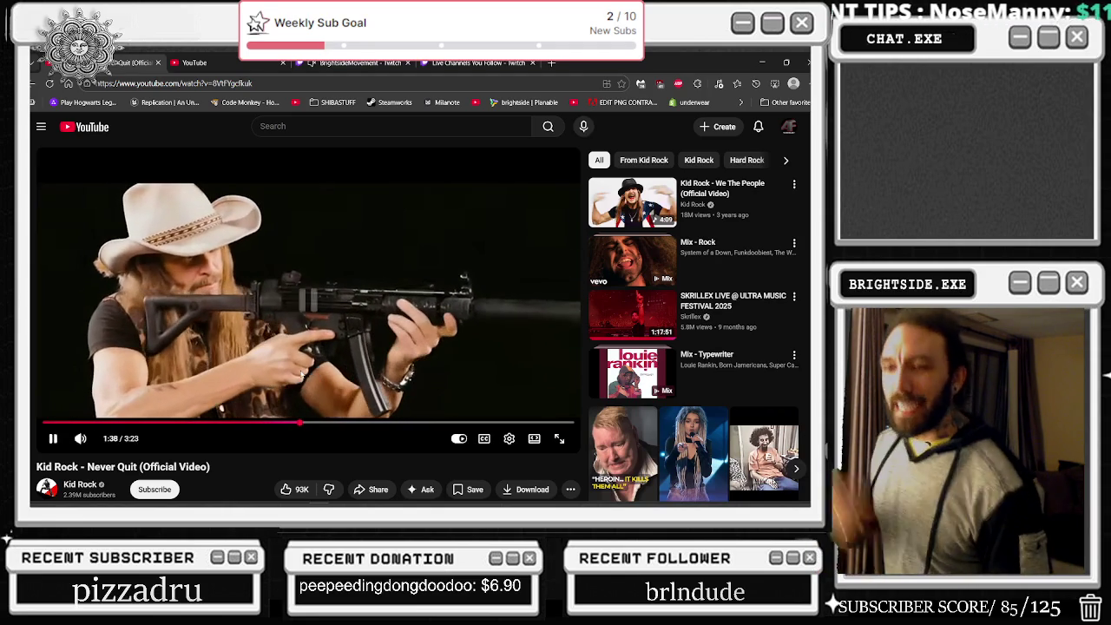
click(301, 374)
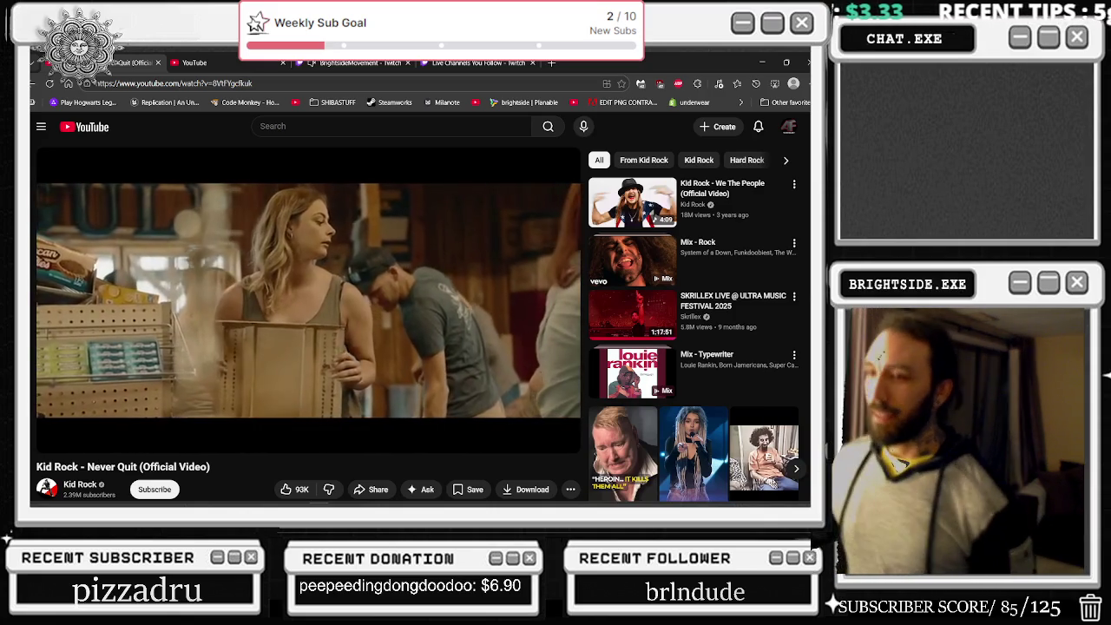
mouse_move(349, 370)
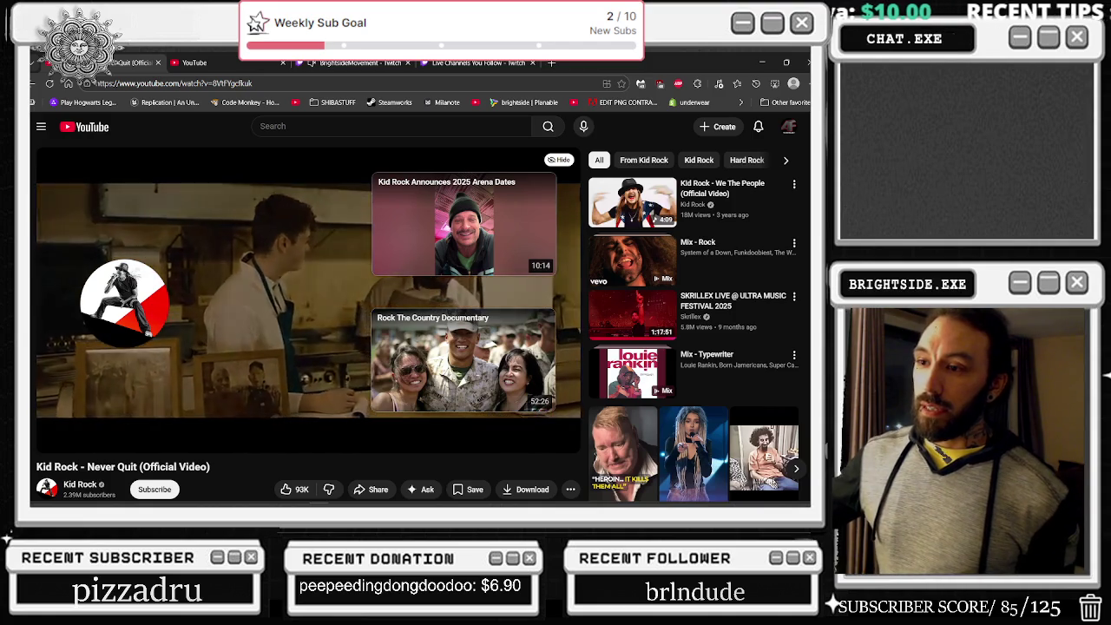
- Reload the nutty dutty grimey ukg mix page, then minimize the browser to return to Unreal Engine
mouse_move(255, 248)
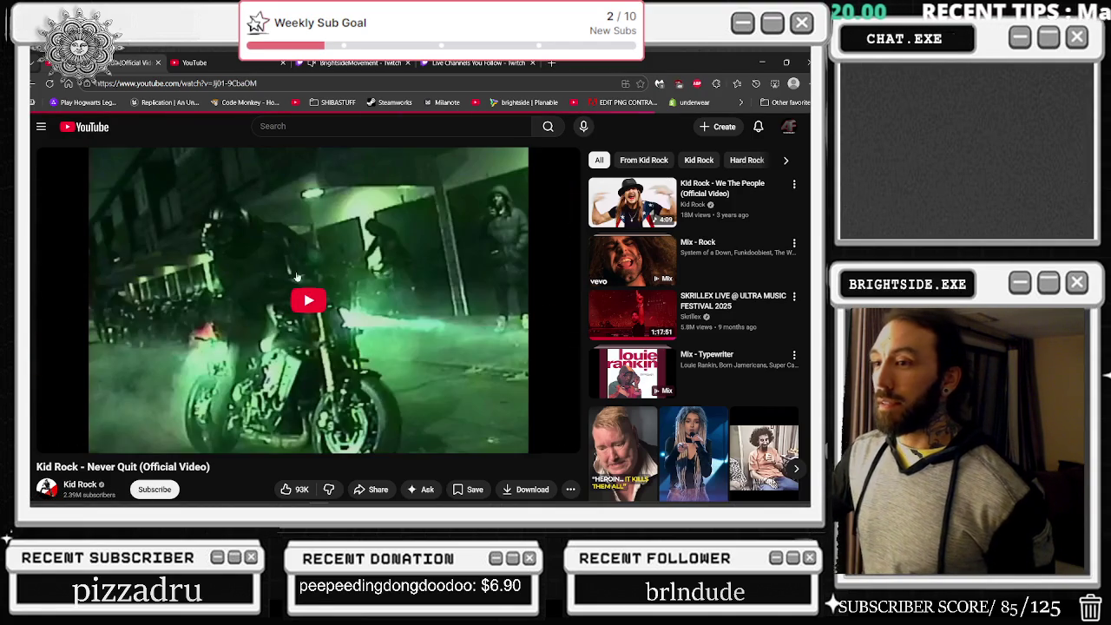
click(299, 83)
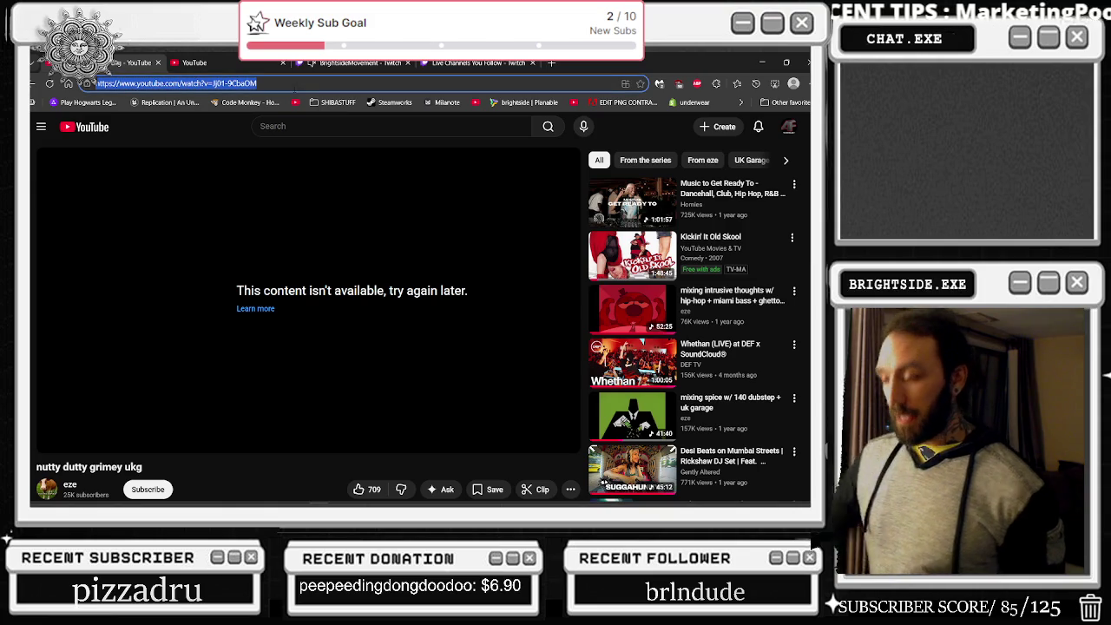
key(Return)
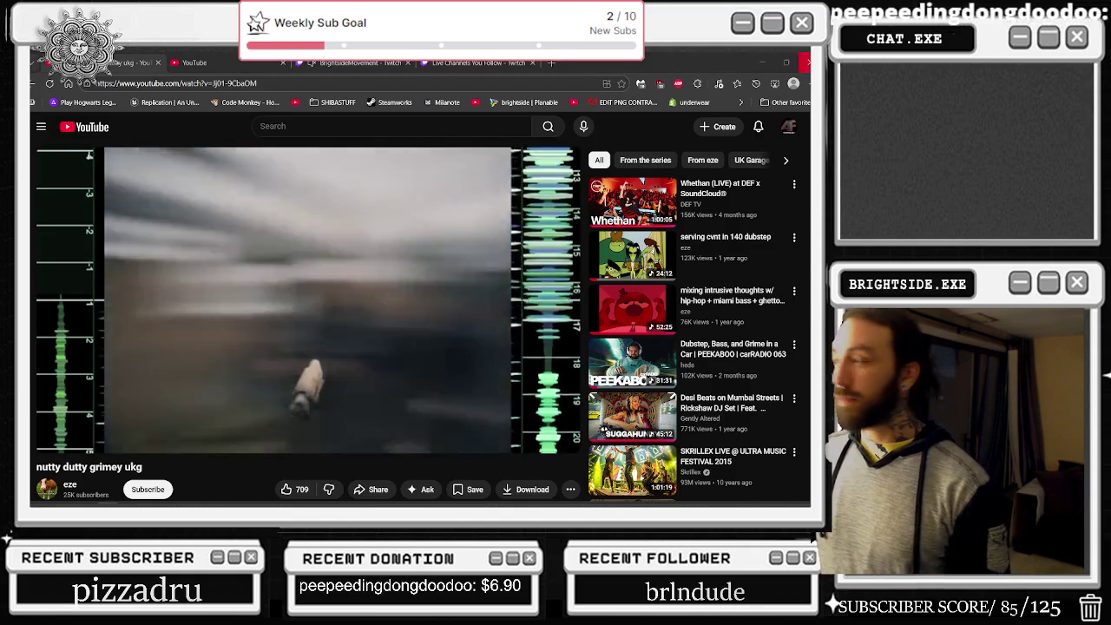
click(763, 64)
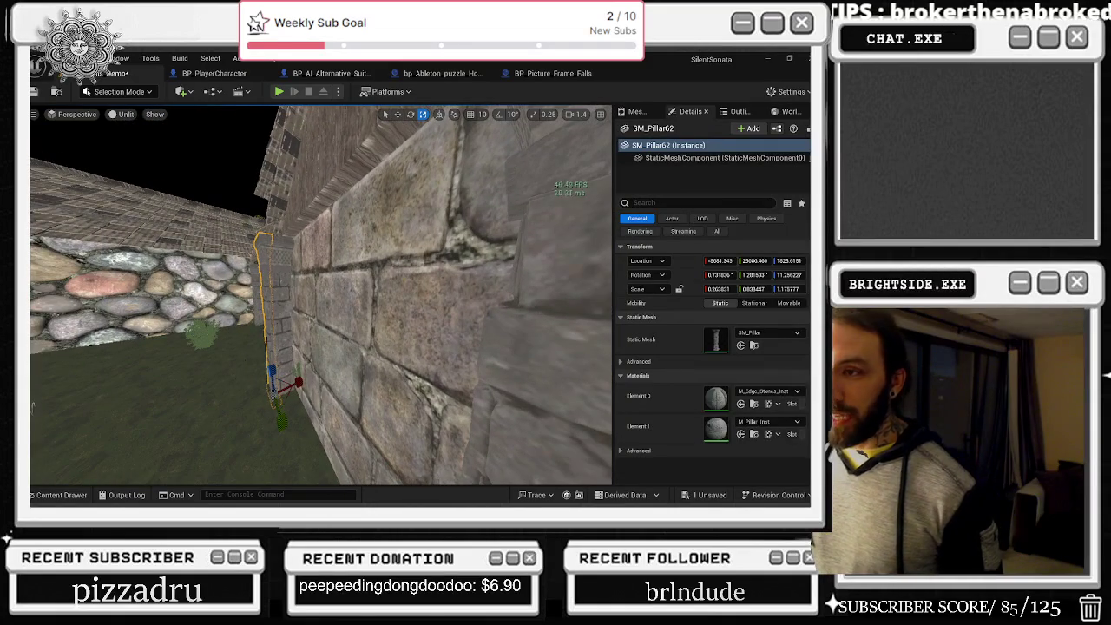
- Select neighbouring pillar SM_Pillar63 and undo the last pillar scale change
drag(314, 297, 315, 297)
click(311, 287)
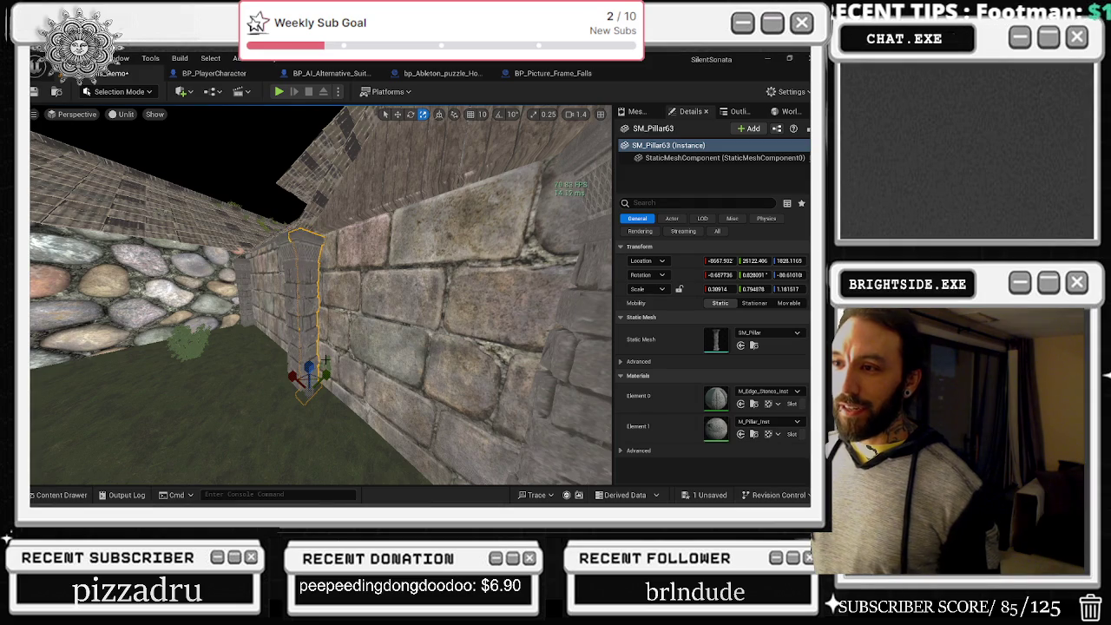
key(ctrl+z)
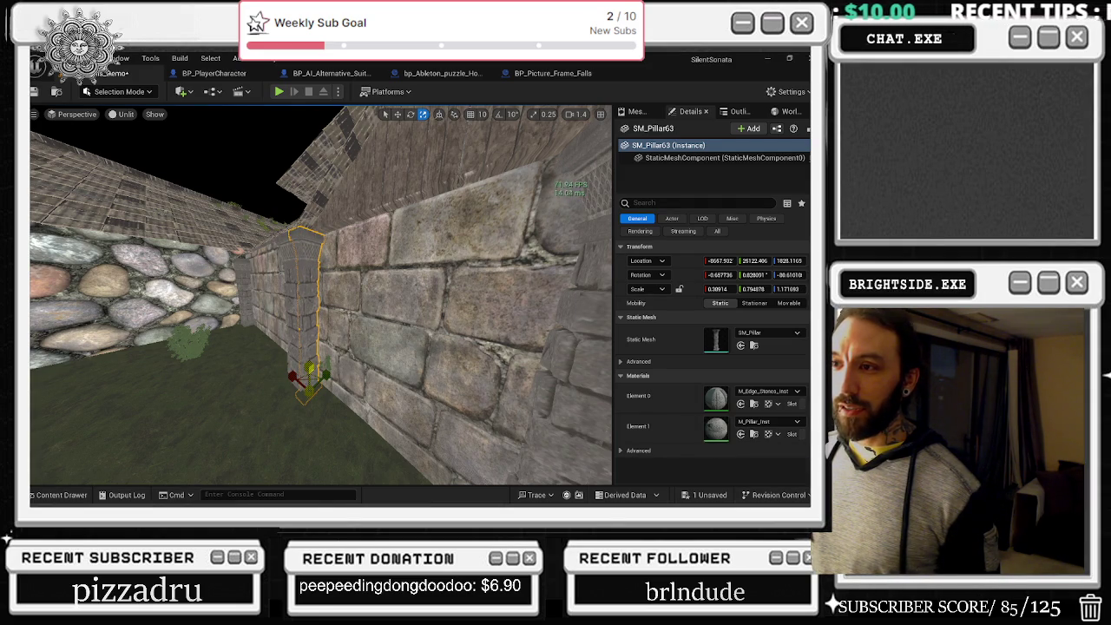
- Inspect SM_Pillar64, the plaster wall and corner pillar SM_Pillar61, then switch to the browser
drag(334, 358, 317, 342)
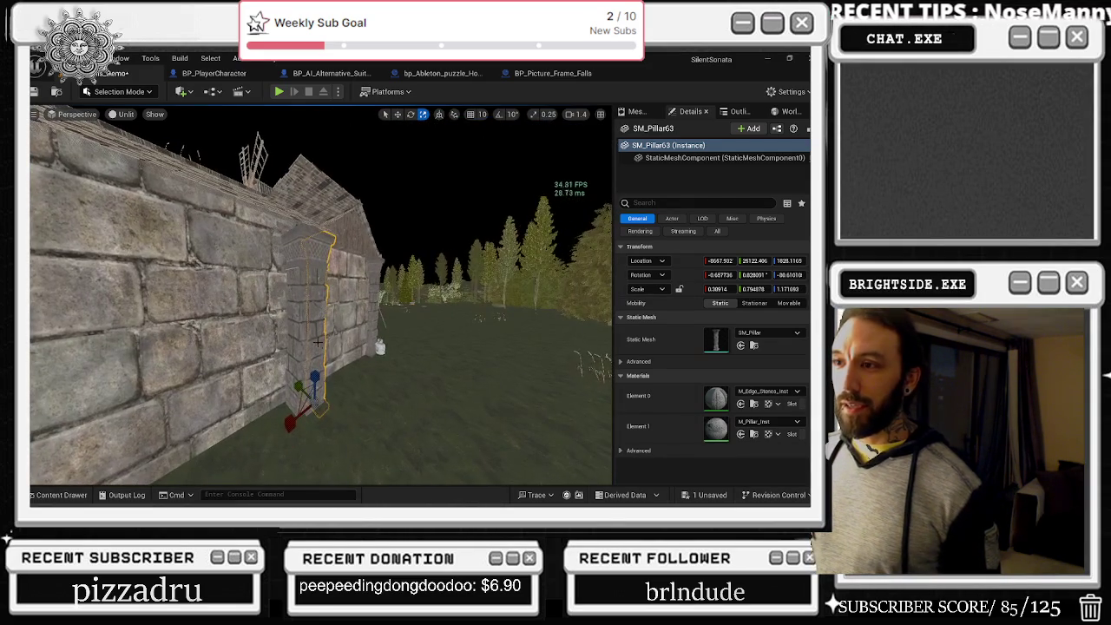
click(292, 354)
mouse_move(353, 308)
mouse_down()
mouse_move(332, 280)
mouse_move(335, 396)
mouse_up()
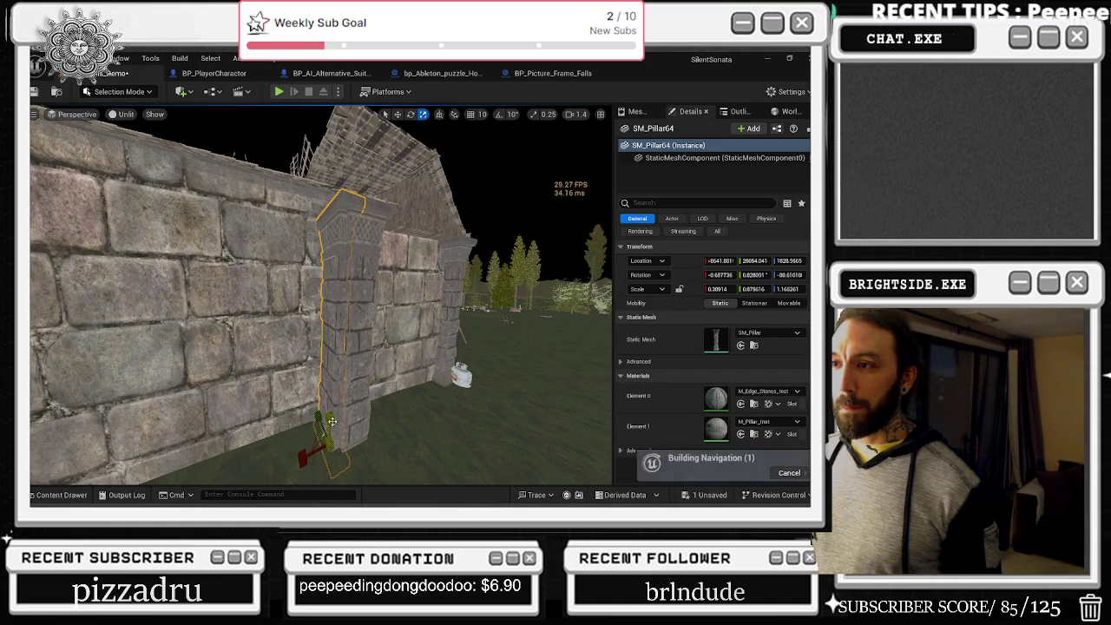
click(186, 334)
key(f)
mouse_move(187, 334)
mouse_down()
mouse_move(156, 287)
mouse_move(104, 287)
mouse_move(301, 341)
mouse_up()
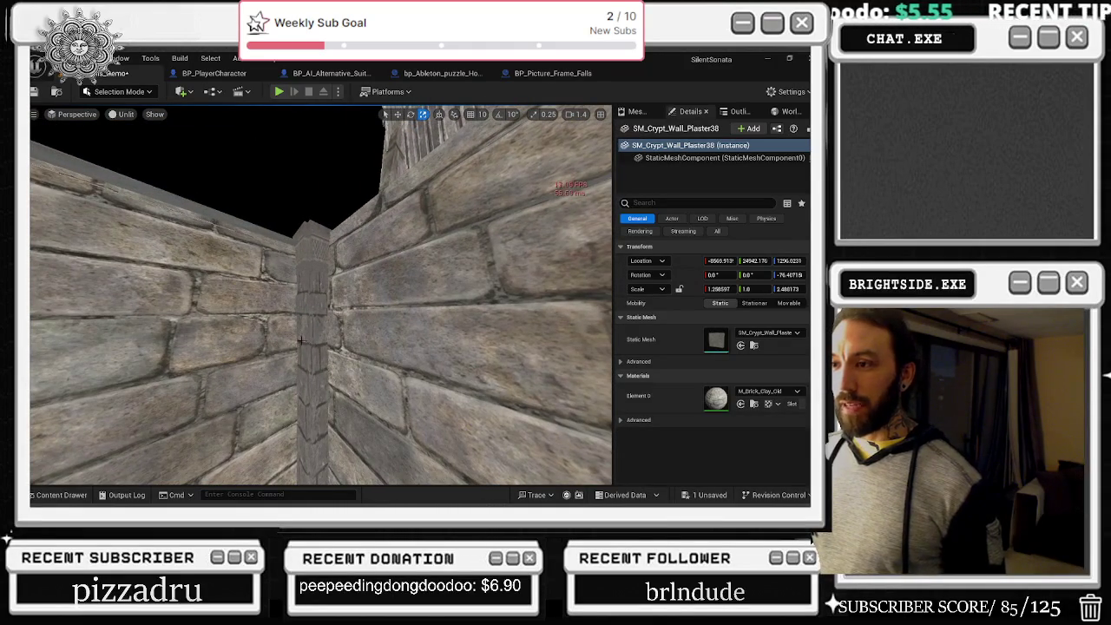
click(320, 269)
ctrl+click(299, 279)
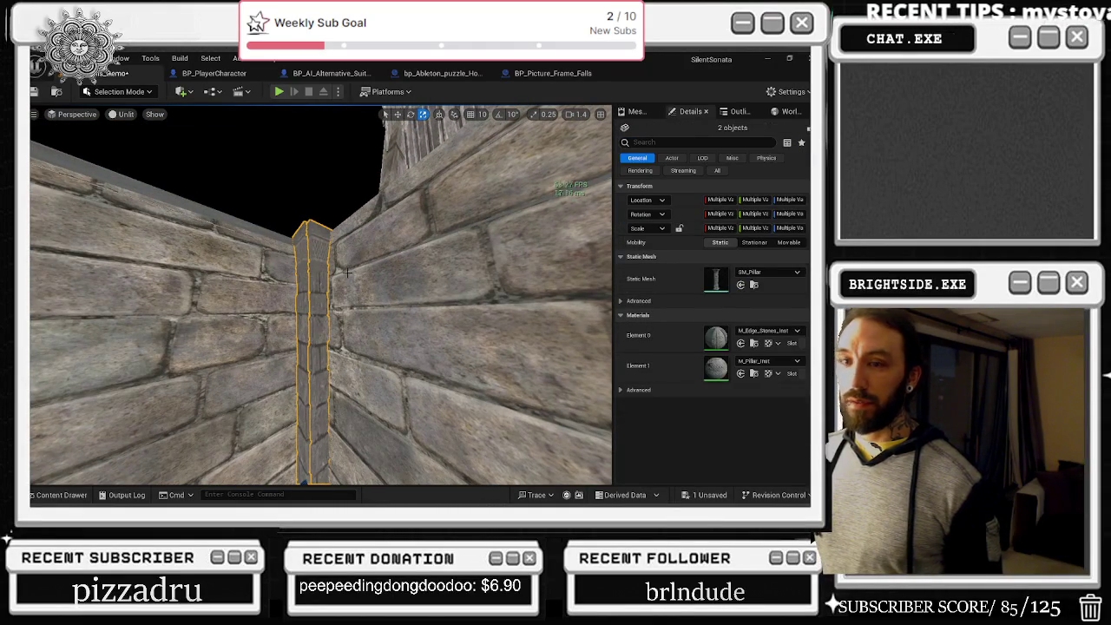
mouse_move(361, 284)
mouse_down()
mouse_move(361, 347)
mouse_move(361, 286)
mouse_up()
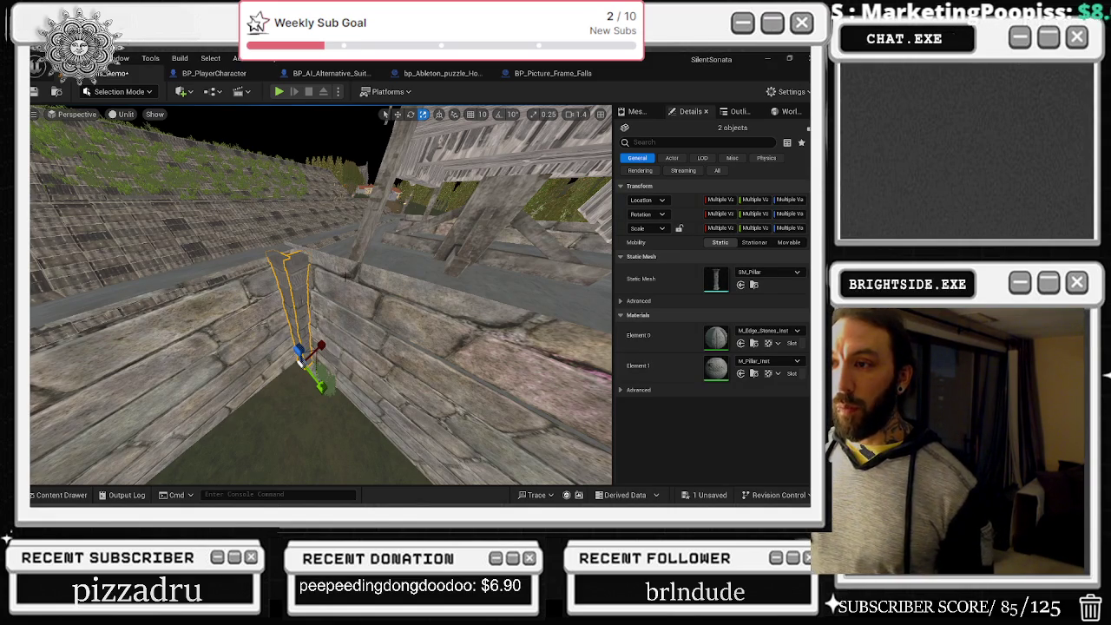
key(alt+Tab)
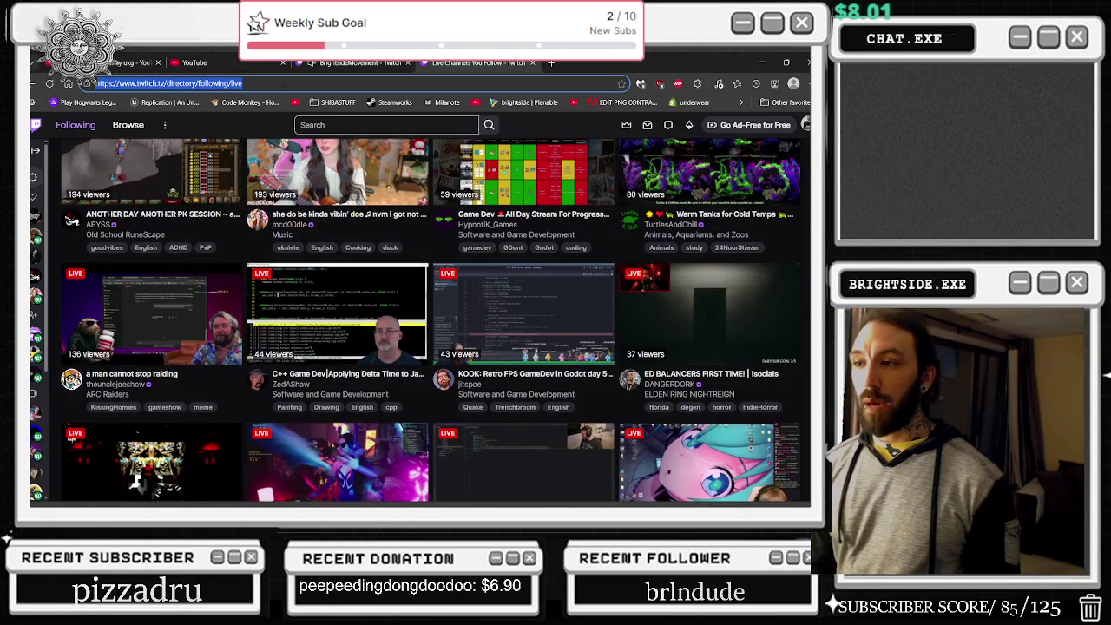
- Search 'net worth of kid rock', read the $150 million answer, then close the tab
text(net worth)
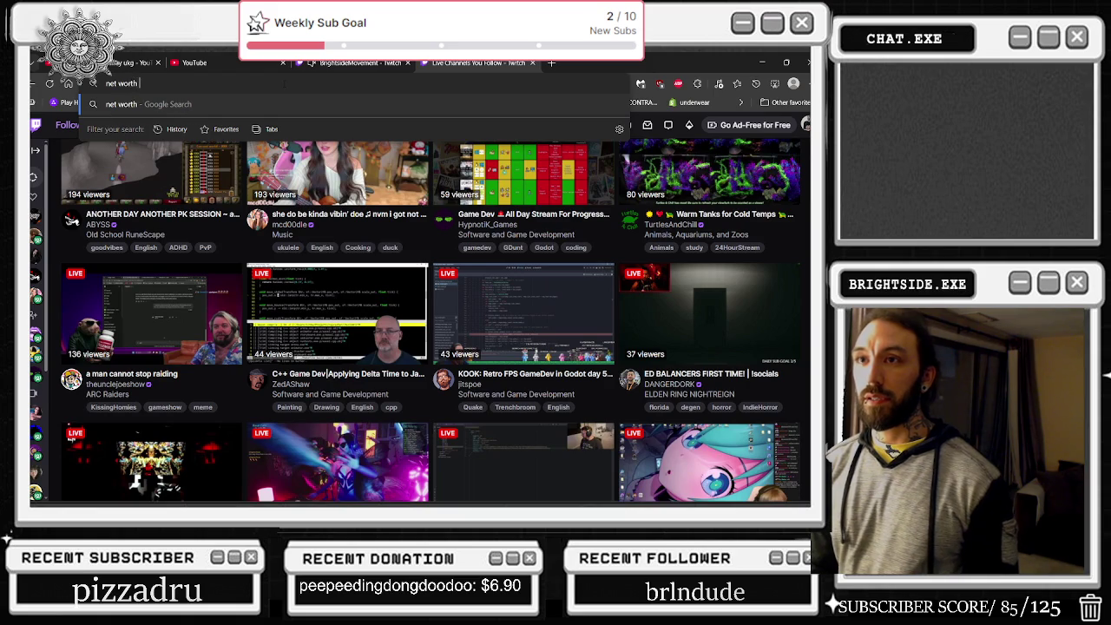
text(ck)
key(Return)
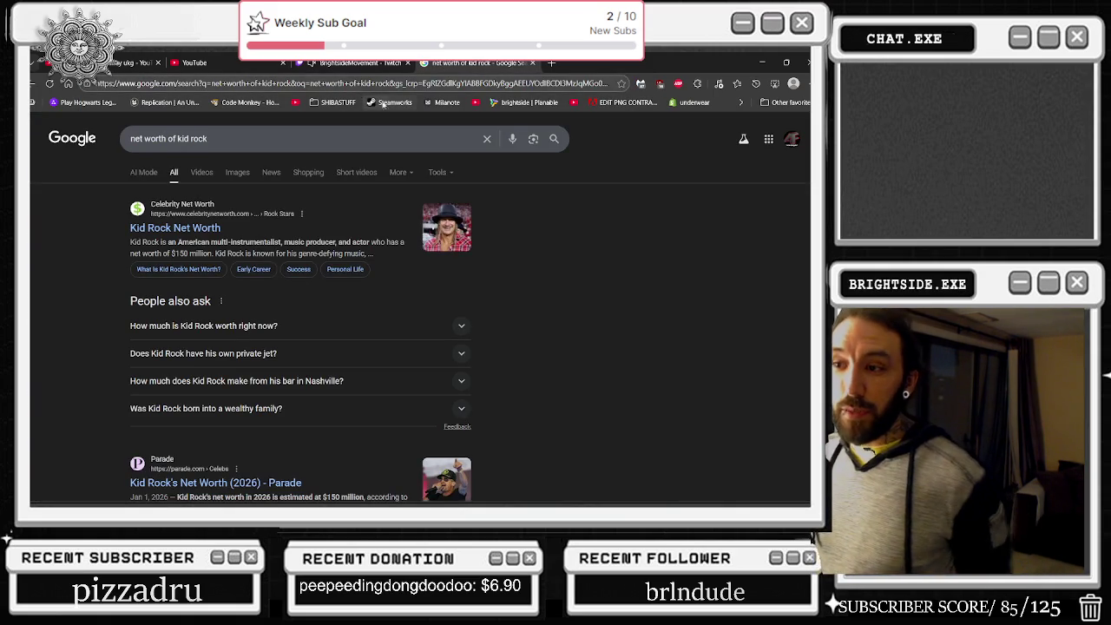
click(461, 326)
drag(295, 345, 366, 358)
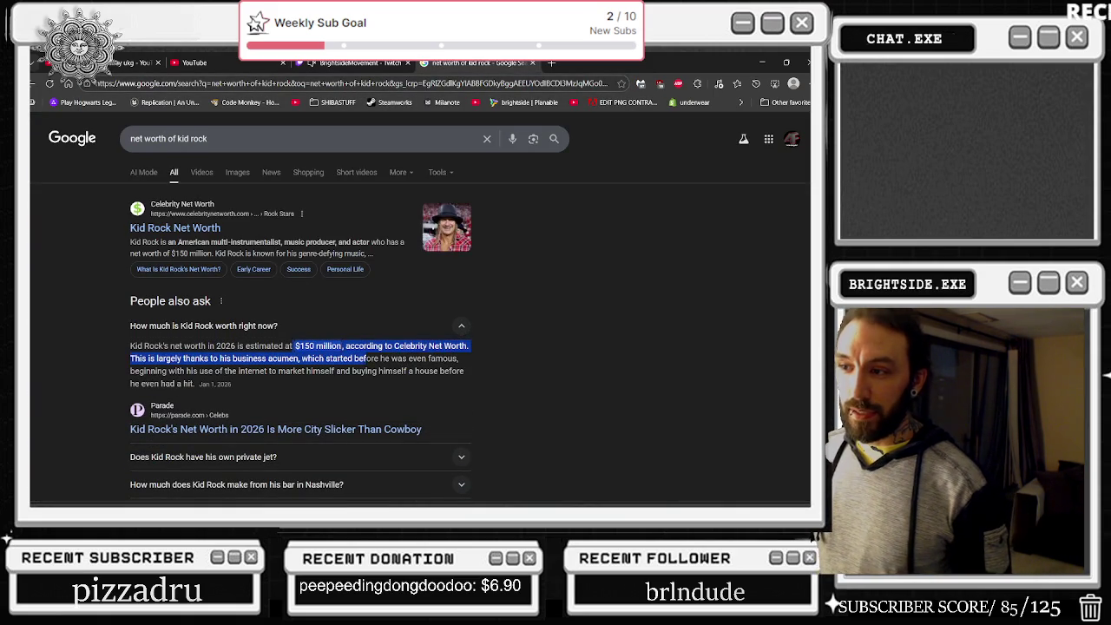
click(223, 383)
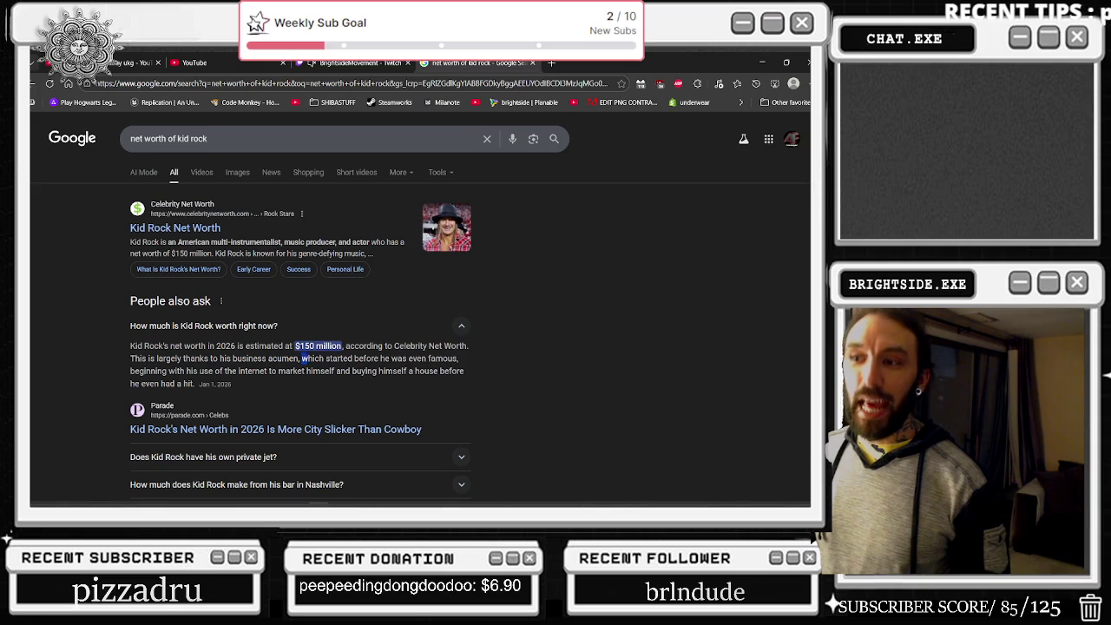
click(544, 63)
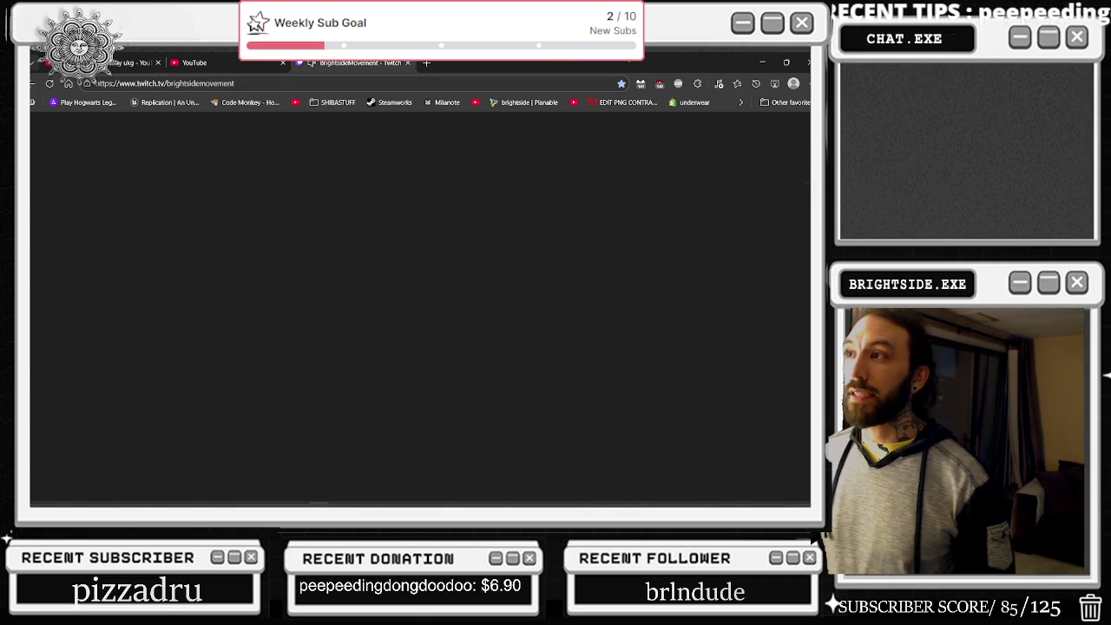
- Back in the editor, select SM_Pillar52 by the wall and table and open the Content Drawer
click(764, 64)
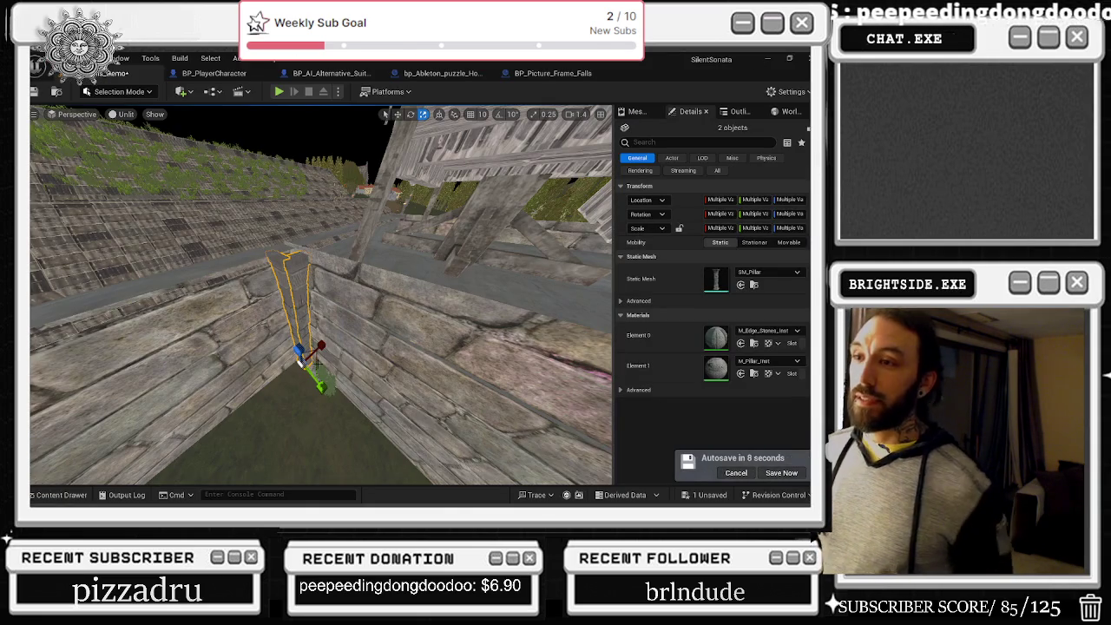
mouse_move(313, 287)
mouse_down()
mouse_move(282, 211)
mouse_move(320, 362)
mouse_up()
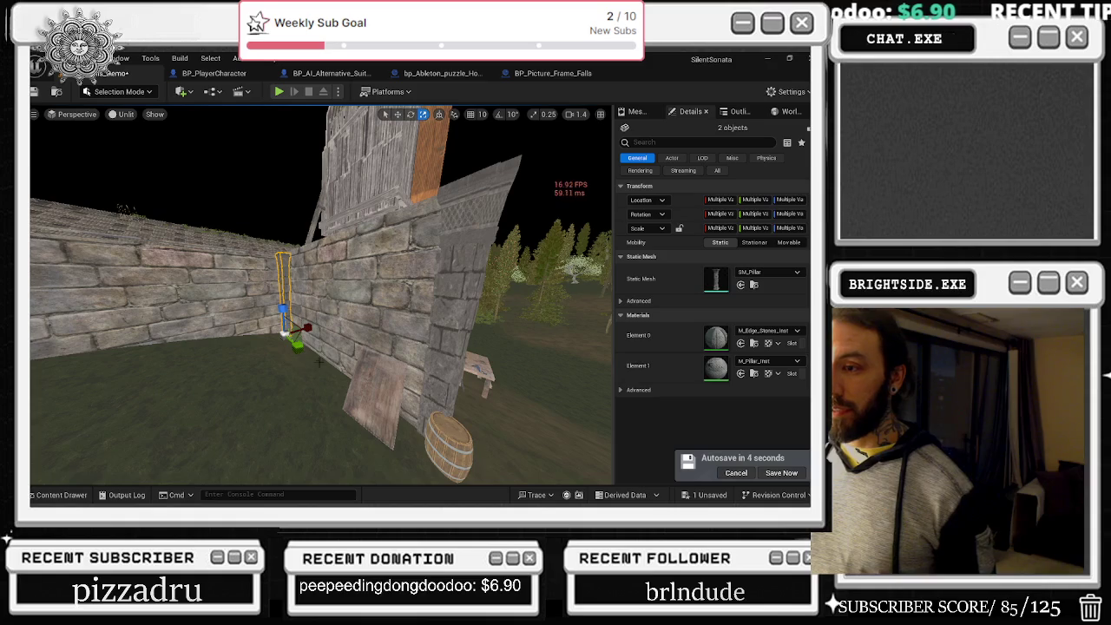
mouse_move(242, 386)
mouse_down()
mouse_move(602, 403)
mouse_move(581, 356)
mouse_move(514, 385)
mouse_up()
click(369, 373)
drag(369, 374, 369, 373)
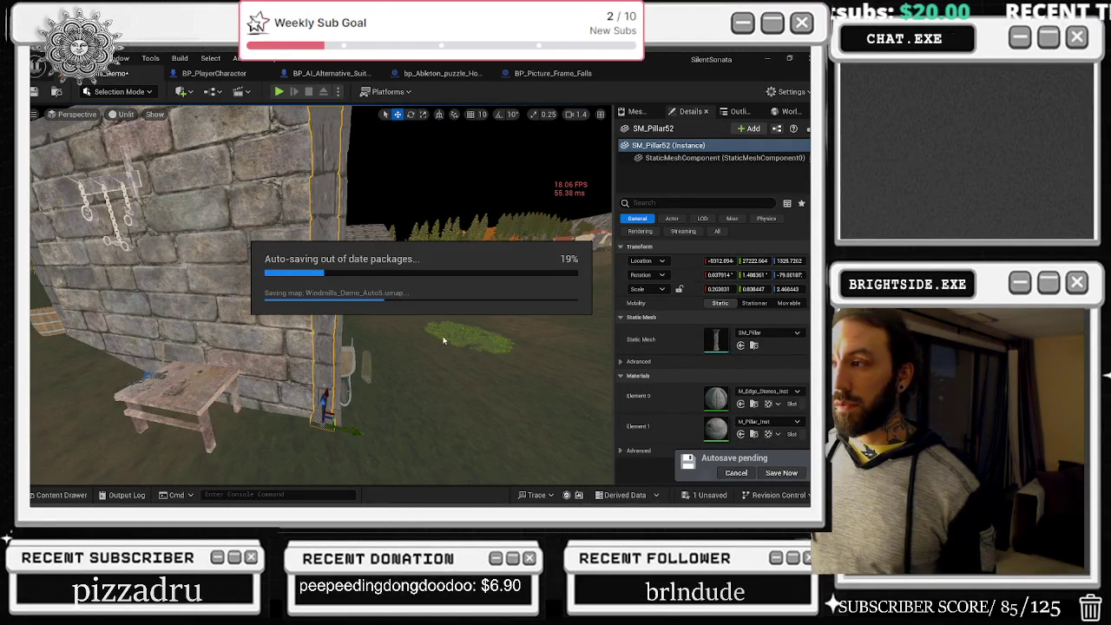
drag(475, 356, 476, 356)
key(ctrl+space)
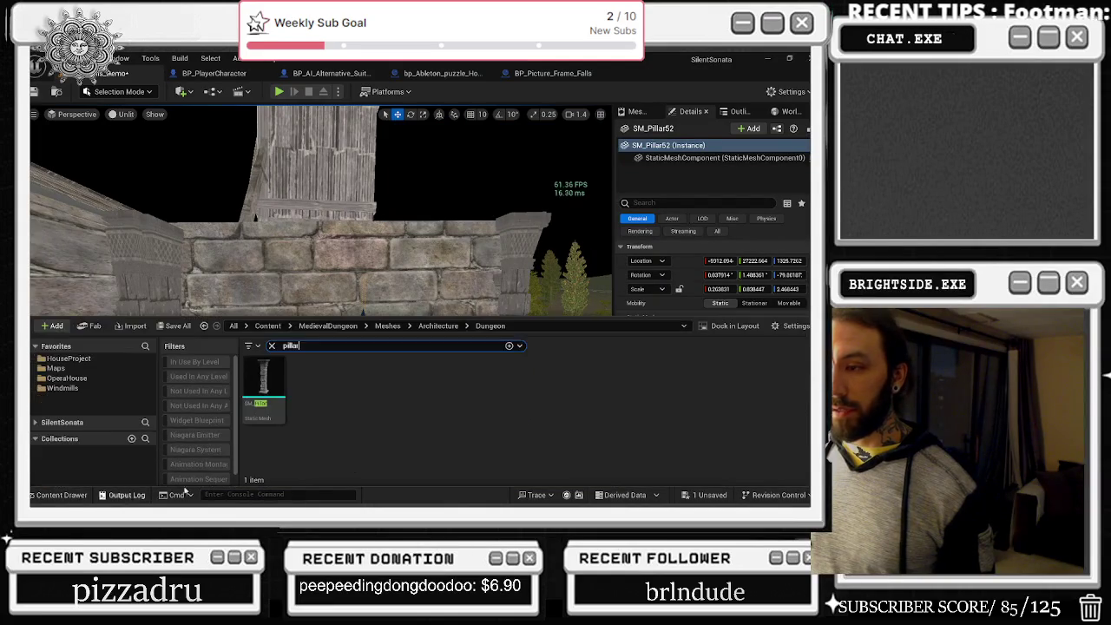
- Clear the 'pillar' filter and drop SM_Ceiling_Arch_B onto the wall between the pillars
click(271, 346)
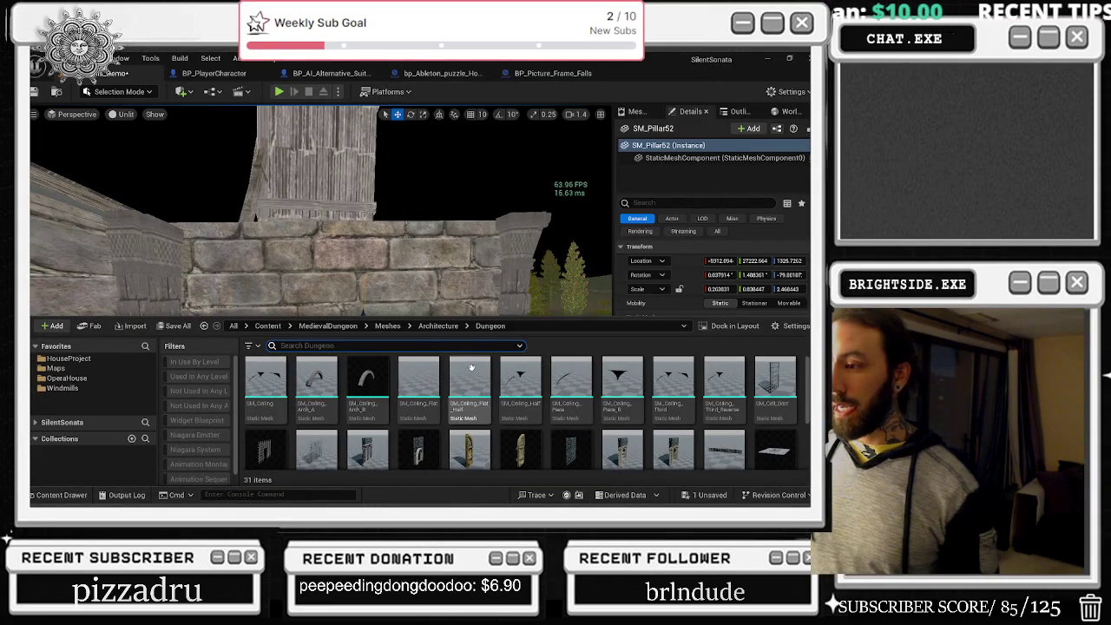
mouse_move(314, 263)
mouse_down()
mouse_move(260, 263)
mouse_move(273, 240)
mouse_up()
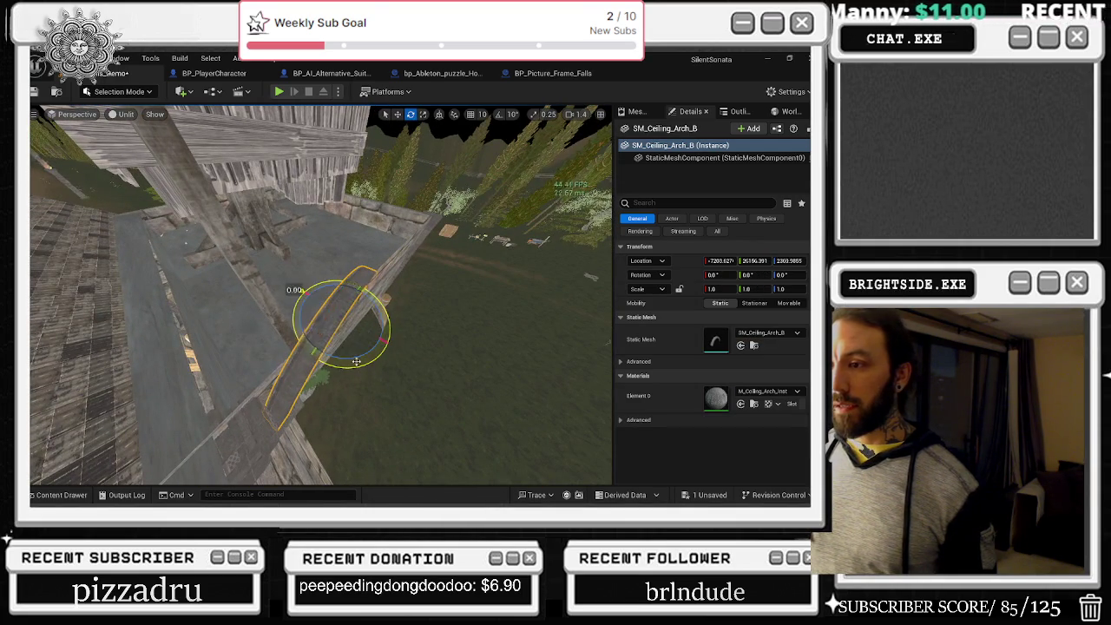
- Frame the SM_Ceiling_Arch_B arch, slide it along the wall and stretch it taller
key(r)
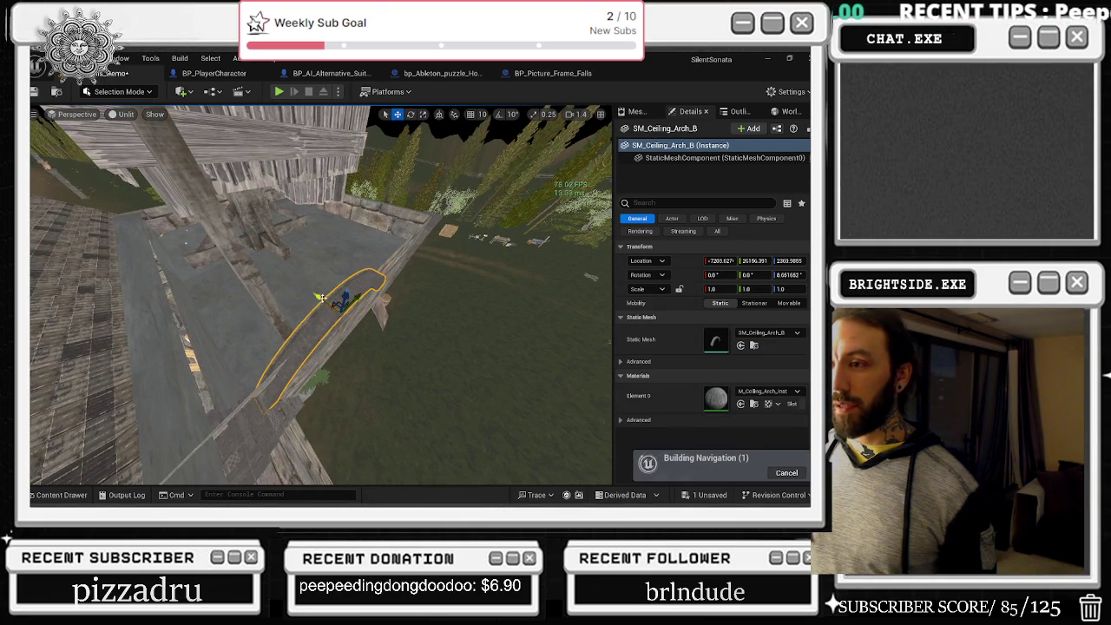
key(f)
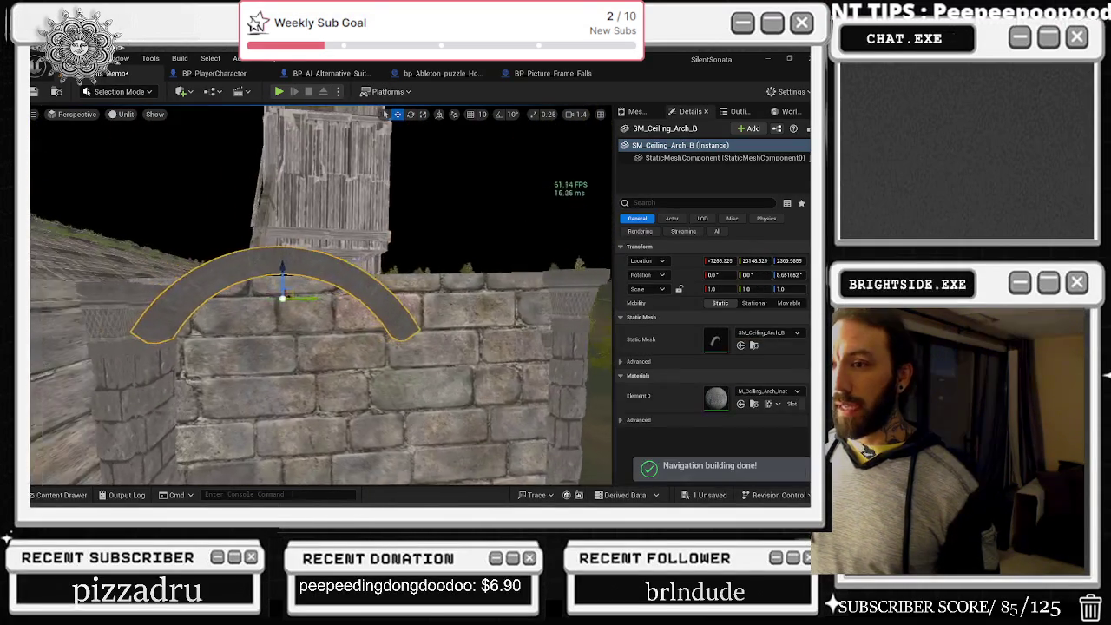
mouse_move(325, 293)
mouse_down()
mouse_move(409, 294)
mouse_move(379, 382)
mouse_move(460, 372)
mouse_up()
key(r)
drag(382, 349, 381, 342)
scroll(376, 345, down, 10)
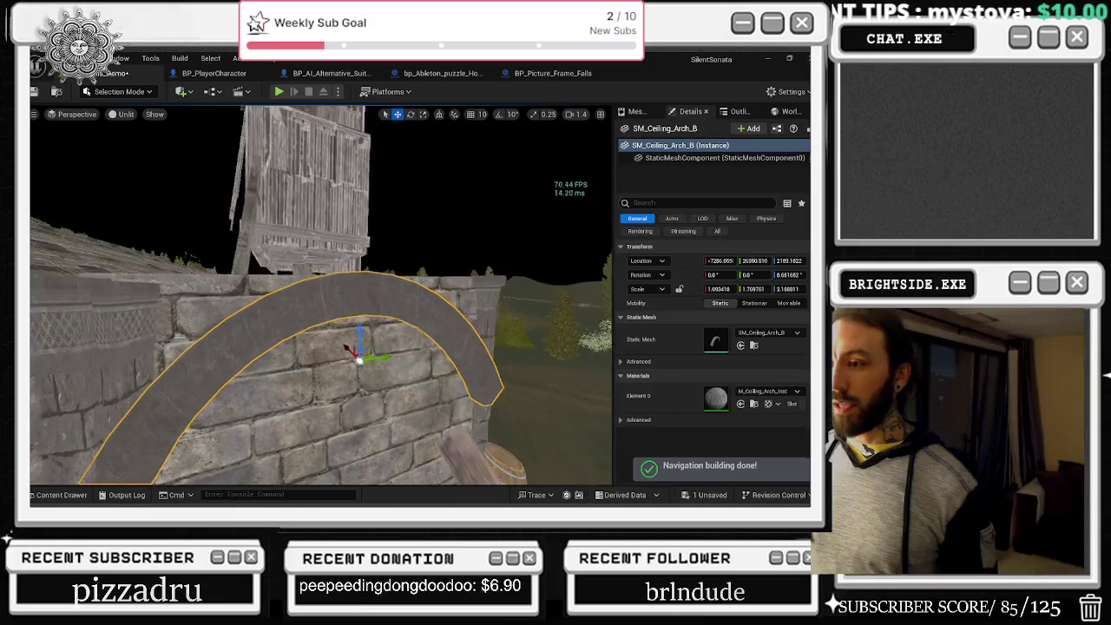
mouse_move(382, 308)
mouse_down()
mouse_move(396, 308)
mouse_move(360, 256)
mouse_move(361, 217)
mouse_move(387, 213)
mouse_move(357, 189)
mouse_move(405, 243)
mouse_up()
- Widen and raise the arch to Z 2762.771, then delete it from the level
key(e)
key(r)
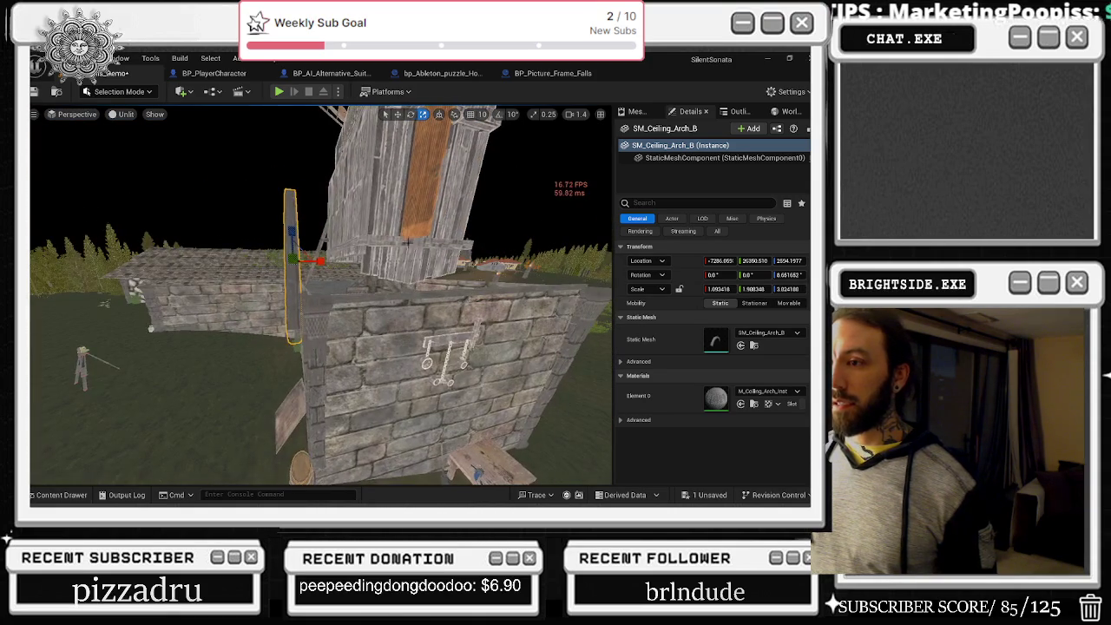
mouse_move(319, 260)
mouse_down()
mouse_move(330, 295)
mouse_move(347, 300)
mouse_up()
mouse_move(453, 463)
mouse_down()
mouse_move(453, 425)
mouse_move(453, 463)
mouse_up()
mouse_move(466, 404)
mouse_down()
mouse_move(473, 456)
mouse_move(478, 382)
mouse_move(397, 369)
mouse_move(484, 374)
mouse_up()
drag(755, 288, 764, 288)
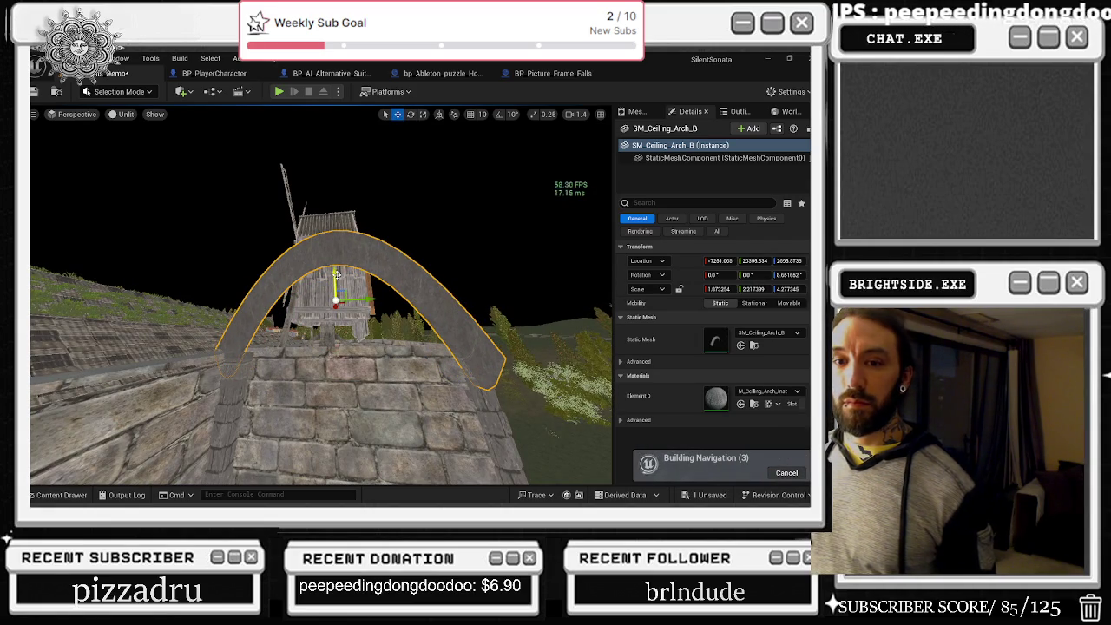
scroll(336, 274, up, 5)
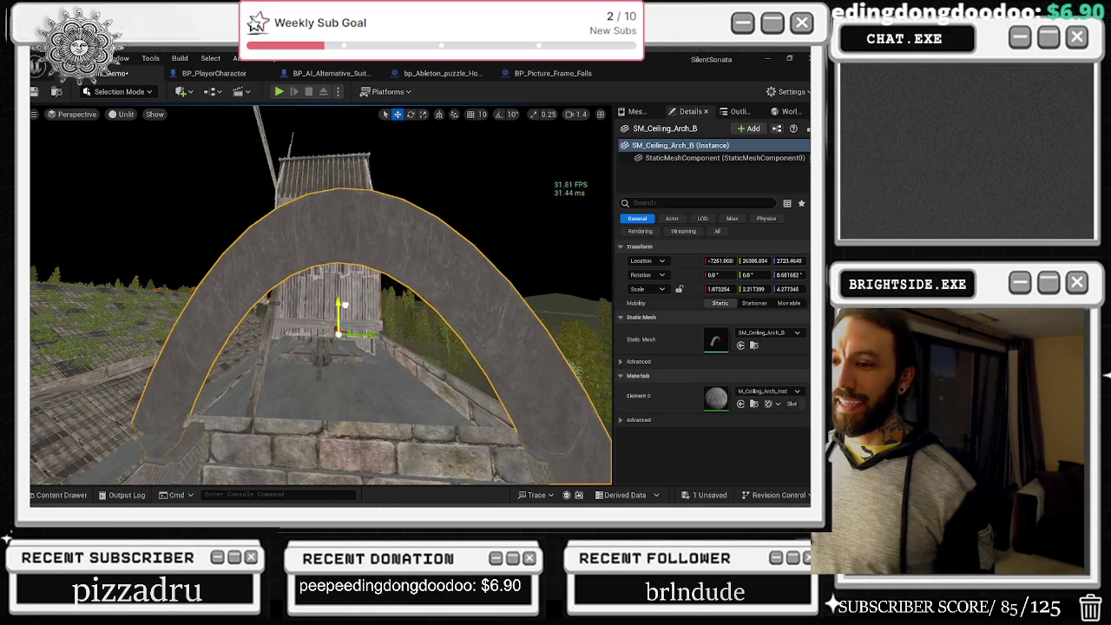
drag(345, 305, 344, 297)
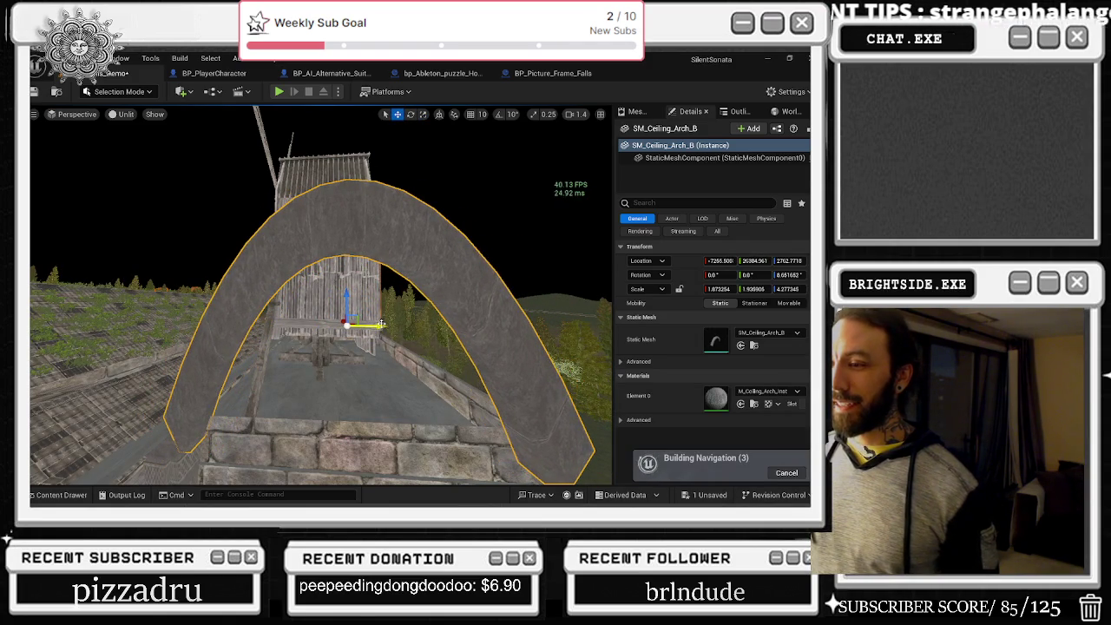
key(Delete)
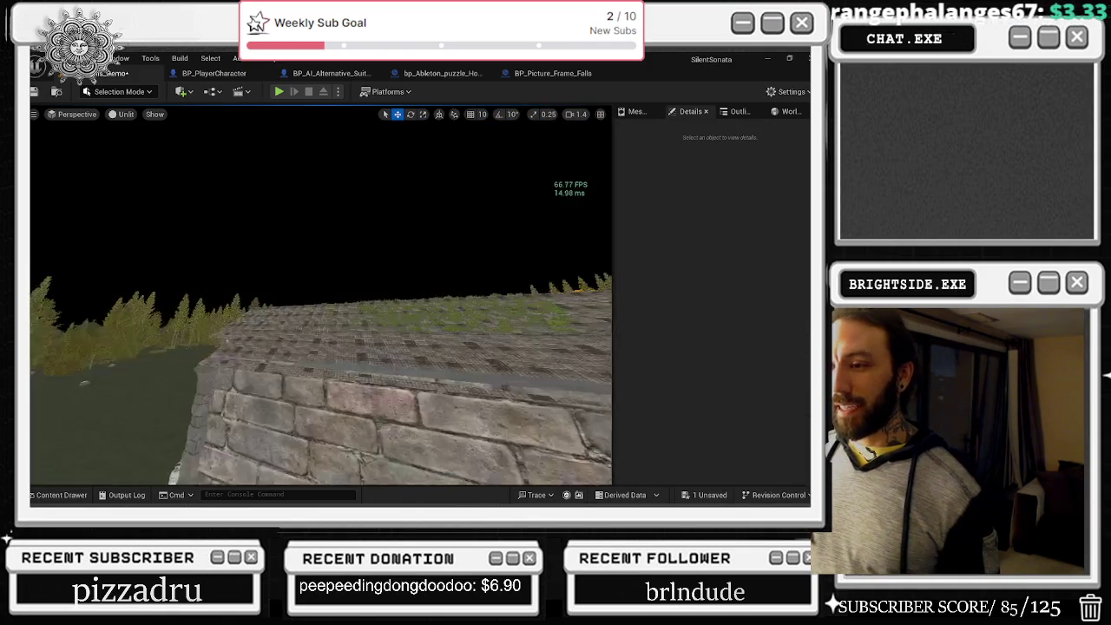
drag(321, 295, 209, 303)
mouse_move(286, 235)
mouse_down()
mouse_move(301, 223)
mouse_move(450, 391)
mouse_move(556, 260)
mouse_move(486, 261)
mouse_move(460, 225)
mouse_move(425, 269)
mouse_move(417, 217)
mouse_move(408, 286)
mouse_up()
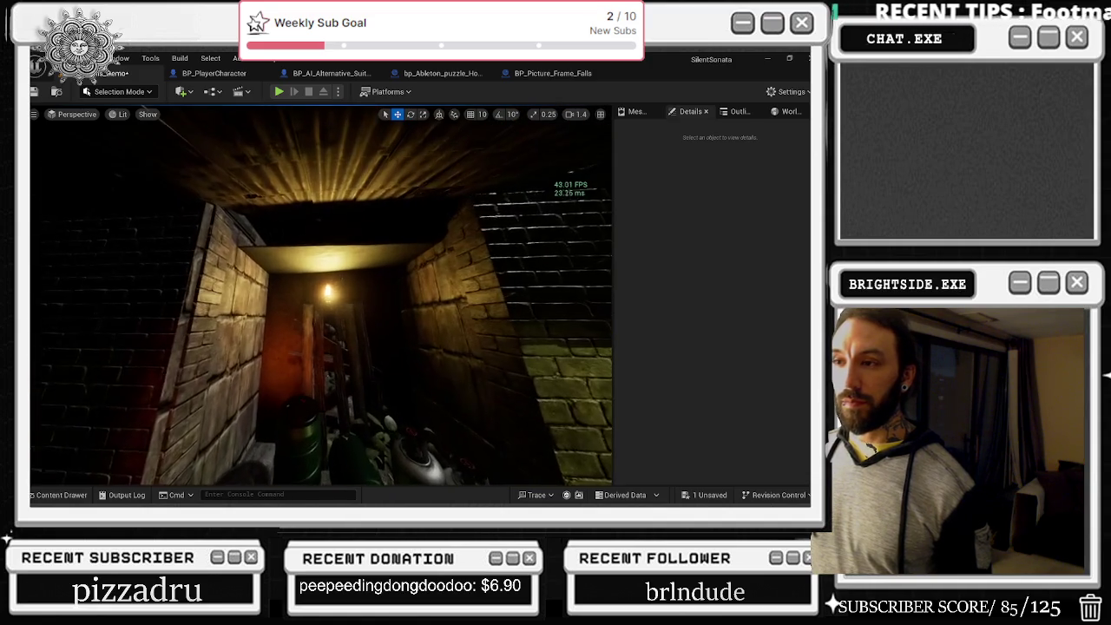
drag(408, 287, 221, 273)
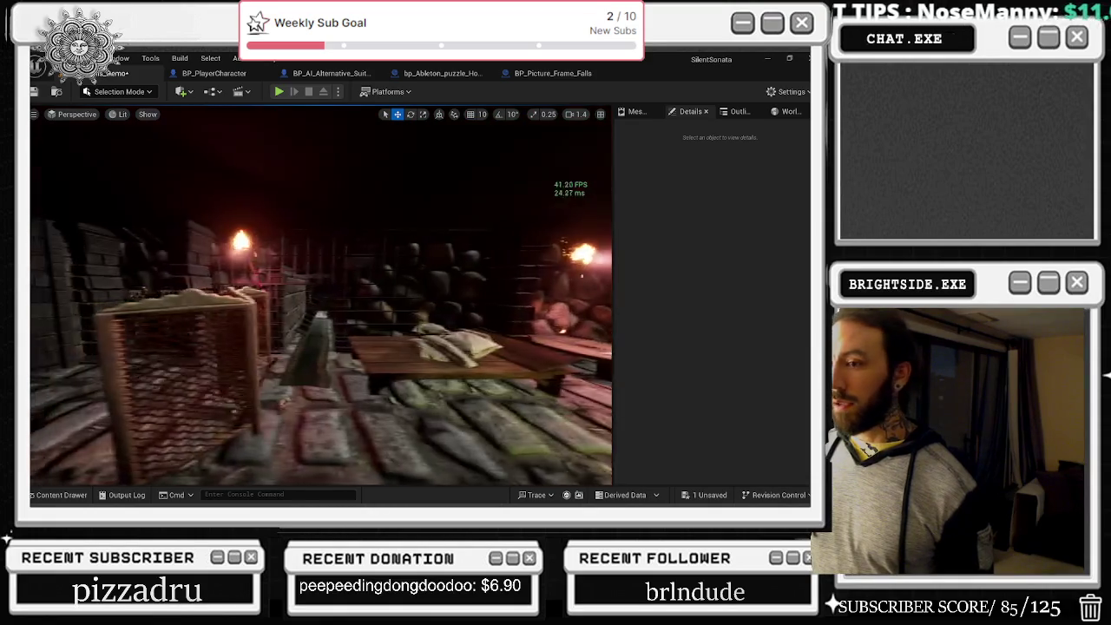
mouse_move(222, 274)
mouse_down()
mouse_move(329, 274)
mouse_move(187, 265)
mouse_move(358, 321)
mouse_up()
- Select wall pillar SM_Pillar70, undo a stray move, and frame it ready for scaling
click(395, 338)
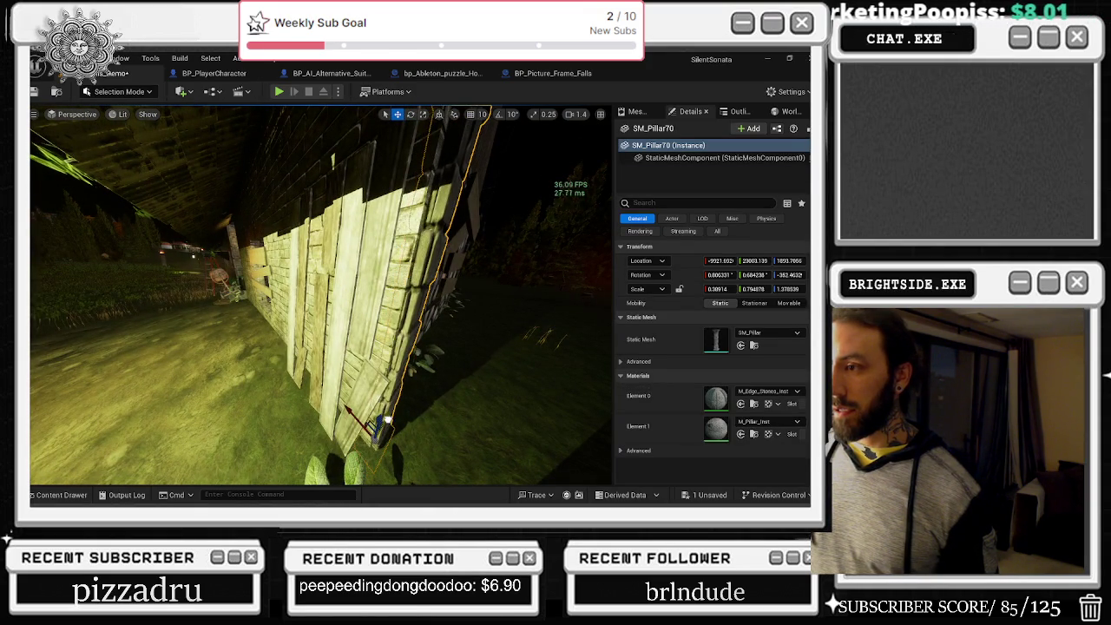
mouse_move(388, 419)
mouse_down()
mouse_move(429, 442)
mouse_move(303, 451)
mouse_move(323, 433)
mouse_move(315, 440)
mouse_move(355, 446)
mouse_move(312, 451)
mouse_up()
key(ctrl+z)
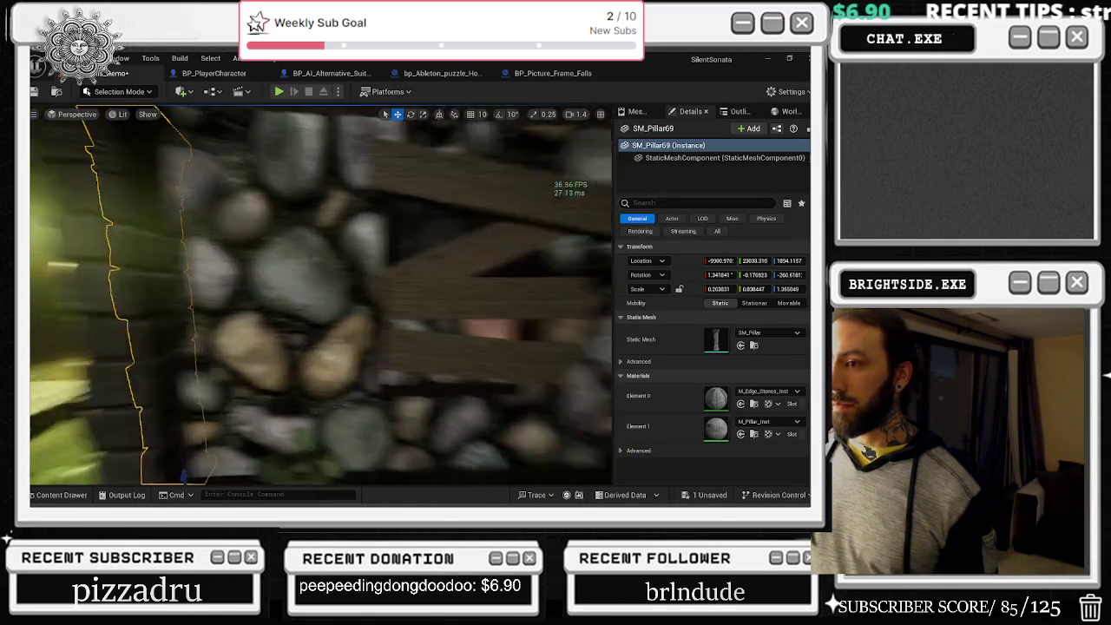
key(f)
key(r)
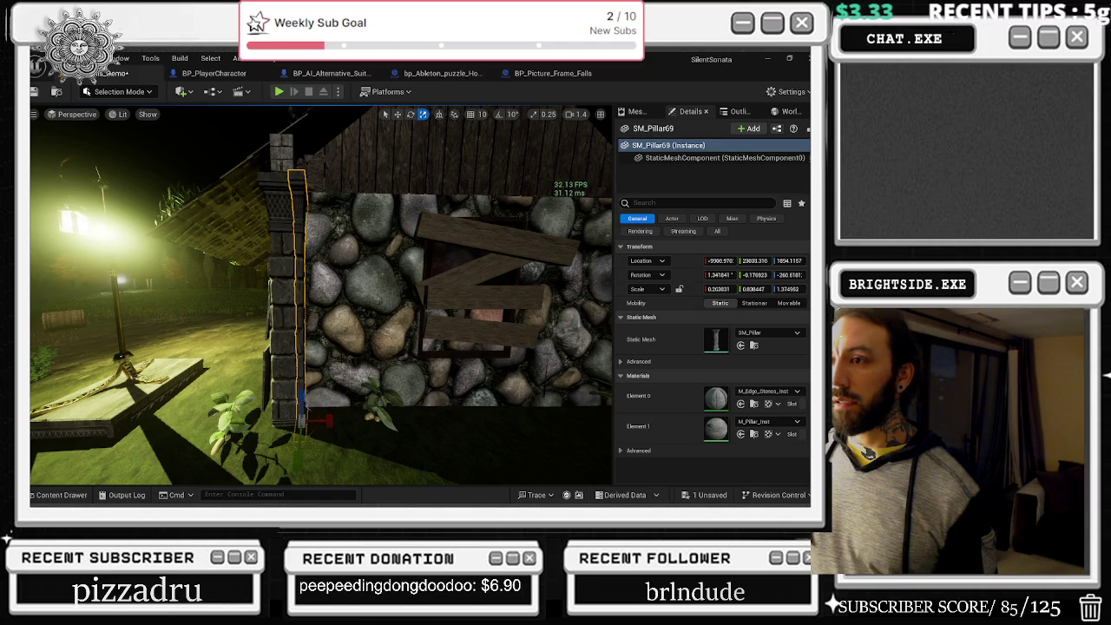
click(360, 345)
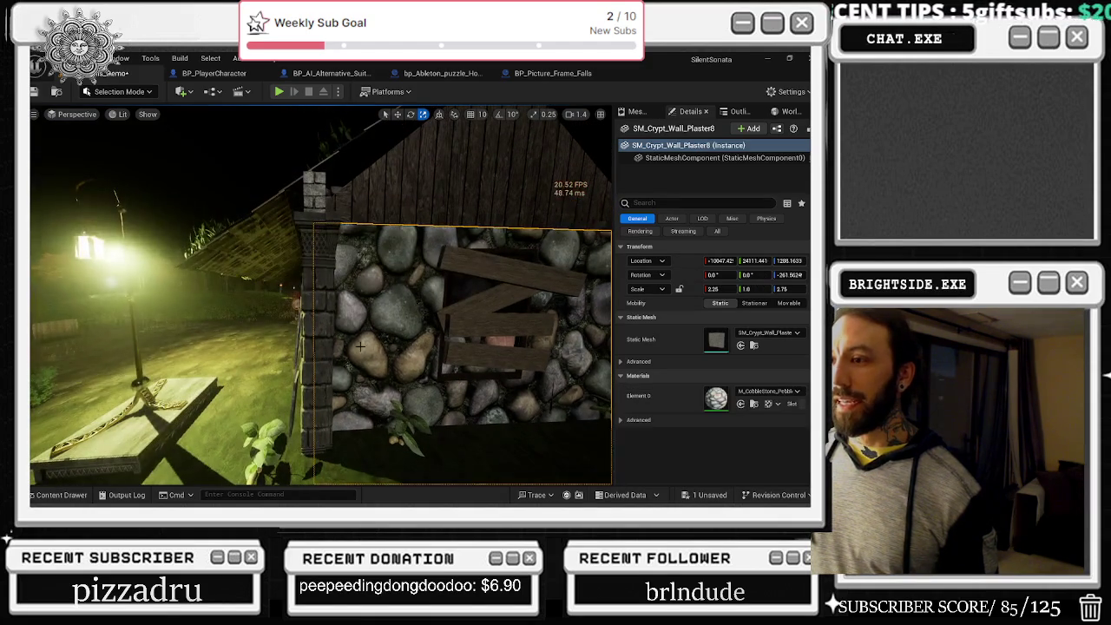
- Widen pillar SM_Pillar70 to cover the corner and slide it along the wall
click(316, 347)
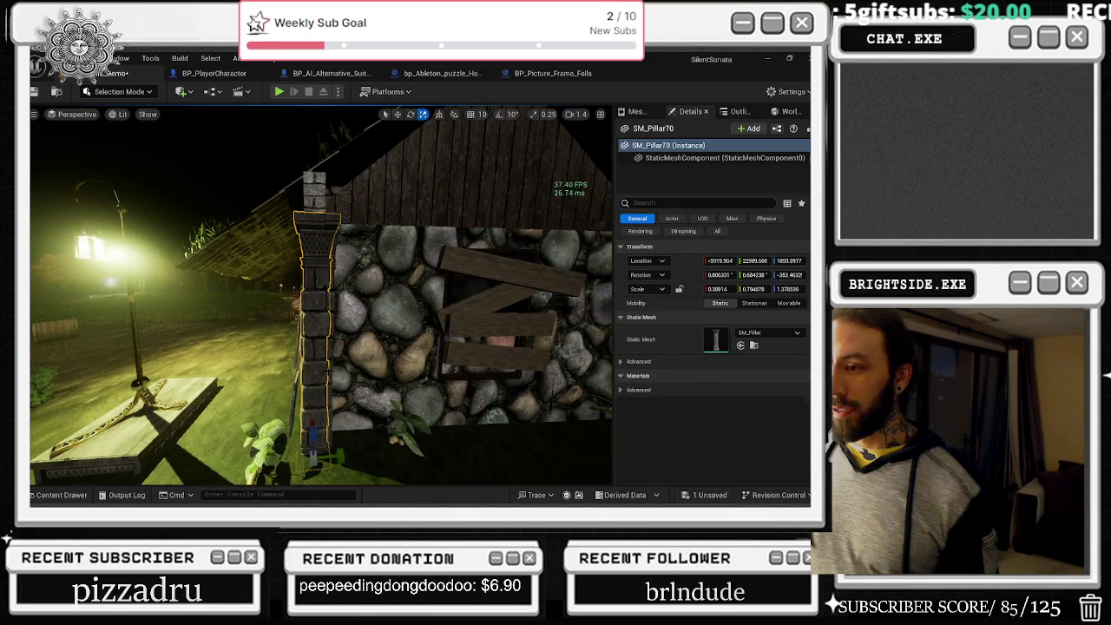
drag(717, 288, 772, 289)
drag(351, 443, 367, 445)
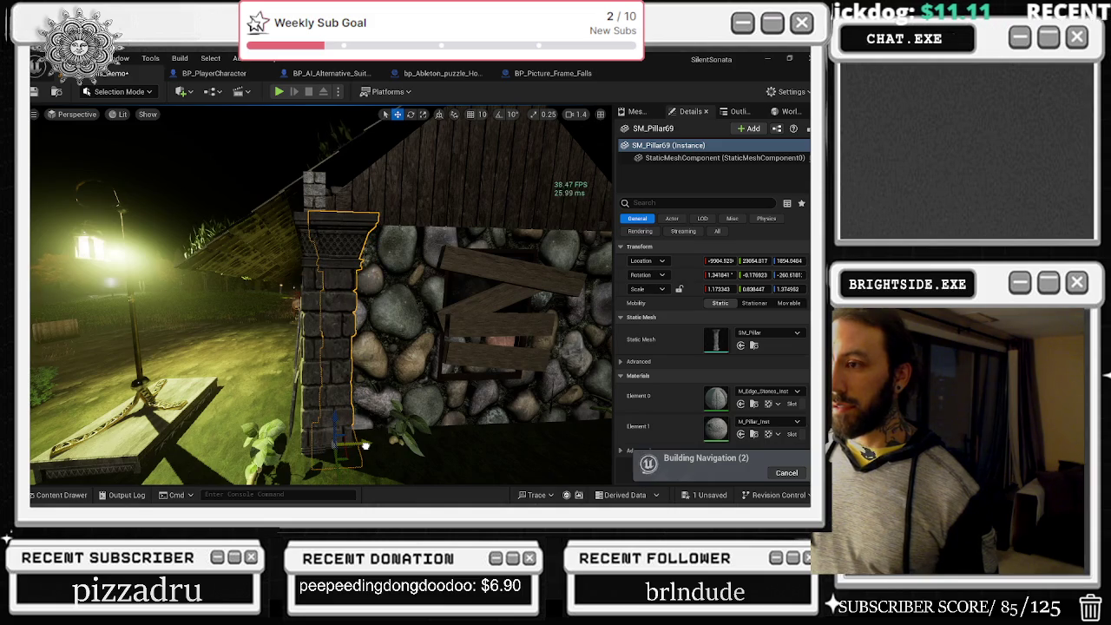
drag(365, 446, 295, 434)
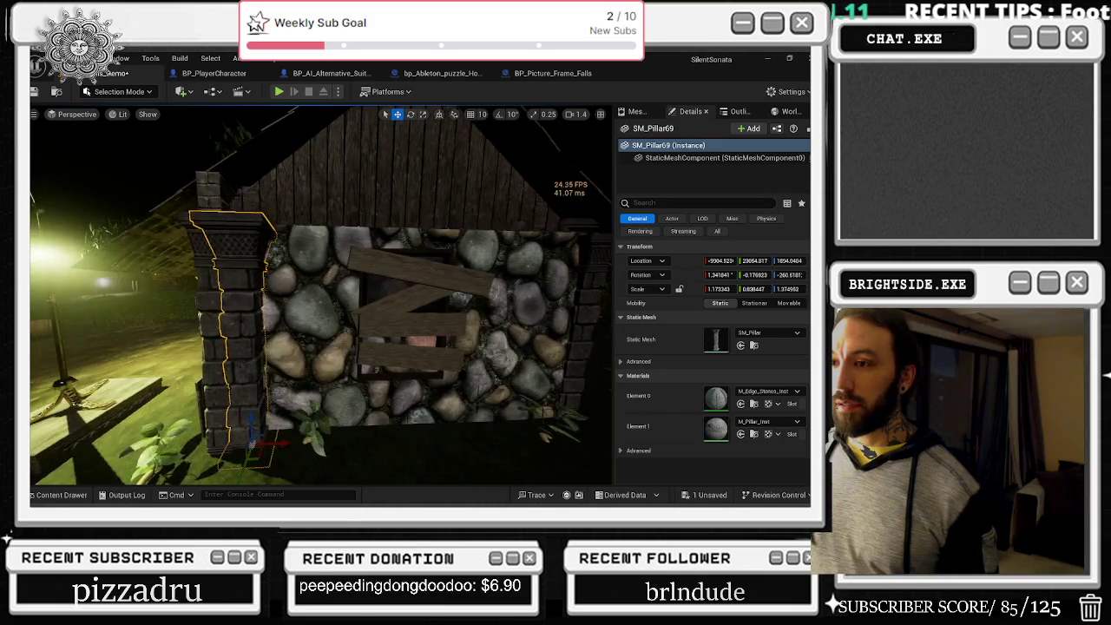
click(408, 347)
mouse_move(408, 347)
mouse_down()
mouse_move(373, 330)
mouse_move(382, 343)
mouse_move(338, 347)
mouse_move(322, 382)
mouse_up()
- Nudge pillars SM_Pillar69 and SM_Pillar58 into alignment with their wall corners
click(391, 347)
drag(340, 426, 347, 425)
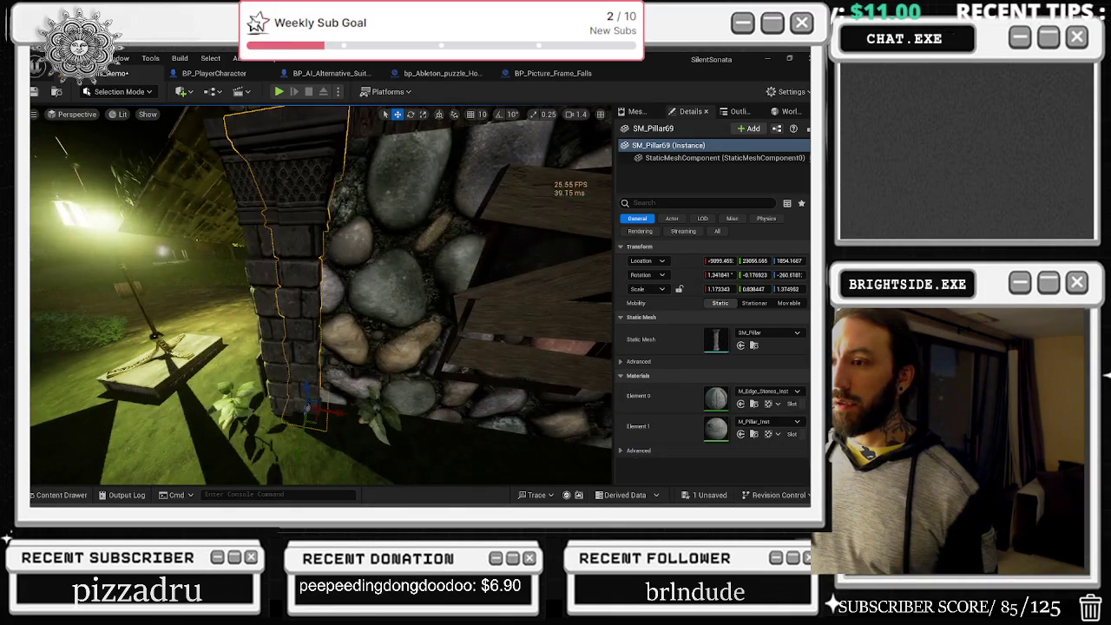
click(434, 304)
drag(321, 295, 260, 296)
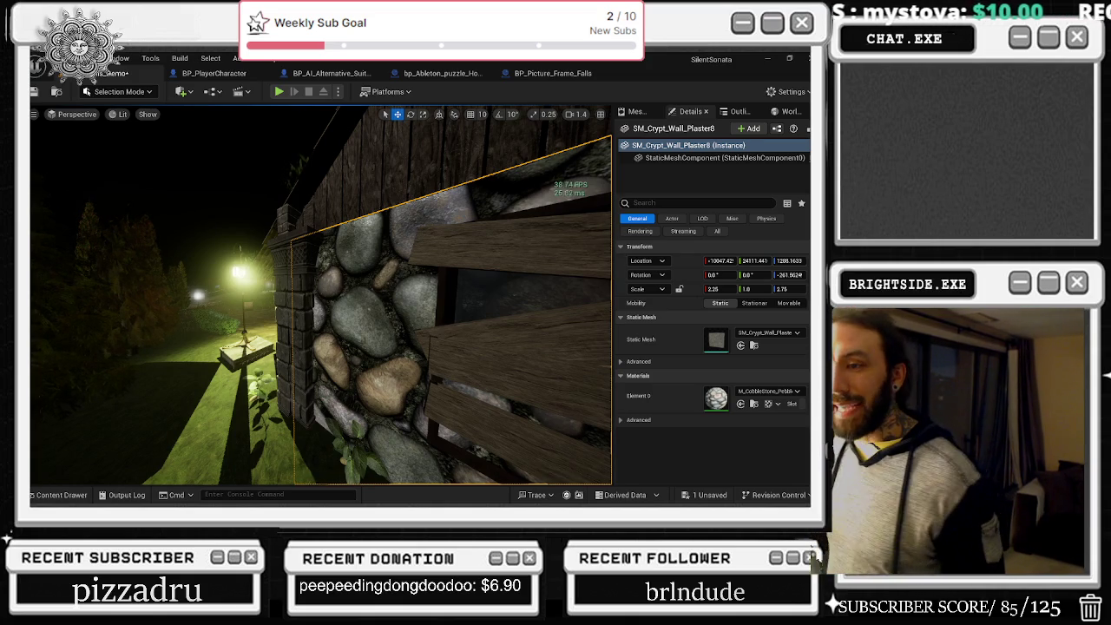
mouse_move(396, 369)
mouse_down()
mouse_move(445, 452)
mouse_move(515, 455)
mouse_up()
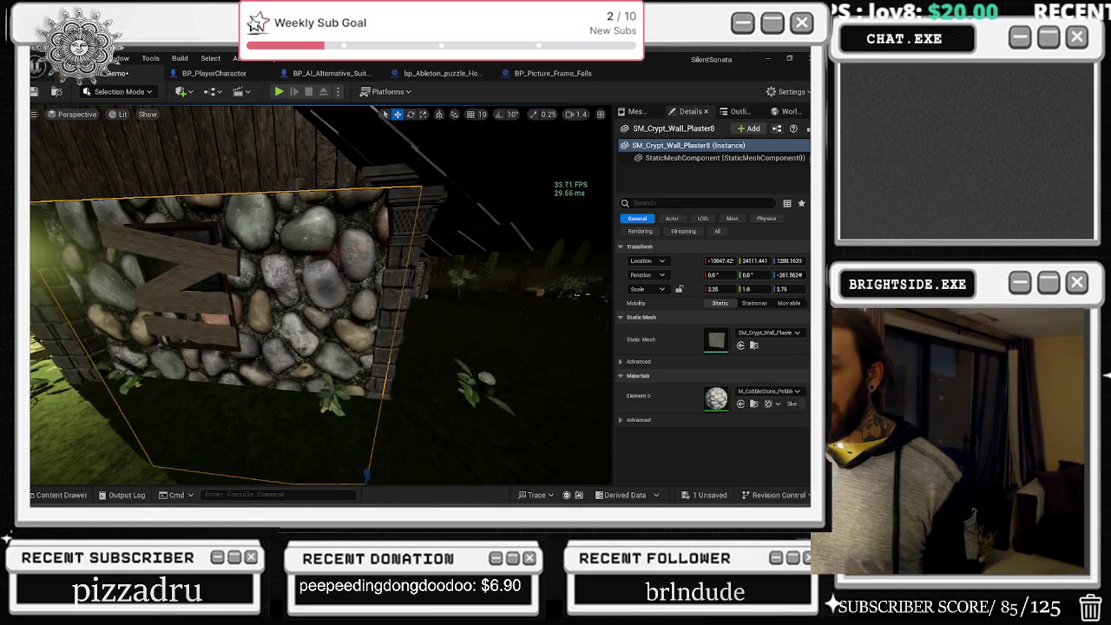
click(230, 304)
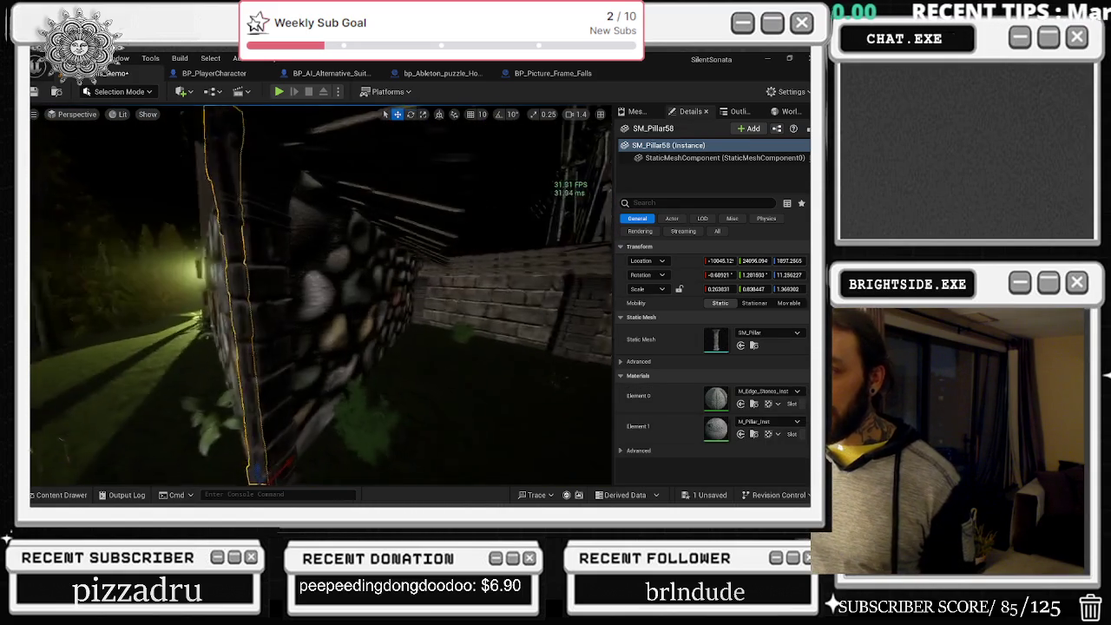
key(f)
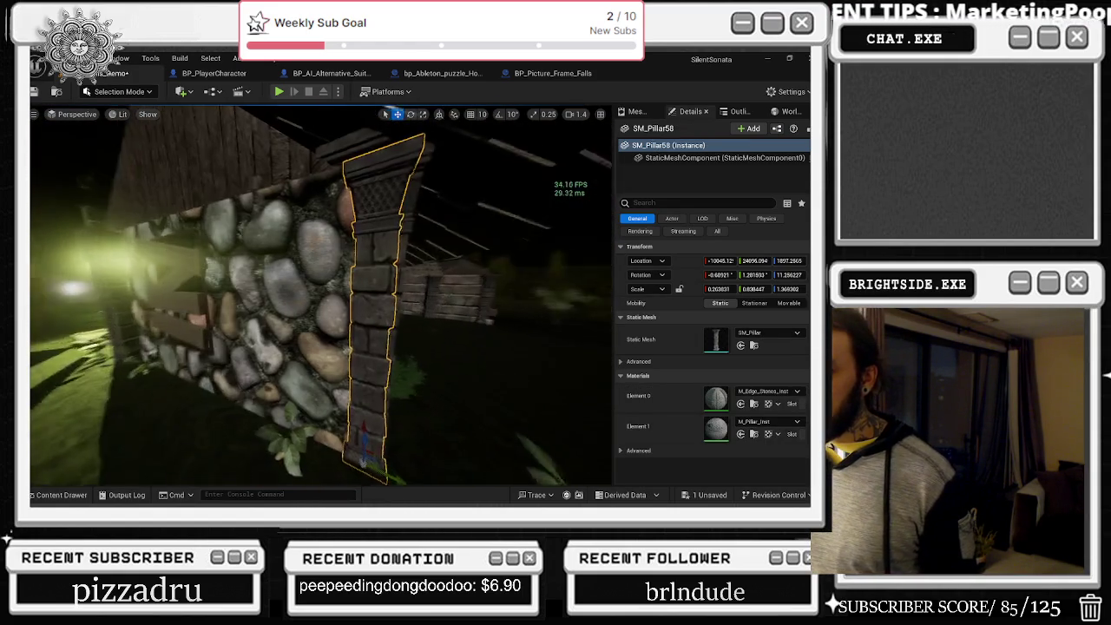
drag(391, 469, 383, 470)
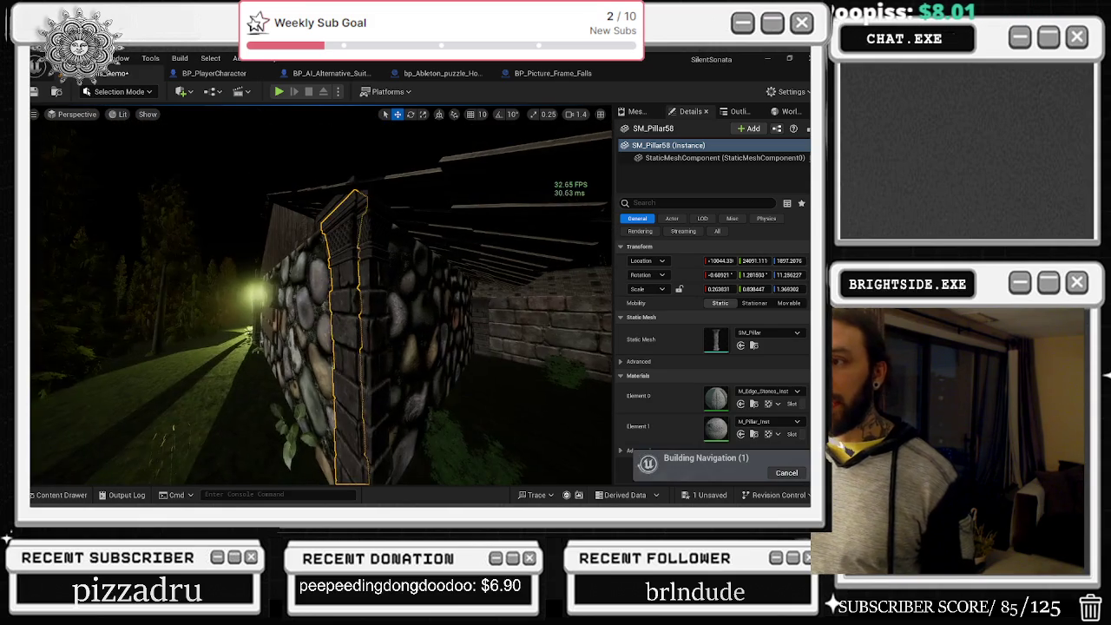
- Shift and raise SM_Pillar59 into place at the corner, undoing one bad move
right_click(365, 146)
click(416, 261)
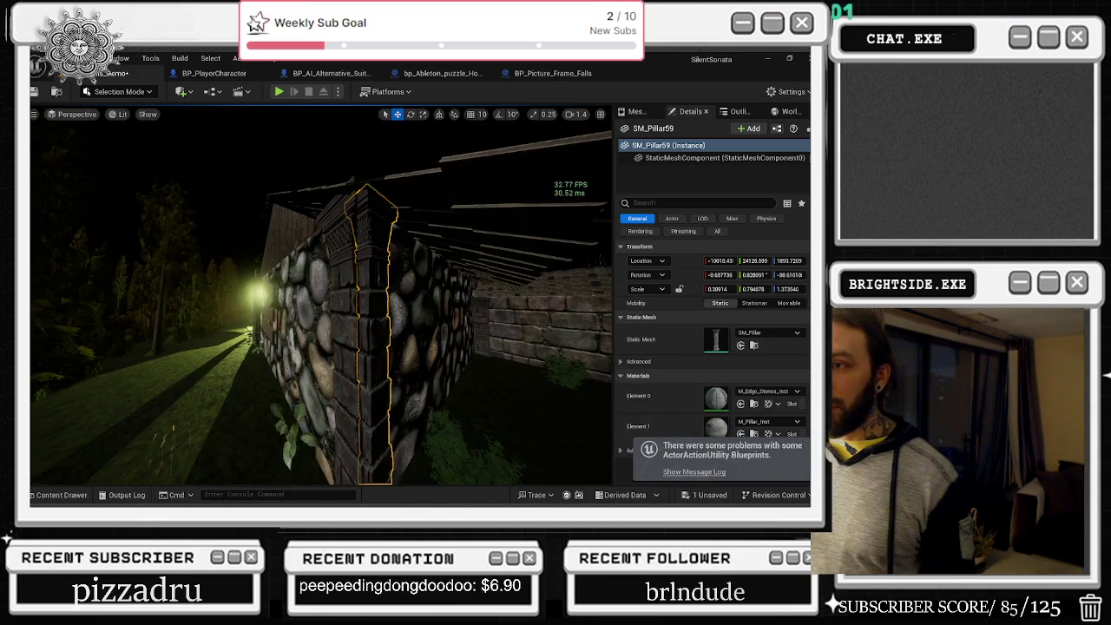
drag(415, 261, 419, 296)
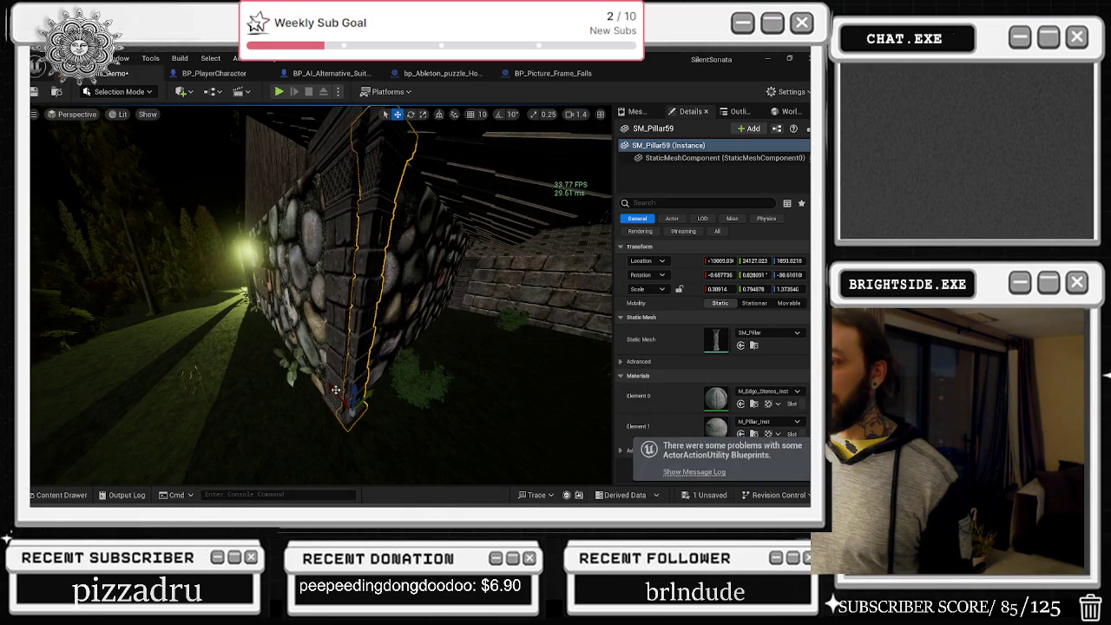
mouse_move(321, 295)
mouse_down()
mouse_move(256, 297)
mouse_move(216, 315)
mouse_up()
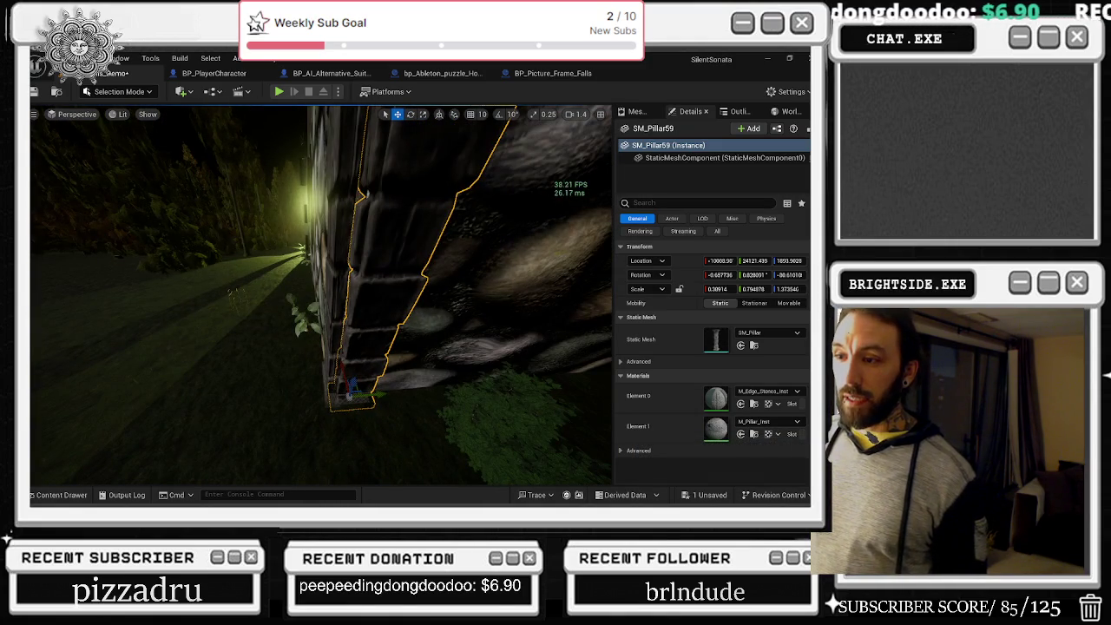
drag(377, 396, 364, 399)
drag(365, 318, 369, 319)
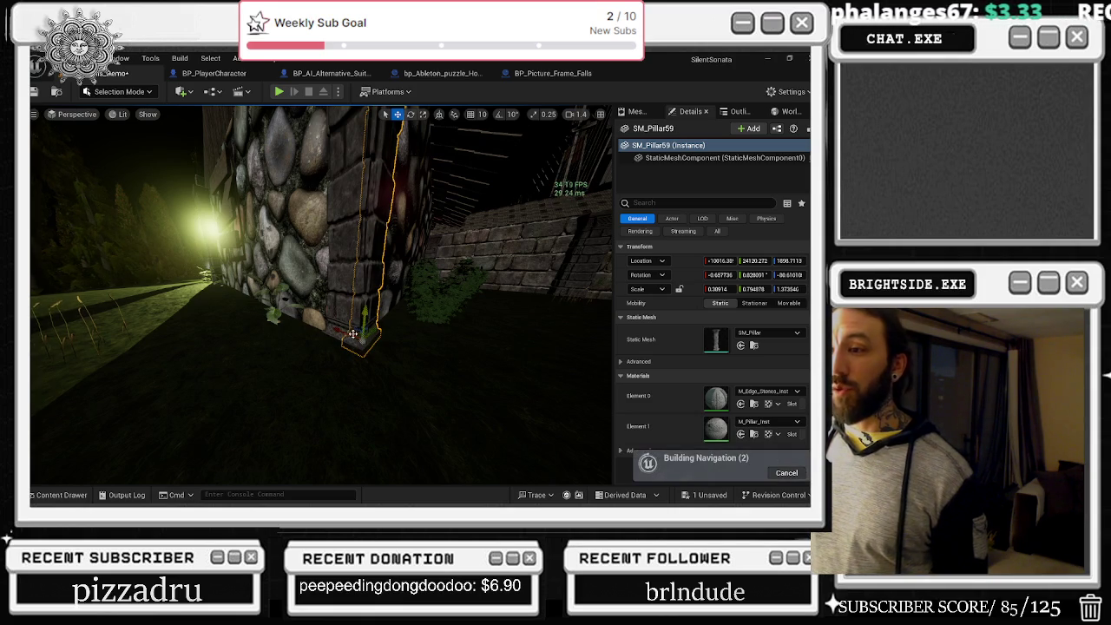
drag(346, 332, 374, 333)
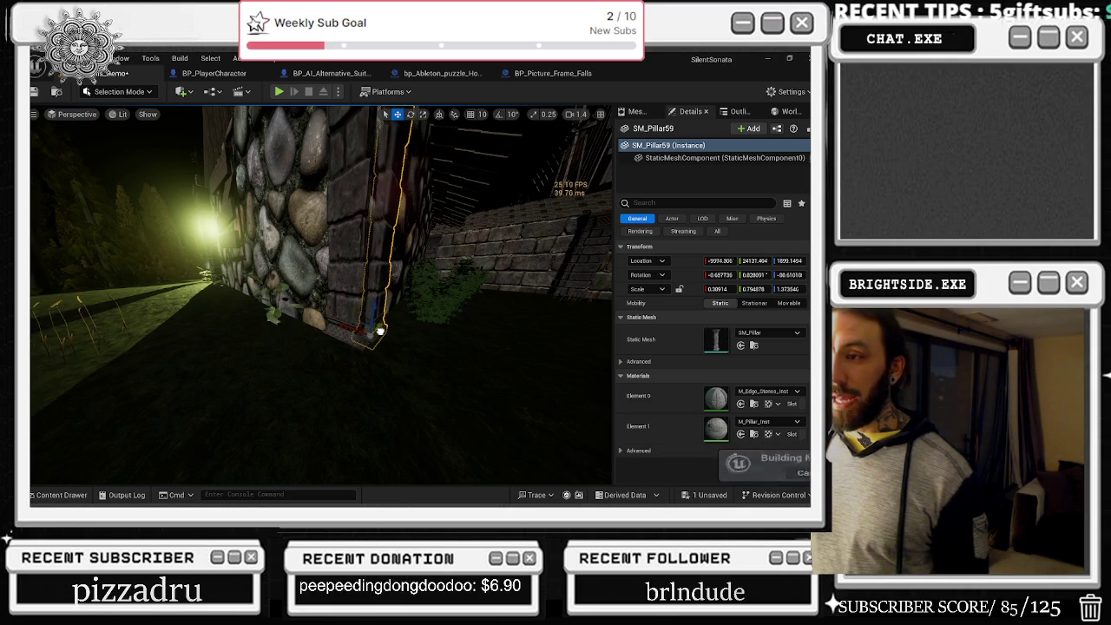
key(ctrl+z)
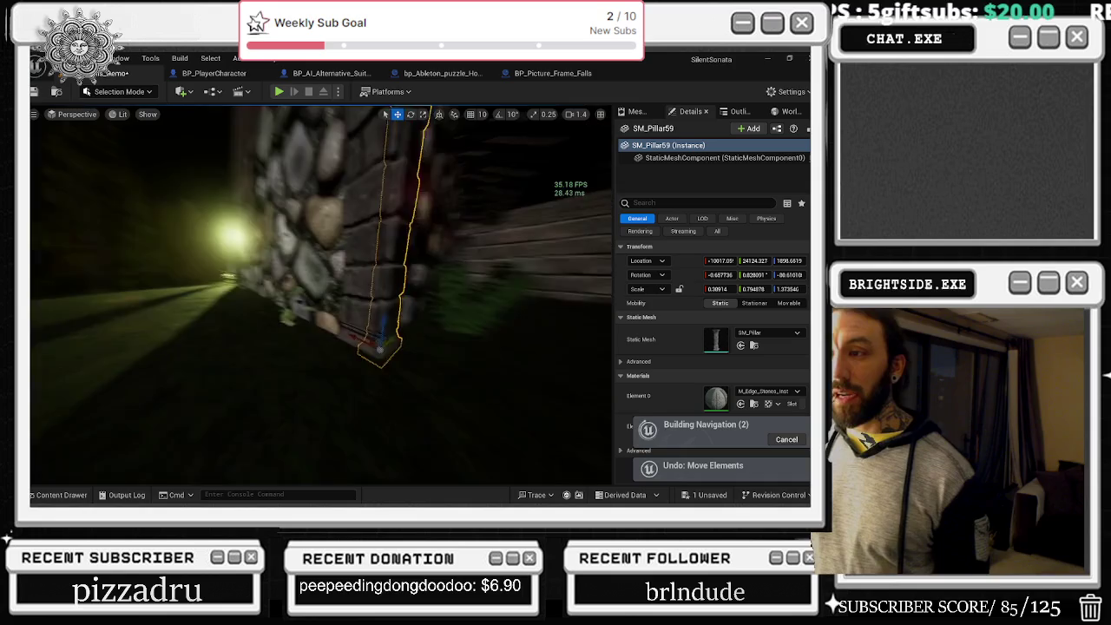
drag(347, 295, 295, 295)
drag(431, 375, 390, 368)
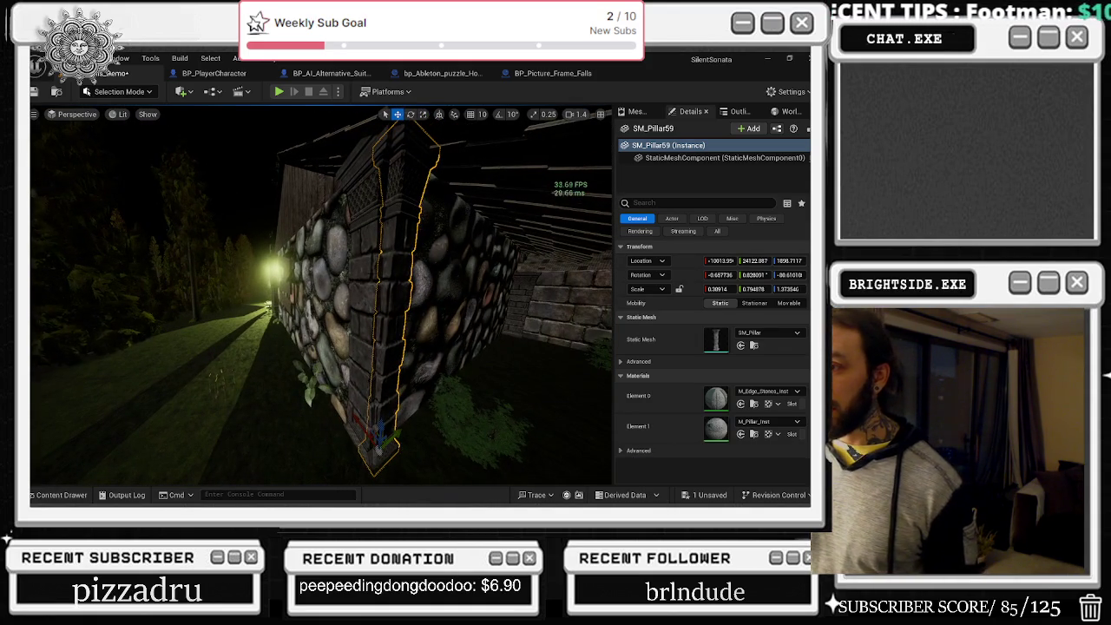
- Check pillars SM_Pillar58 and SM_Pillar59 against the wall in lit and unlit views
click(365, 304)
click(373, 434)
drag(390, 368, 390, 368)
key(alt+3)
key(alt+4)
click(408, 330)
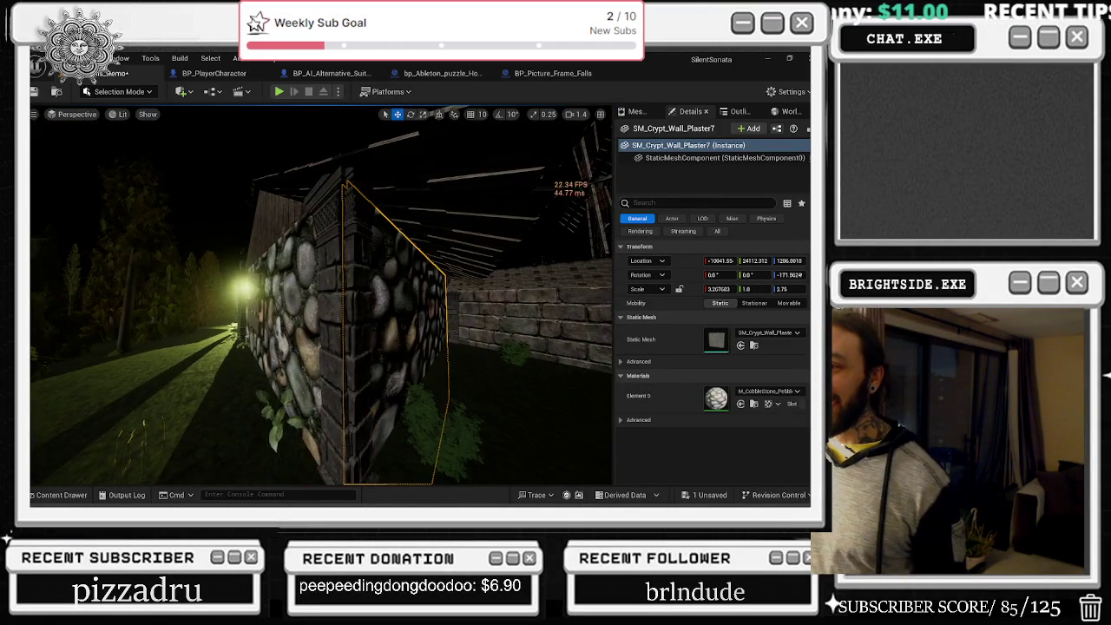
click(374, 347)
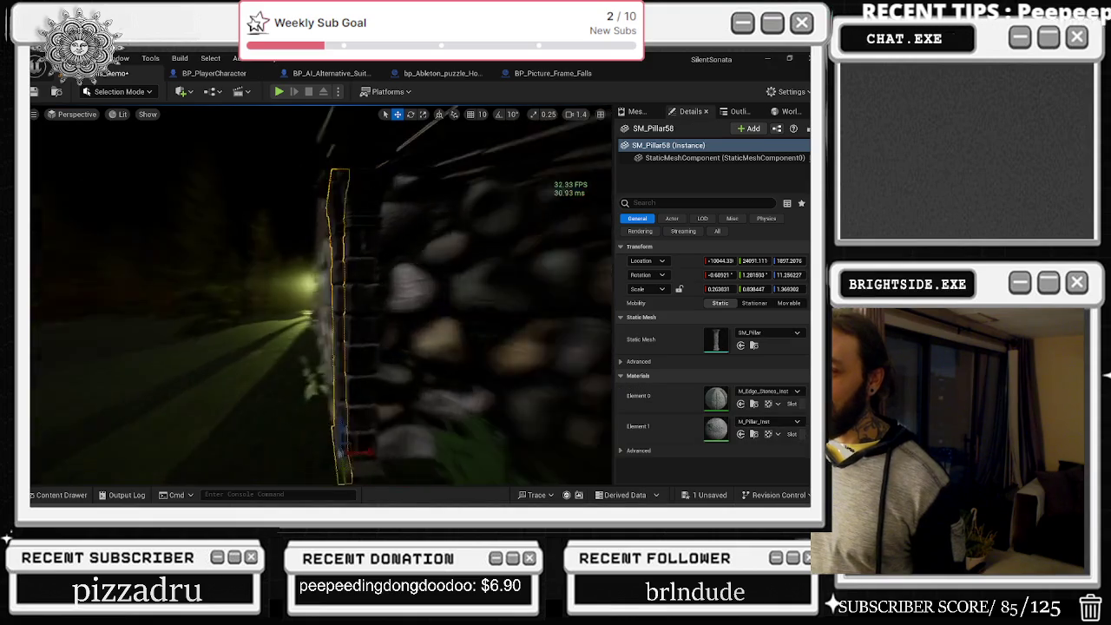
drag(373, 347, 415, 332)
key(alt+3)
drag(296, 319, 326, 342)
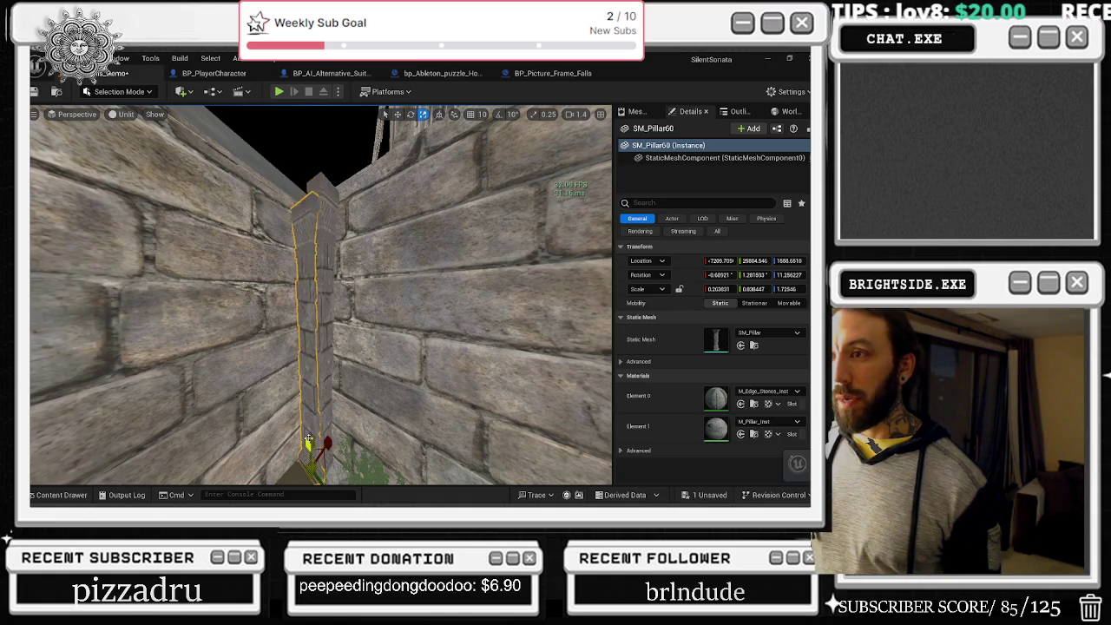
drag(308, 443, 309, 445)
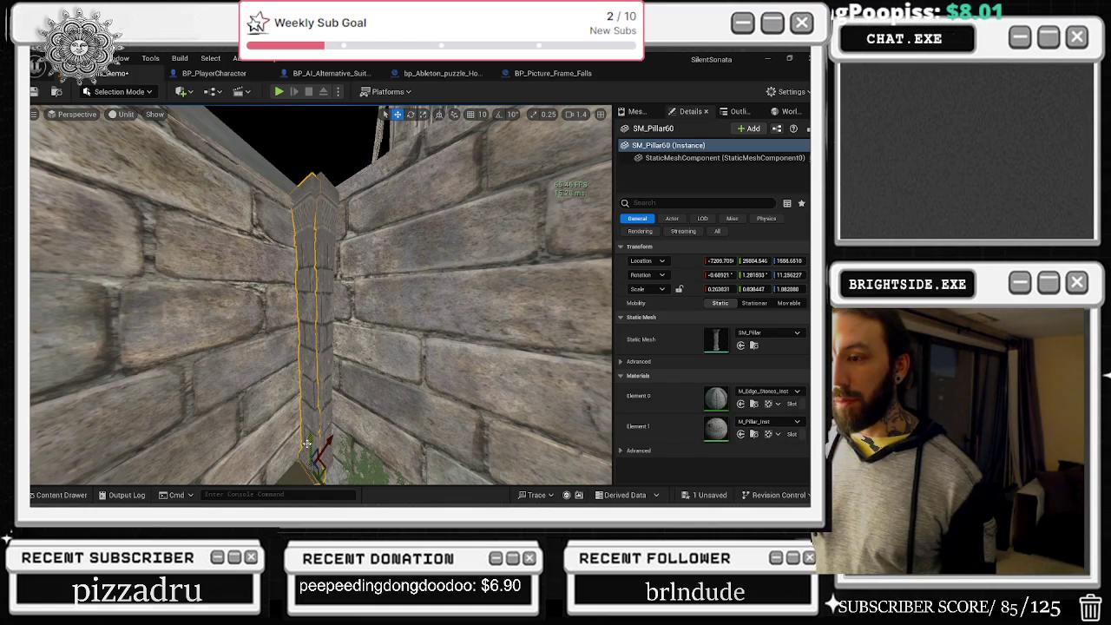
drag(309, 442, 305, 441)
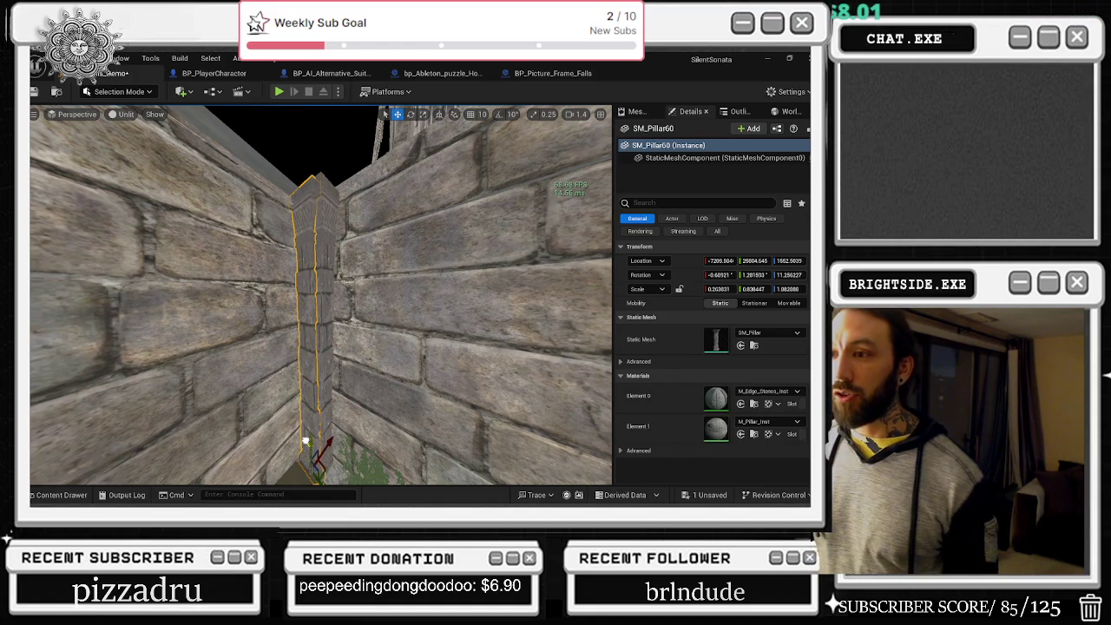
click(381, 376)
key(f)
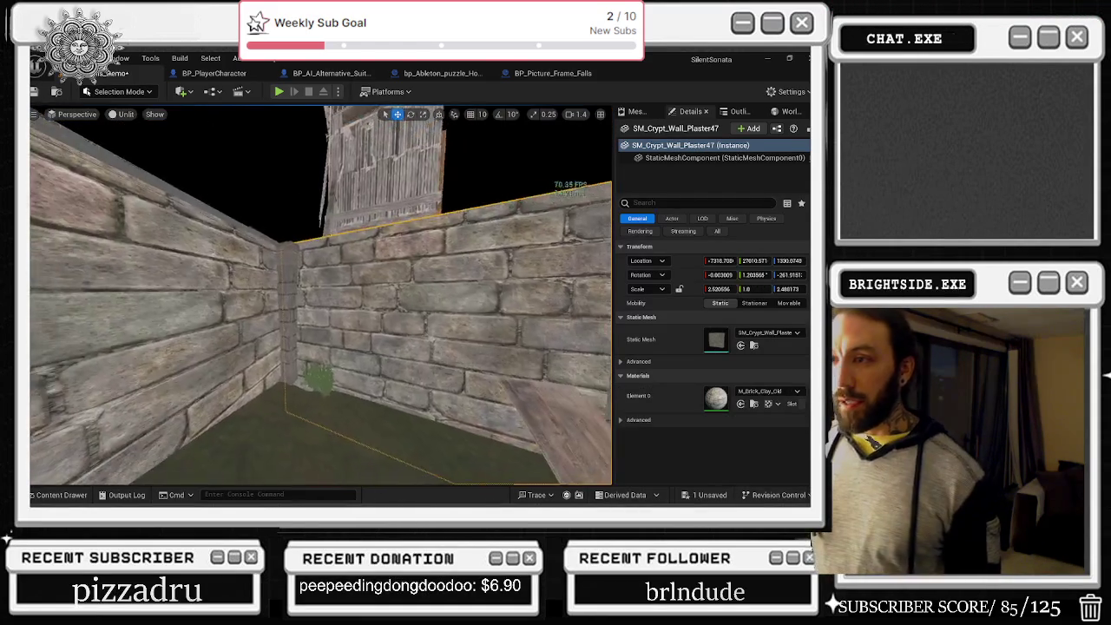
drag(322, 295, 208, 295)
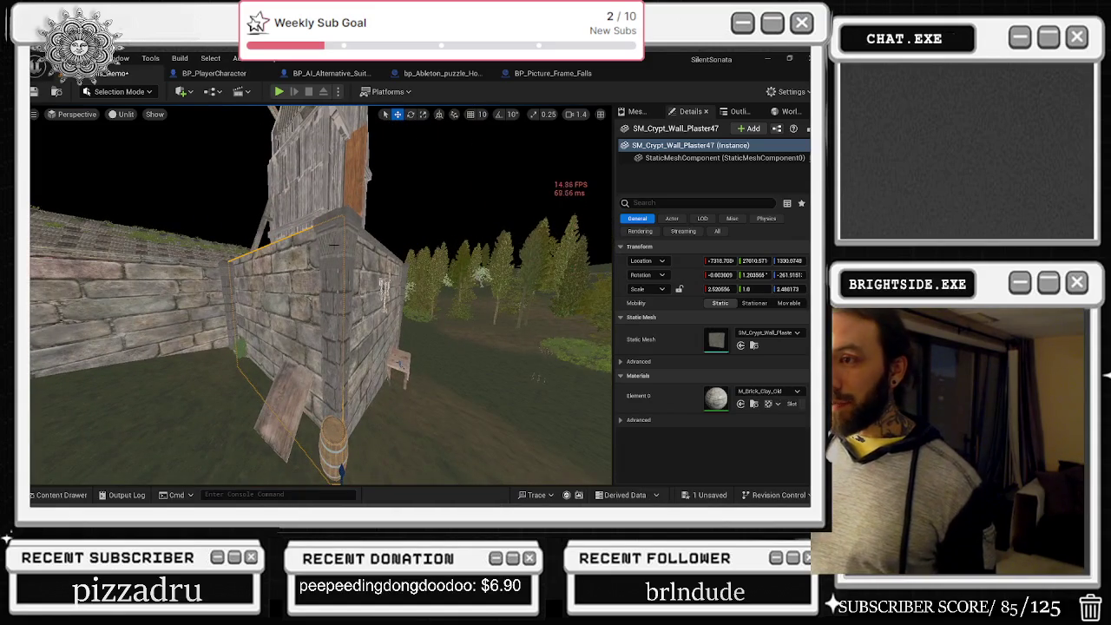
drag(334, 244, 321, 244)
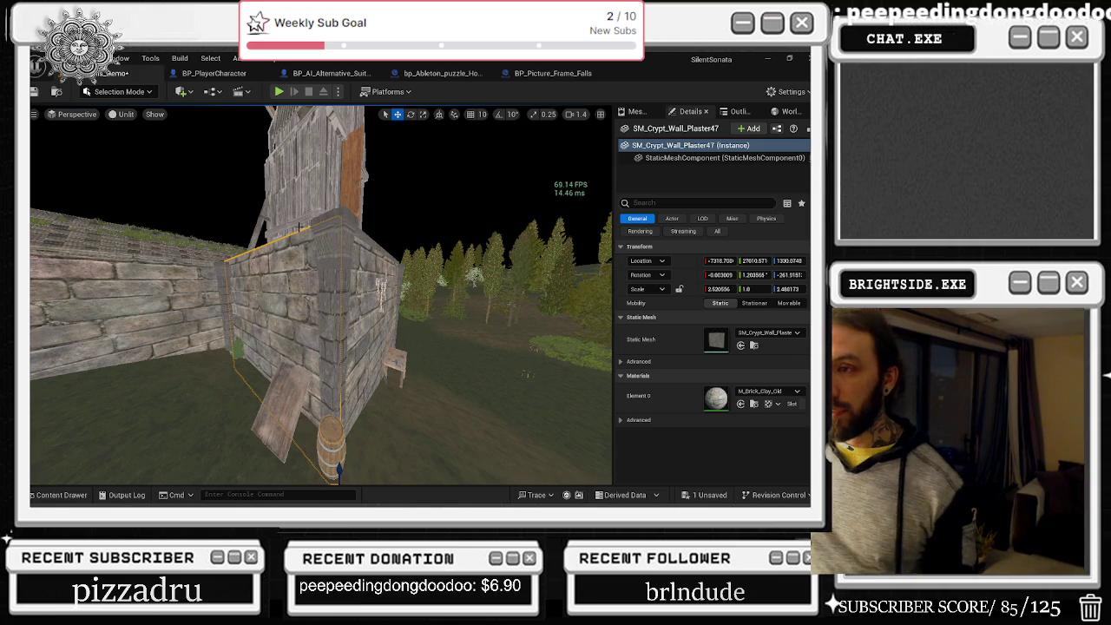
drag(402, 275, 394, 300)
- Widen the first corner stone pillar with the scale tool
click(286, 395)
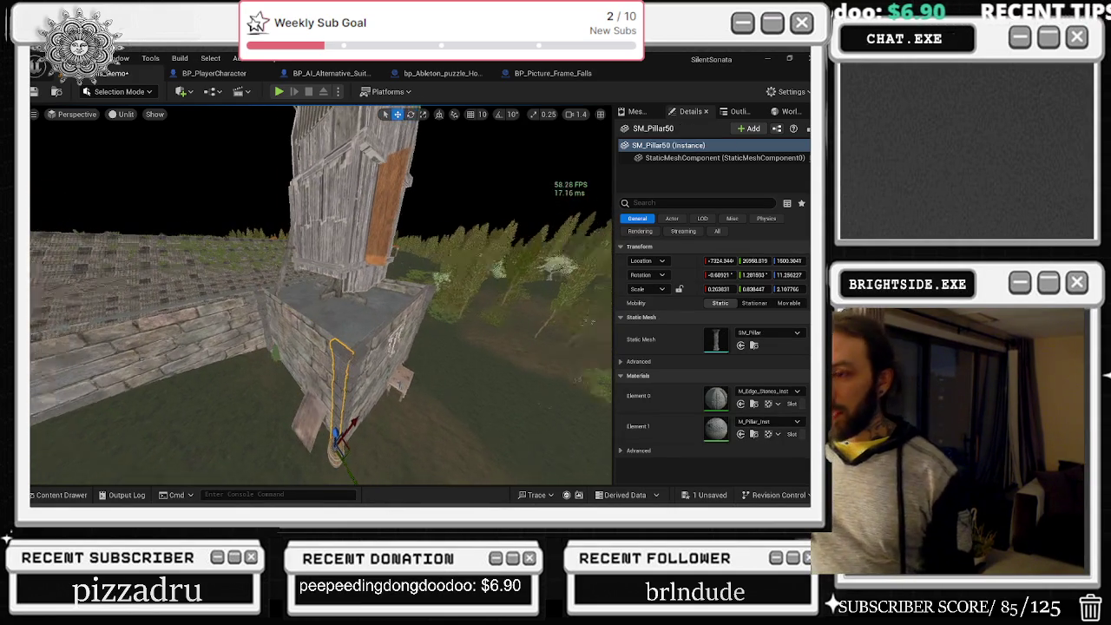
drag(321, 295, 395, 295)
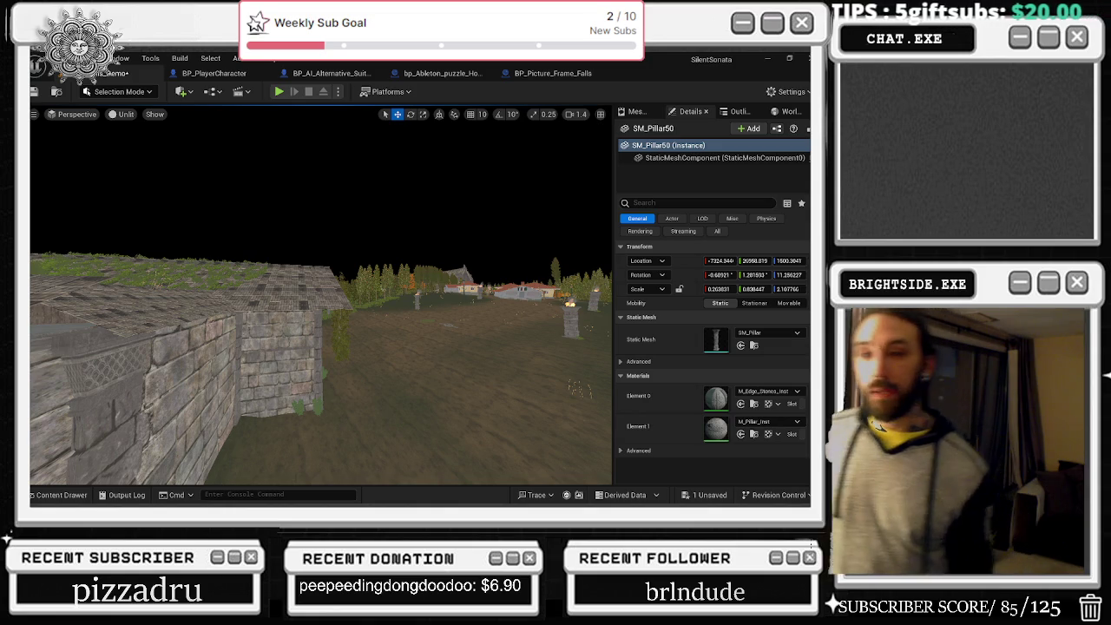
mouse_move(171, 190)
mouse_down()
mouse_move(181, 203)
mouse_move(460, 155)
mouse_up()
mouse_move(519, 286)
mouse_down()
mouse_move(401, 255)
mouse_move(363, 438)
mouse_up()
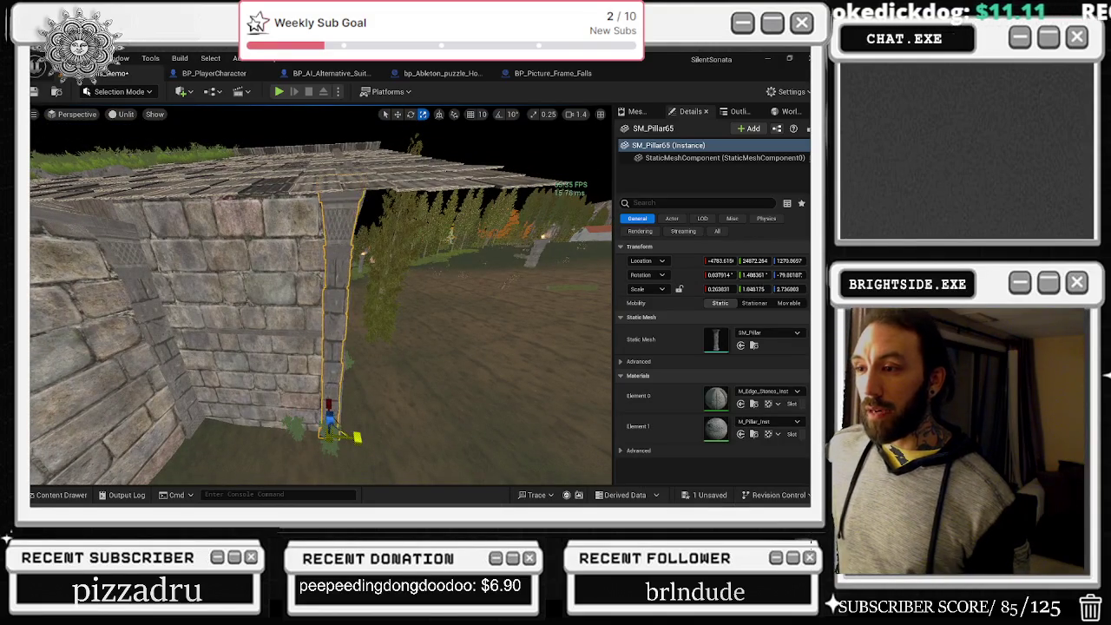
mouse_move(356, 437)
mouse_down()
mouse_move(385, 367)
mouse_move(333, 391)
mouse_move(104, 410)
mouse_up()
key(w)
- Widen the next corner pillar and add another pillar to the selection
click(384, 367)
key(r)
key(w)
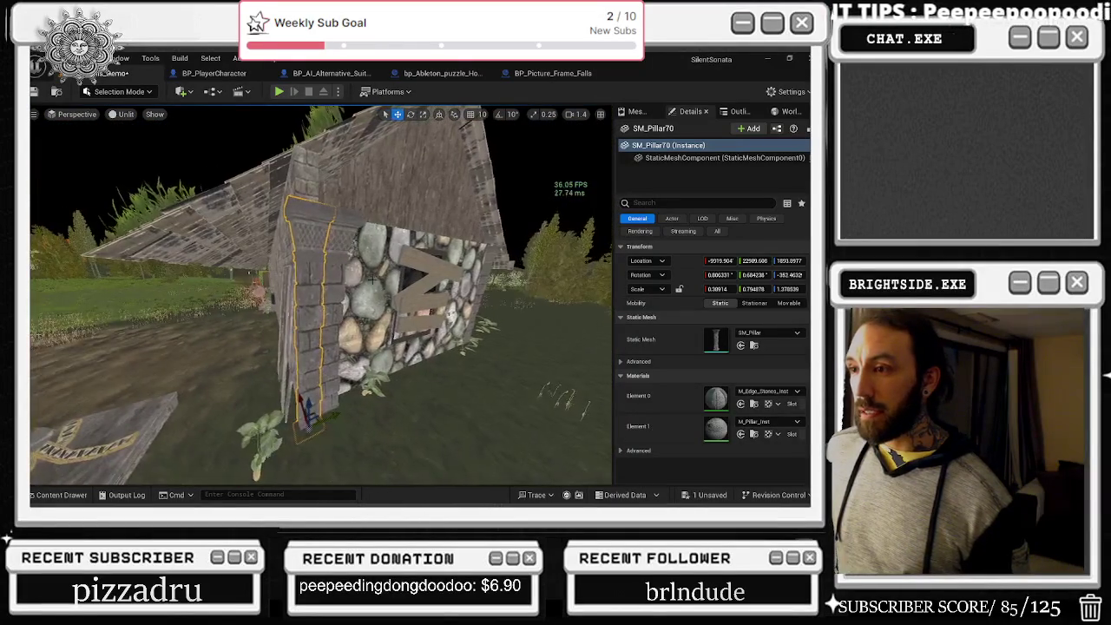
ctrl+click(334, 295)
mouse_move(334, 295)
mouse_down()
mouse_move(282, 302)
mouse_move(365, 298)
mouse_up()
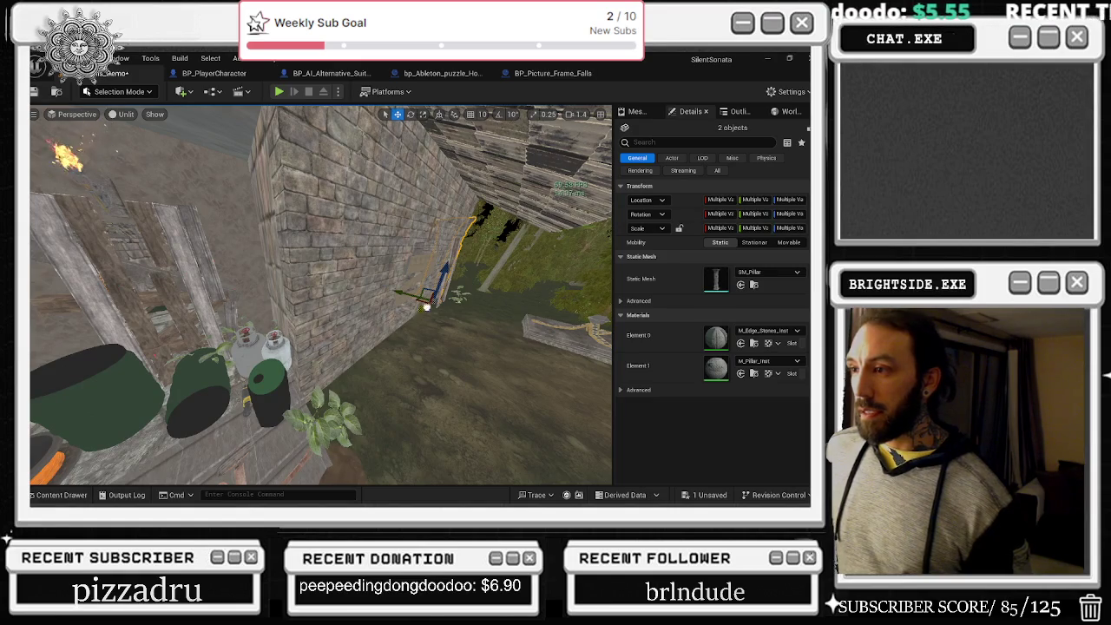
- Move both pillars to the corner by the barrels and rotate them to fit
drag(426, 307, 250, 417)
key(w)
drag(470, 416, 289, 405)
mouse_move(321, 295)
mouse_down()
mouse_move(382, 278)
mouse_move(313, 347)
mouse_move(306, 396)
mouse_up()
key(e)
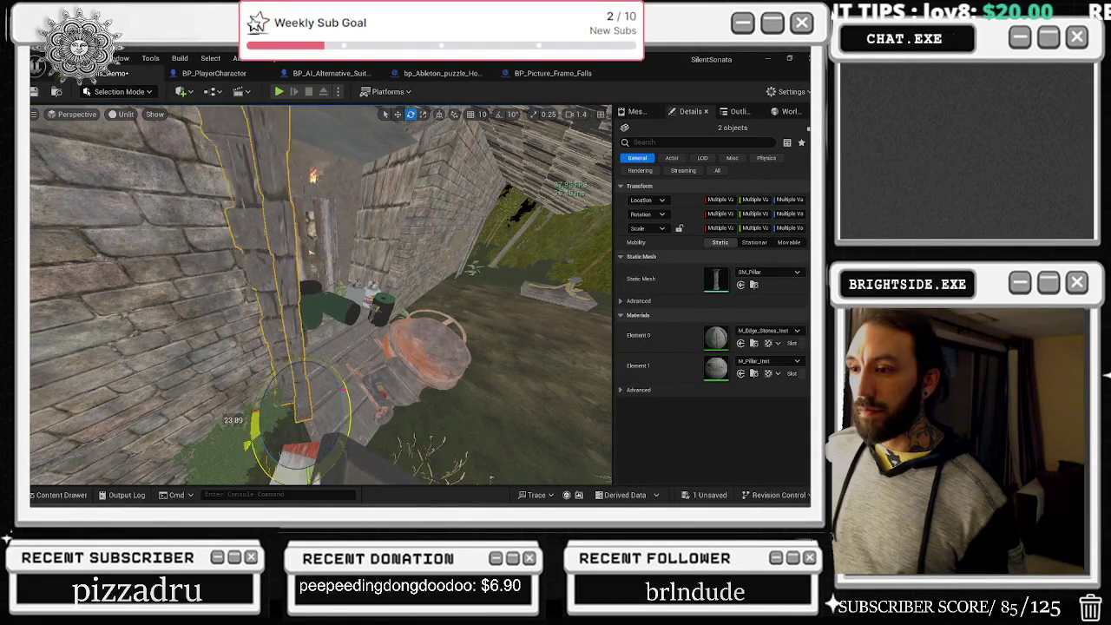
drag(252, 426, 261, 382)
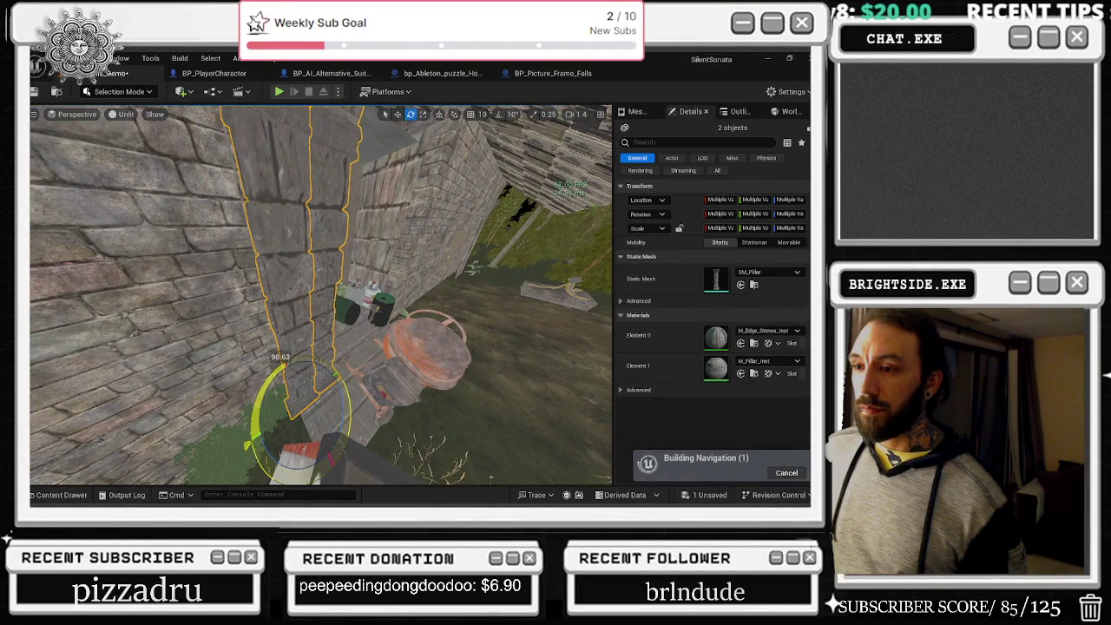
- Select pillar SM_Pillar71 beside the ladder and stairs and reduce its X scale
mouse_move(310, 480)
mouse_down()
mouse_move(369, 394)
mouse_move(343, 383)
mouse_move(355, 374)
mouse_move(322, 373)
mouse_move(345, 368)
mouse_move(331, 380)
mouse_move(347, 391)
mouse_up()
key(r)
click(330, 379)
click(347, 390)
click(350, 402)
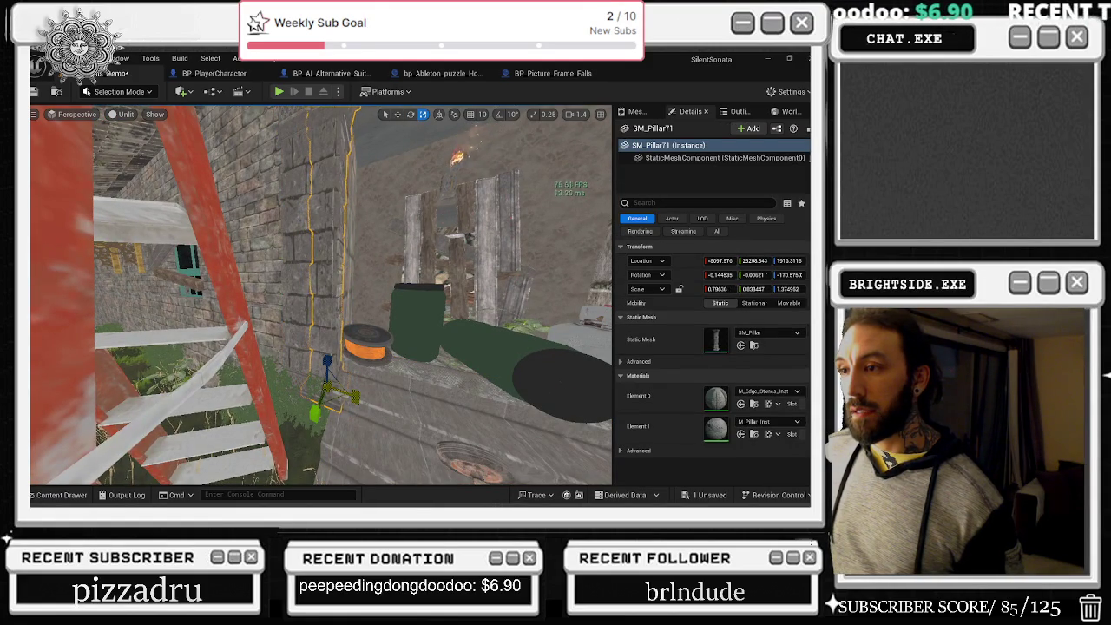
- Nudge the pillars around the barrel area slightly to the right
drag(360, 397, 360, 392)
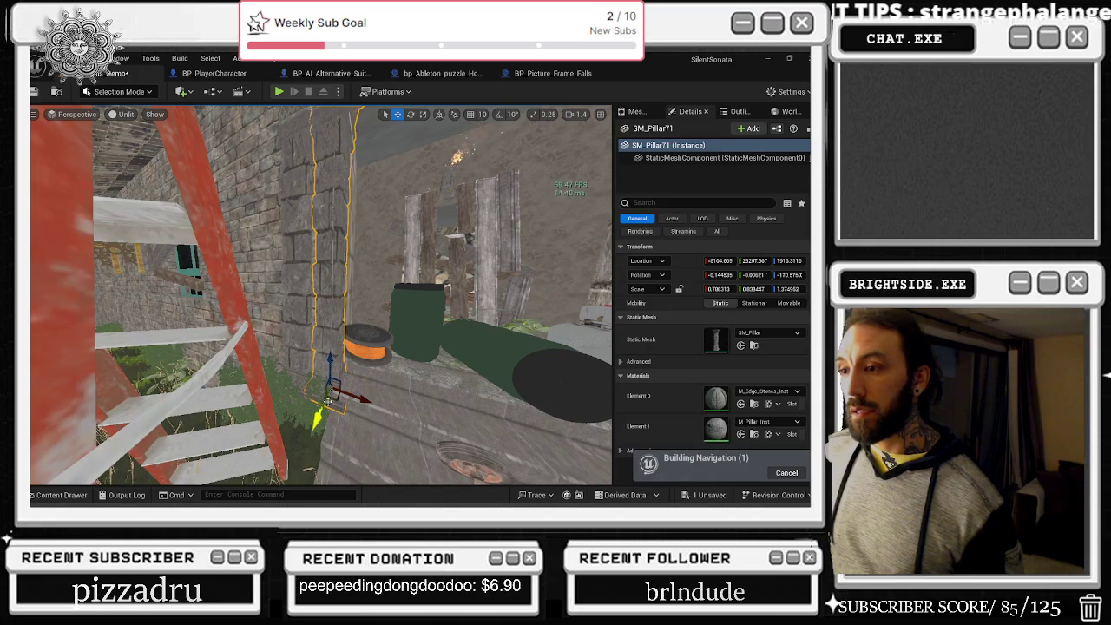
click(304, 382)
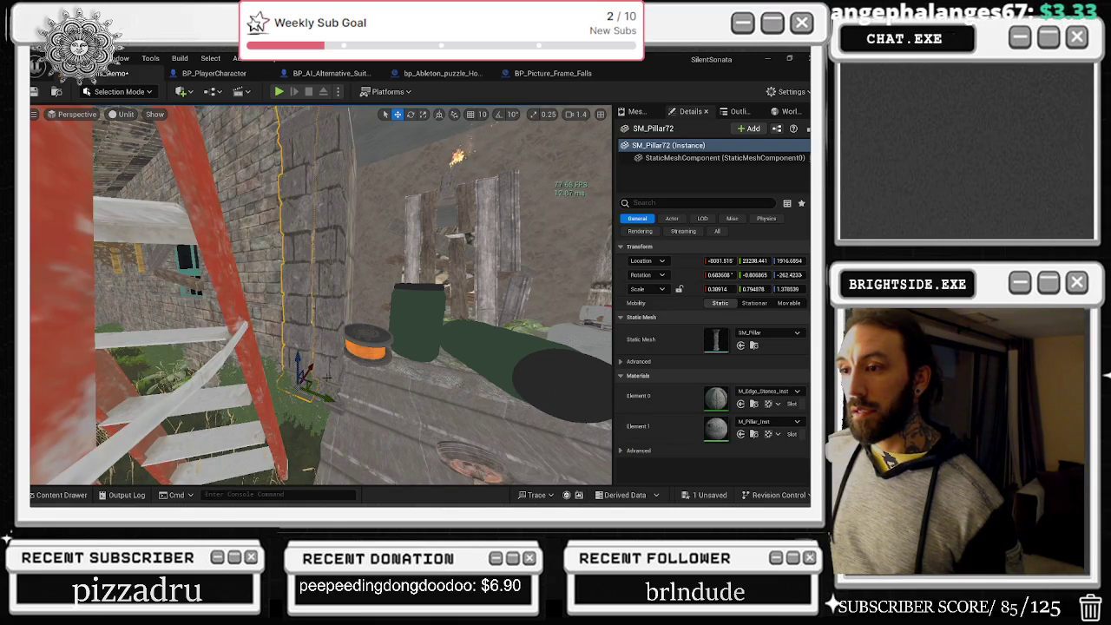
drag(318, 396, 322, 395)
drag(313, 344, 260, 321)
ctrl+click(259, 321)
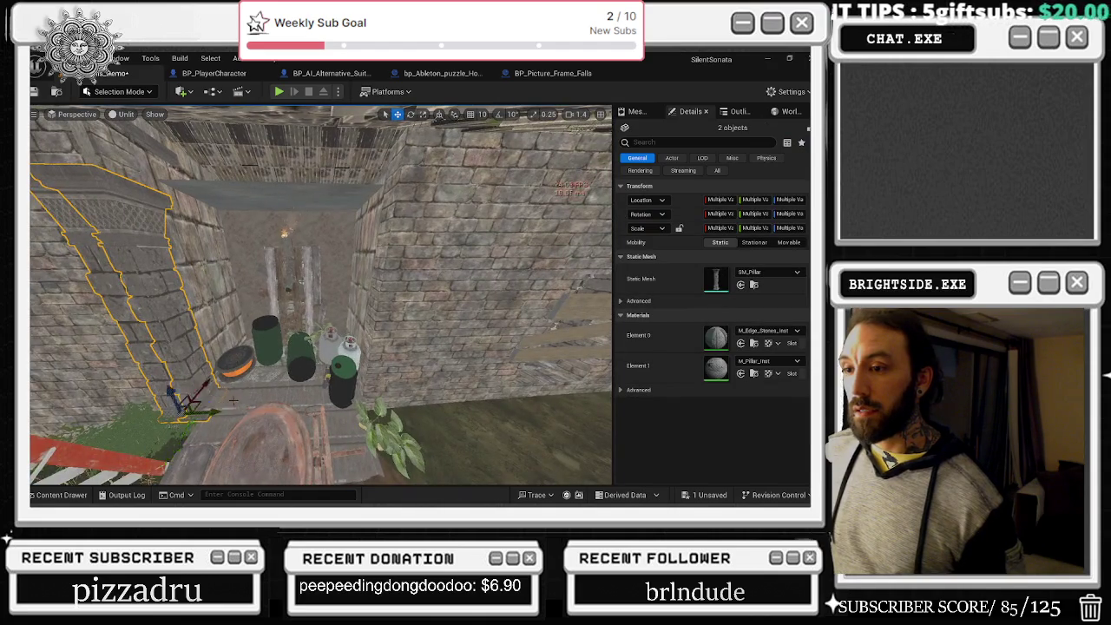
key(f)
drag(347, 411, 367, 411)
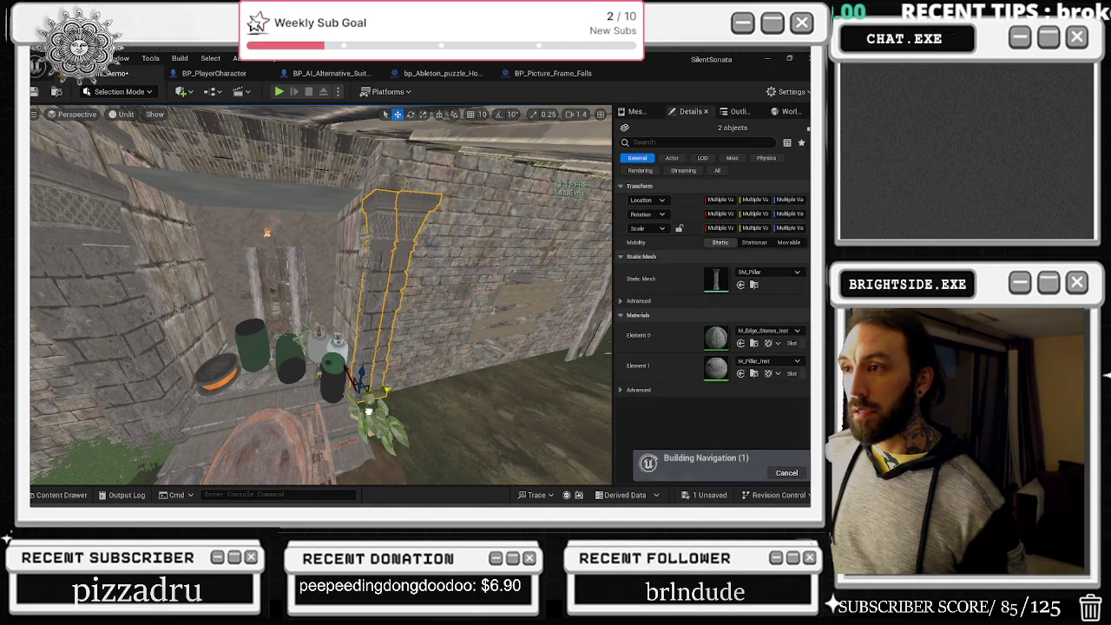
- Shift one pillar left and move the adjacent one, undoing that move
click(373, 384)
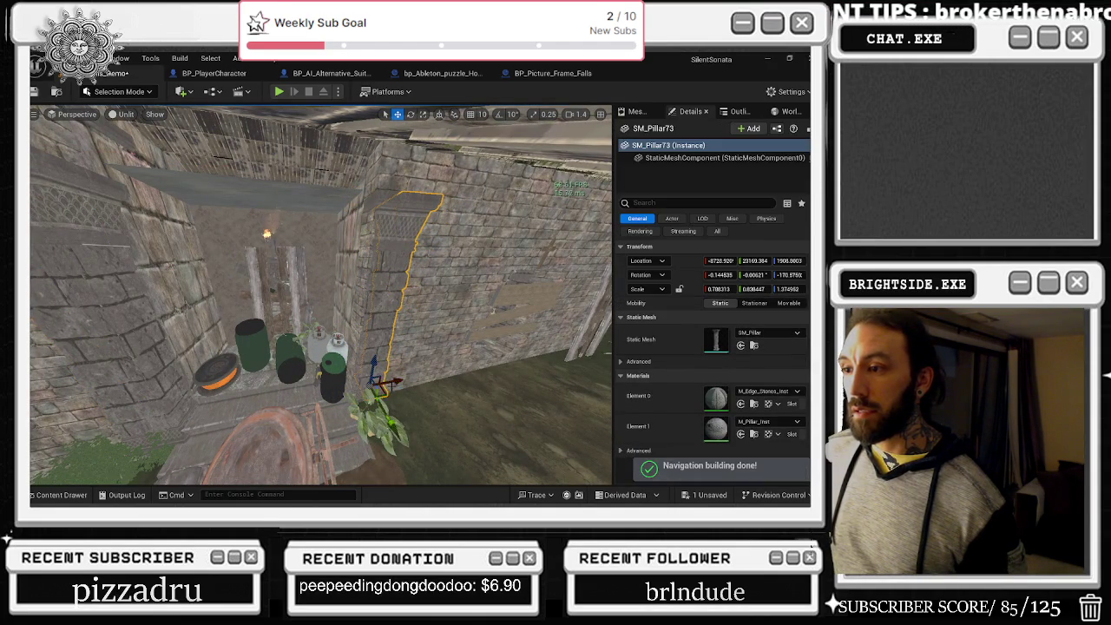
drag(374, 384, 311, 328)
click(314, 393)
mouse_move(305, 452)
mouse_down()
mouse_move(316, 458)
mouse_move(308, 427)
mouse_up()
key(ctrl+z)
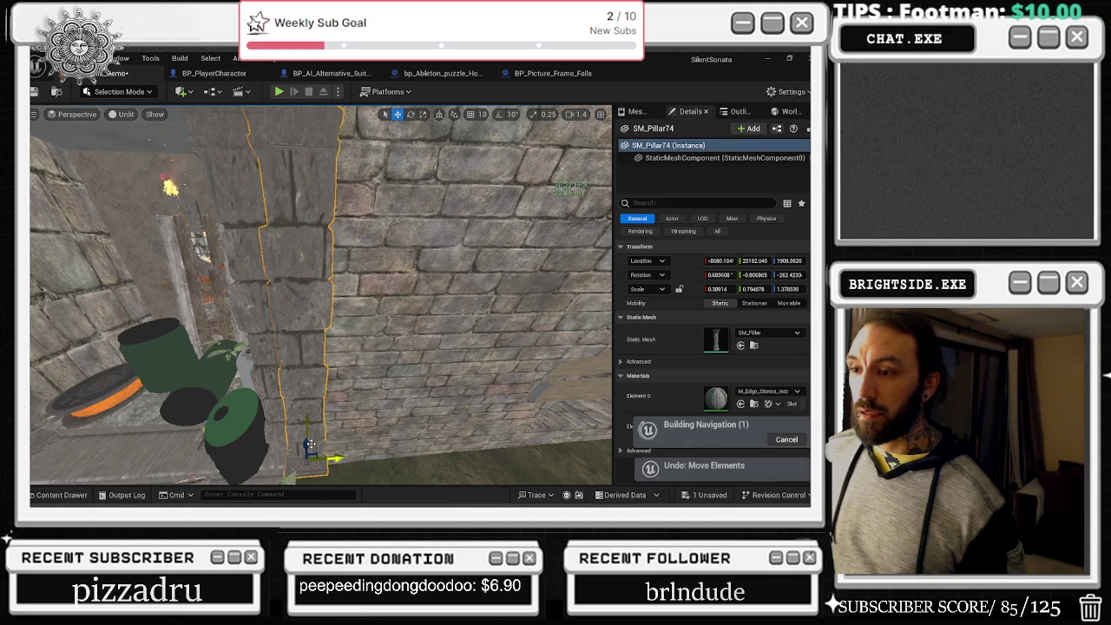
mouse_move(307, 447)
mouse_down()
mouse_move(395, 403)
mouse_move(452, 476)
mouse_move(499, 467)
mouse_move(492, 297)
mouse_up()
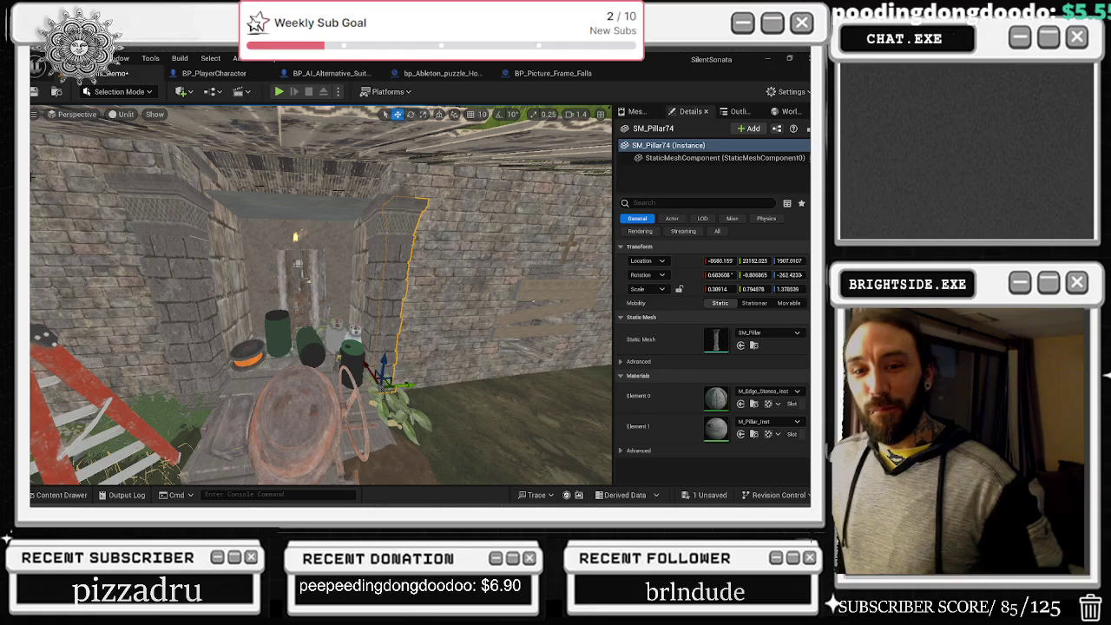
- Alt-drag SM_Pillar71 into the passage as SM_Pillar76, scaled 0.785313, 0.725044, 1.467060
mouse_move(514, 298)
mouse_down()
mouse_move(488, 202)
mouse_move(477, 282)
mouse_up()
click(302, 337)
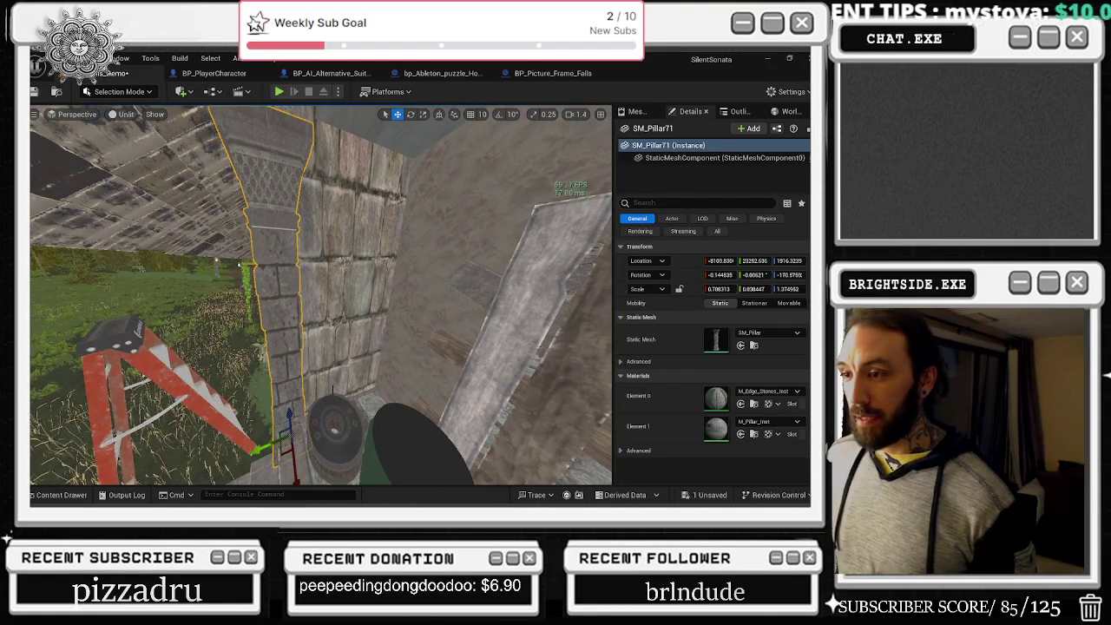
drag(271, 442, 405, 442)
mouse_move(360, 413)
mouse_down()
mouse_move(380, 374)
mouse_move(315, 418)
mouse_move(293, 380)
mouse_move(307, 365)
mouse_move(286, 369)
mouse_move(219, 404)
mouse_move(421, 404)
mouse_move(295, 460)
mouse_move(241, 450)
mouse_up()
key(e)
key(r)
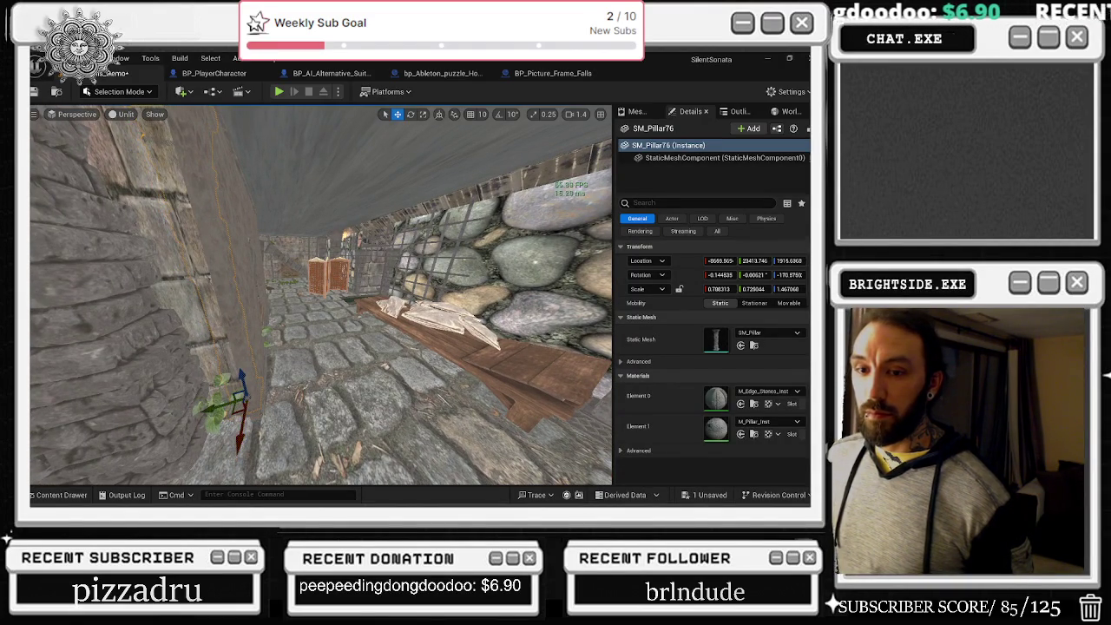
mouse_move(242, 450)
mouse_down()
mouse_move(243, 416)
mouse_move(278, 412)
mouse_move(269, 451)
mouse_move(252, 431)
mouse_up()
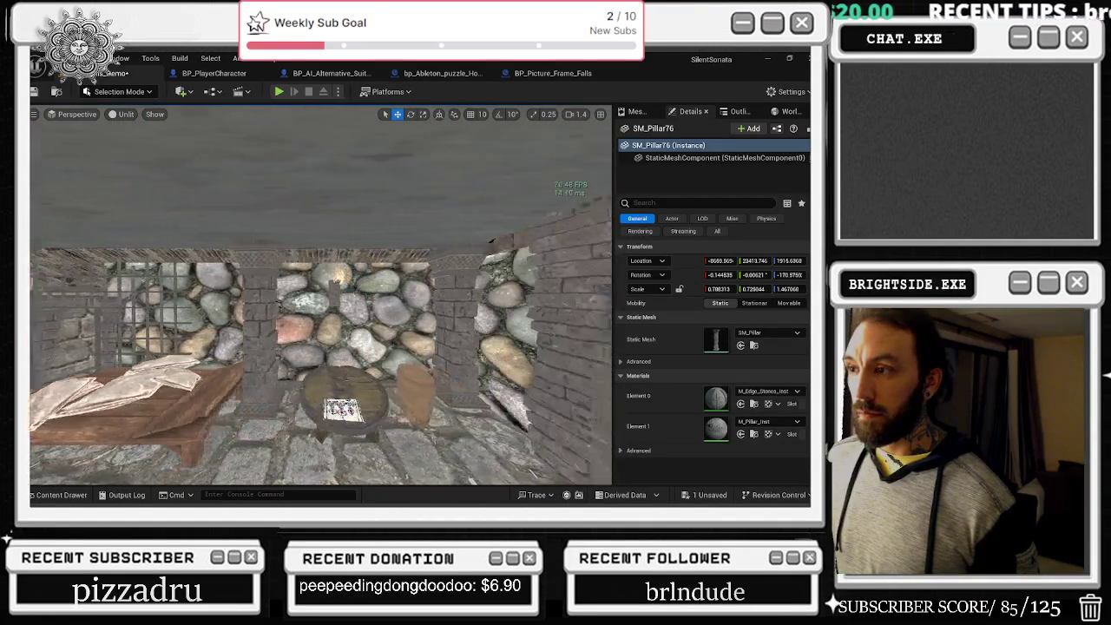
- Select the SimpleBed02 sheets on the wooden bed and try sliding them across it
mouse_move(252, 432)
mouse_down()
mouse_move(298, 364)
mouse_move(301, 395)
mouse_move(340, 421)
mouse_up()
click(298, 384)
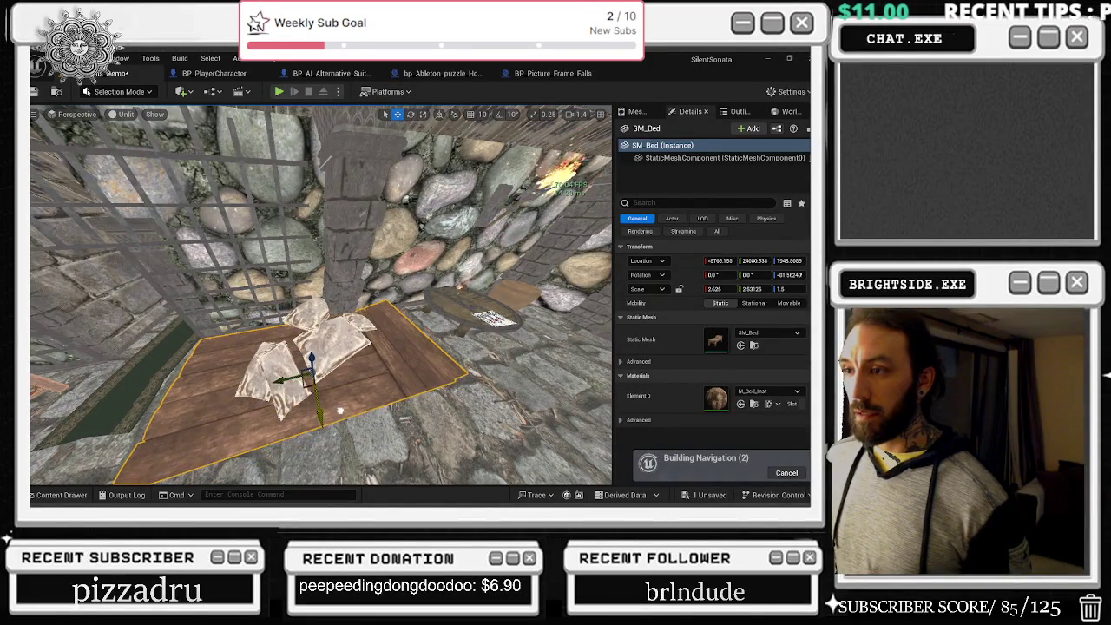
click(319, 324)
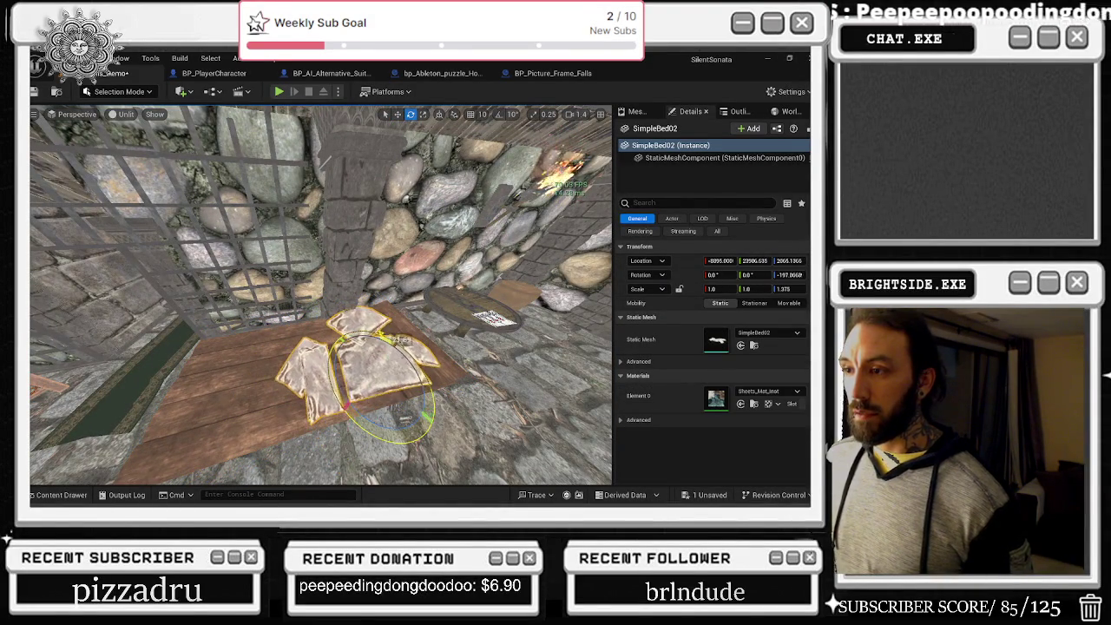
mouse_move(384, 354)
mouse_down()
mouse_move(174, 452)
mouse_move(395, 360)
mouse_up()
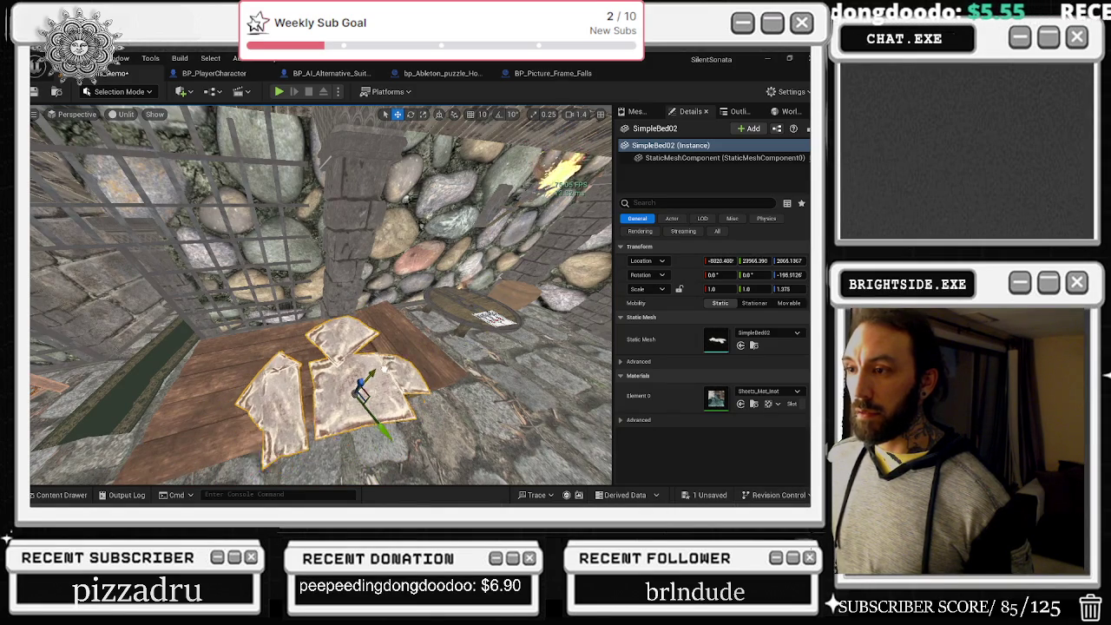
click(173, 416)
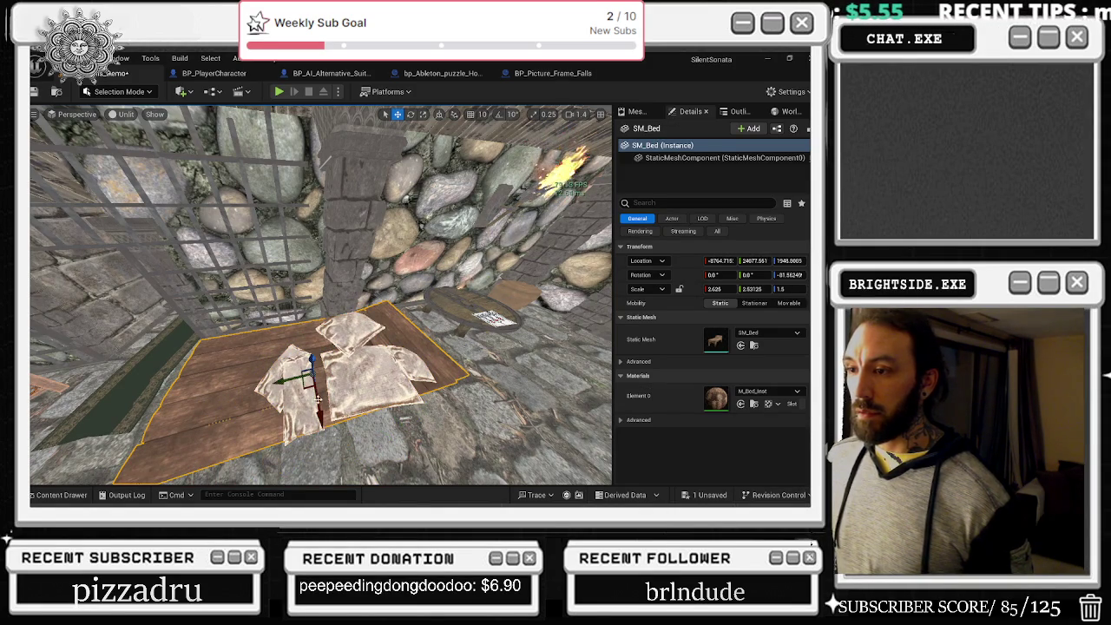
click(365, 373)
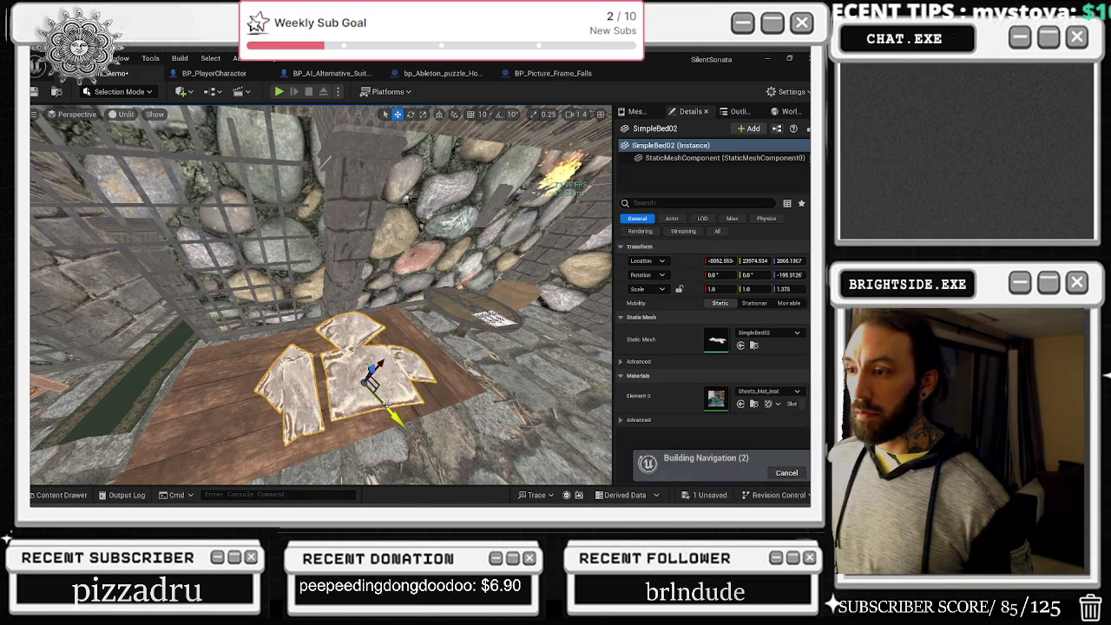
drag(382, 382, 386, 375)
- Undo the slide and lower the sheets onto the bed, ending at Z 2030.54
key(ctrl+z)
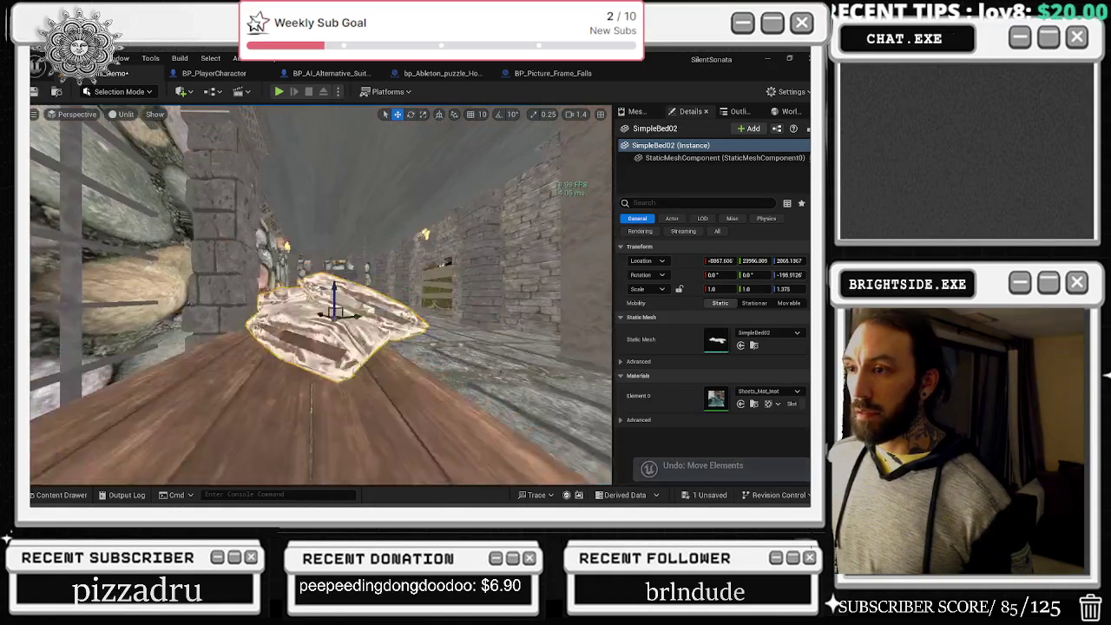
key(End)
mouse_move(335, 305)
mouse_down()
mouse_move(332, 340)
mouse_move(306, 347)
mouse_up()
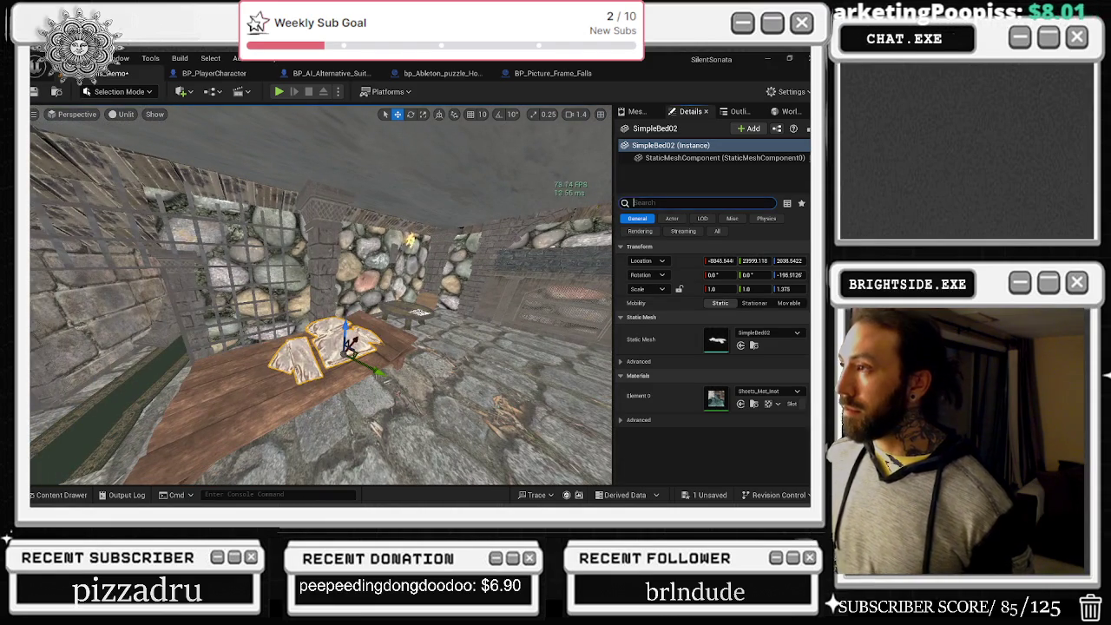
text(sha)
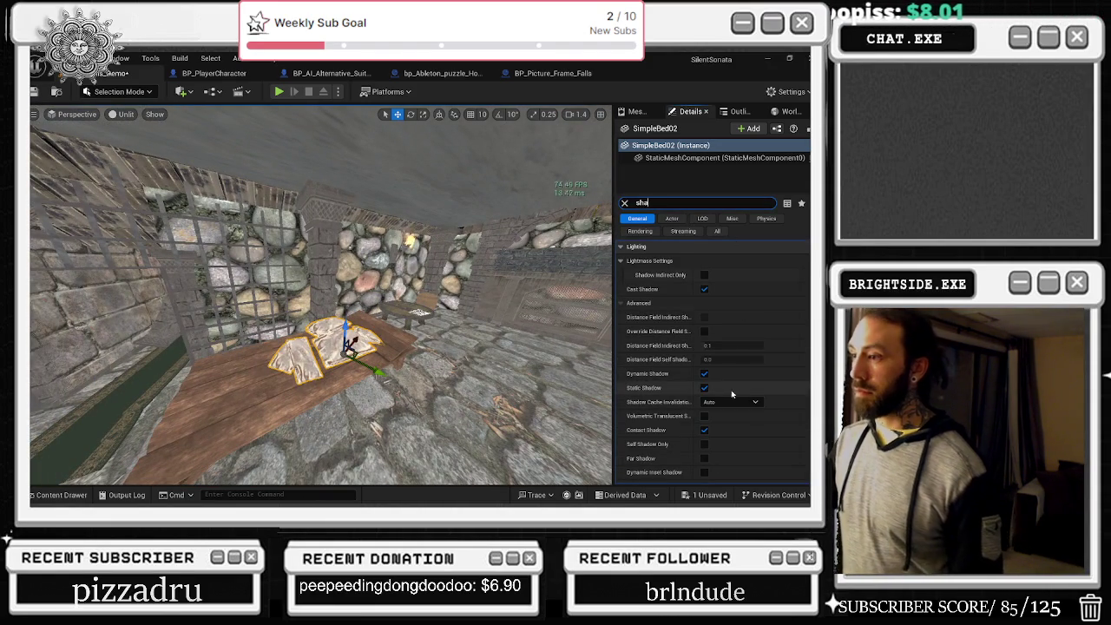
- Disable Dynamic Shadow on the sheets, select all 49 same-mesh crypt walls, then fly toward the forest
click(704, 373)
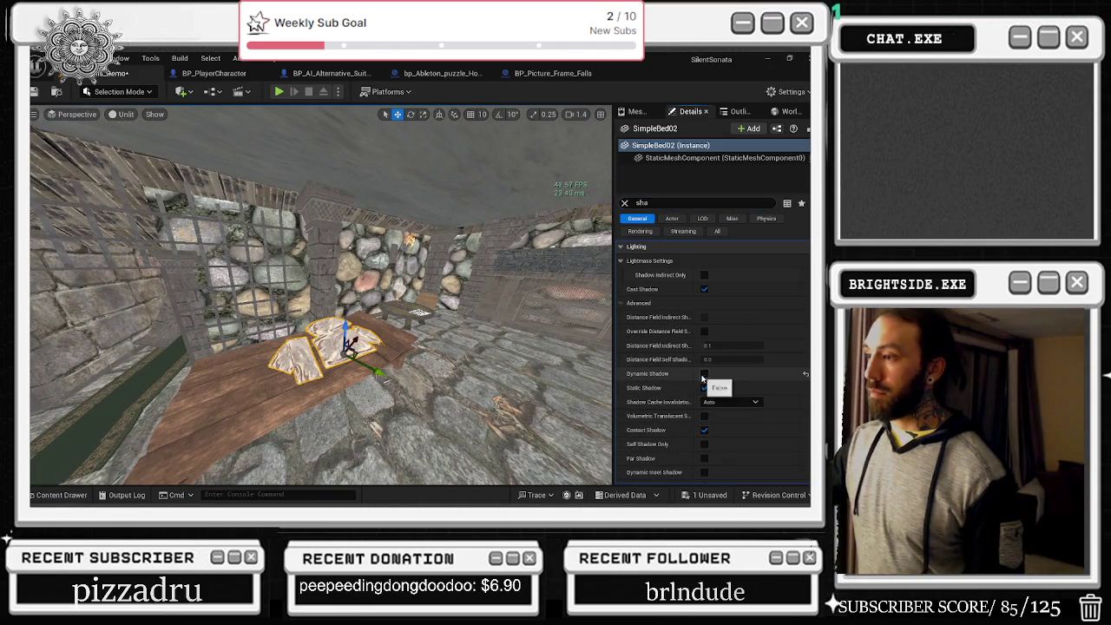
click(226, 251)
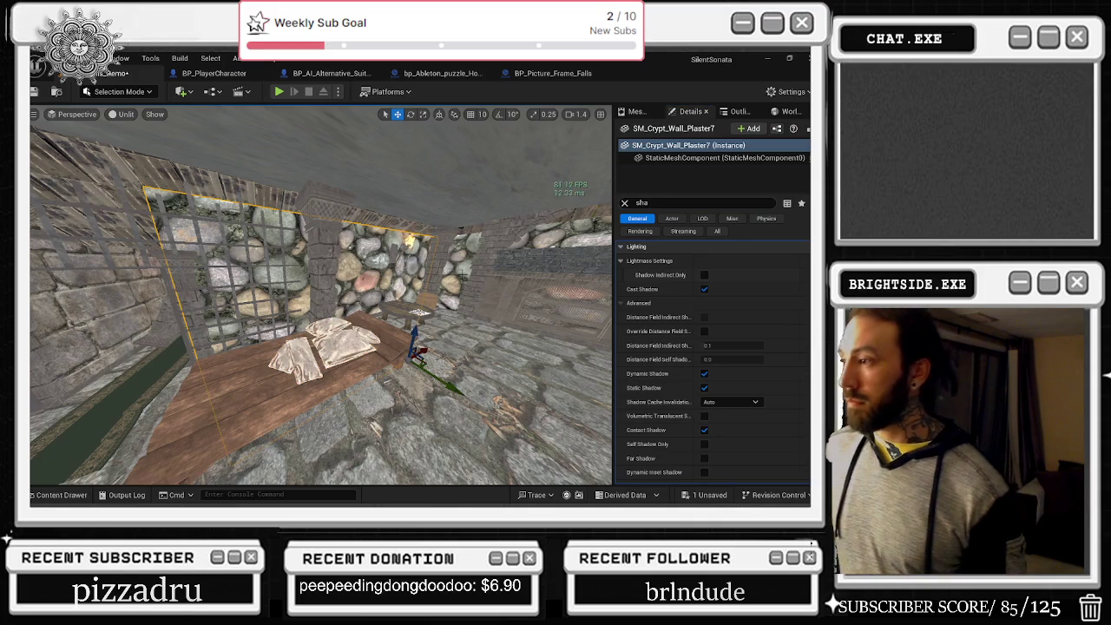
key(shift+e)
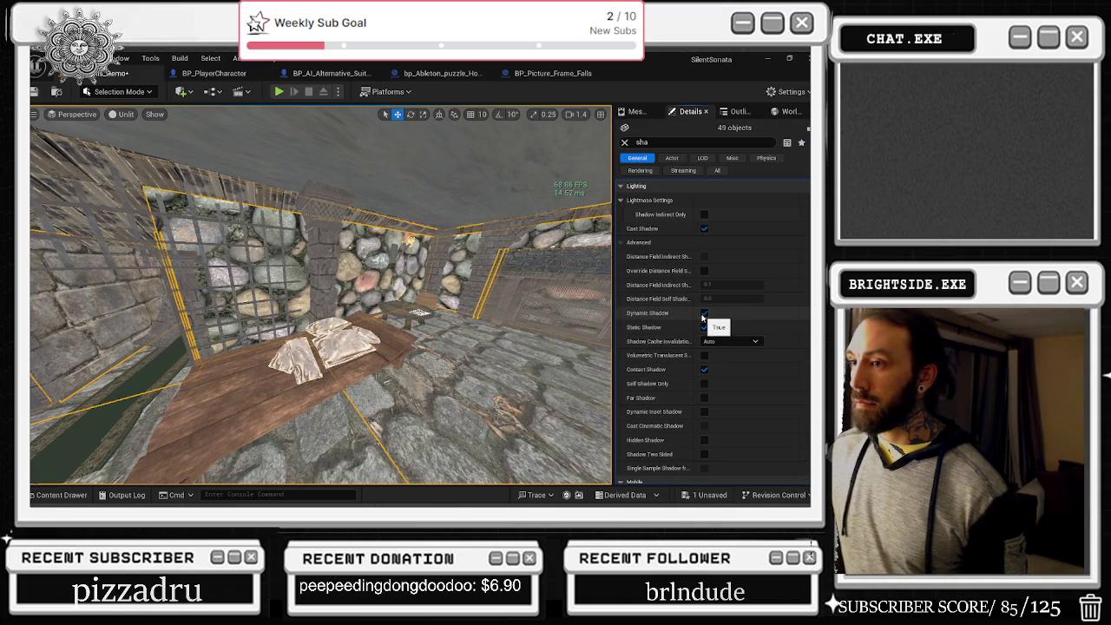
mouse_move(364, 303)
mouse_down()
mouse_move(330, 286)
mouse_move(295, 243)
mouse_move(286, 260)
mouse_move(322, 248)
mouse_up()
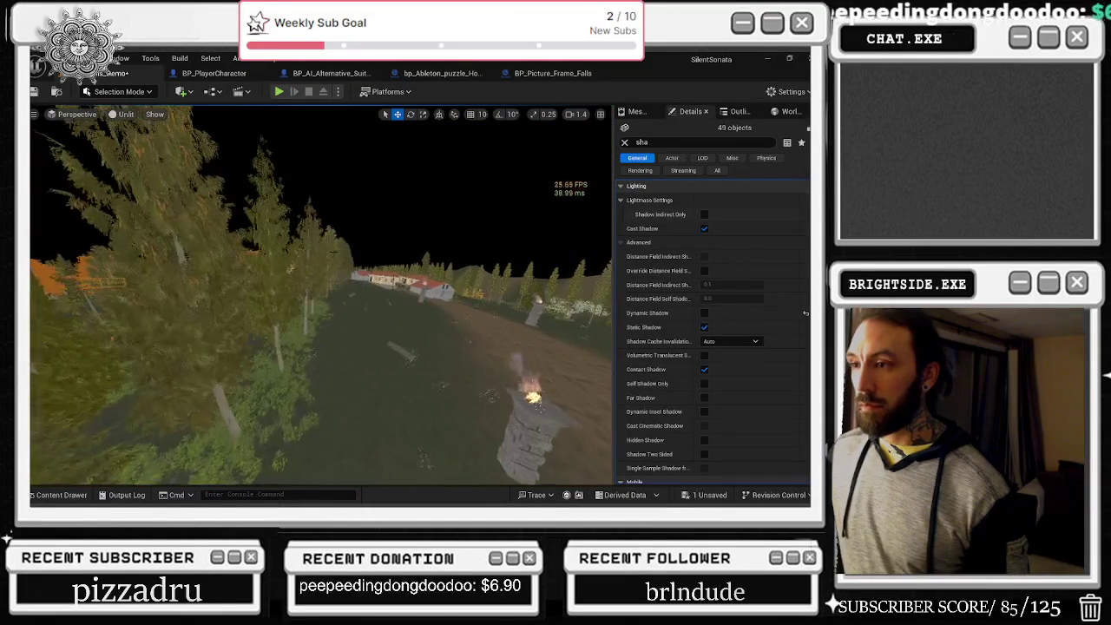
- Select the forest foliage and its FoliageInstancedStaticMeshComponents _10 and _6 through _9
click(326, 248)
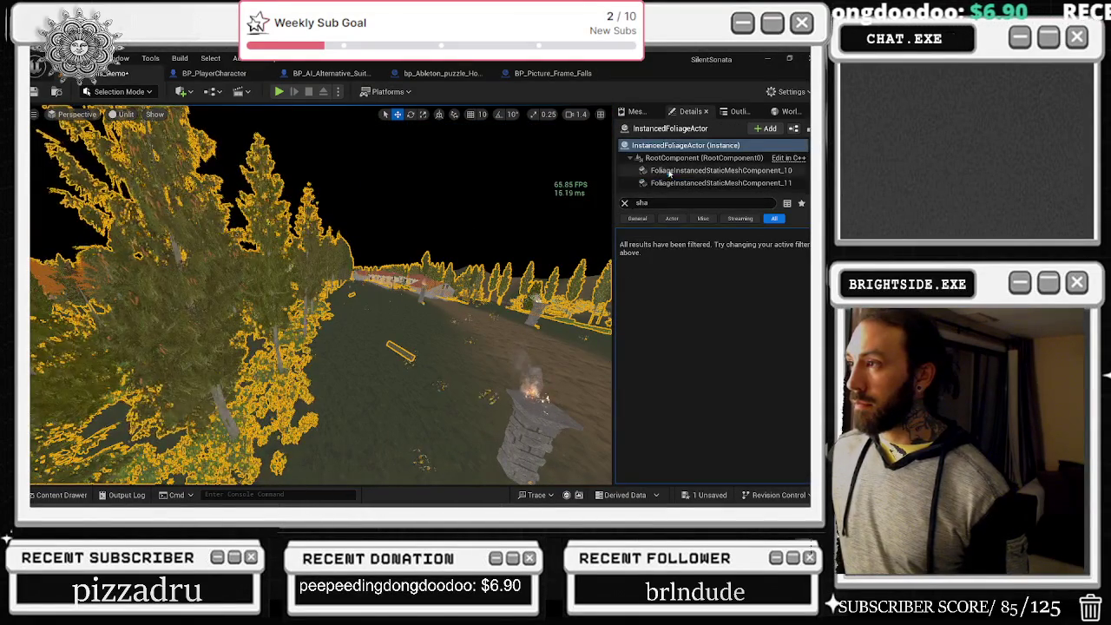
click(738, 170)
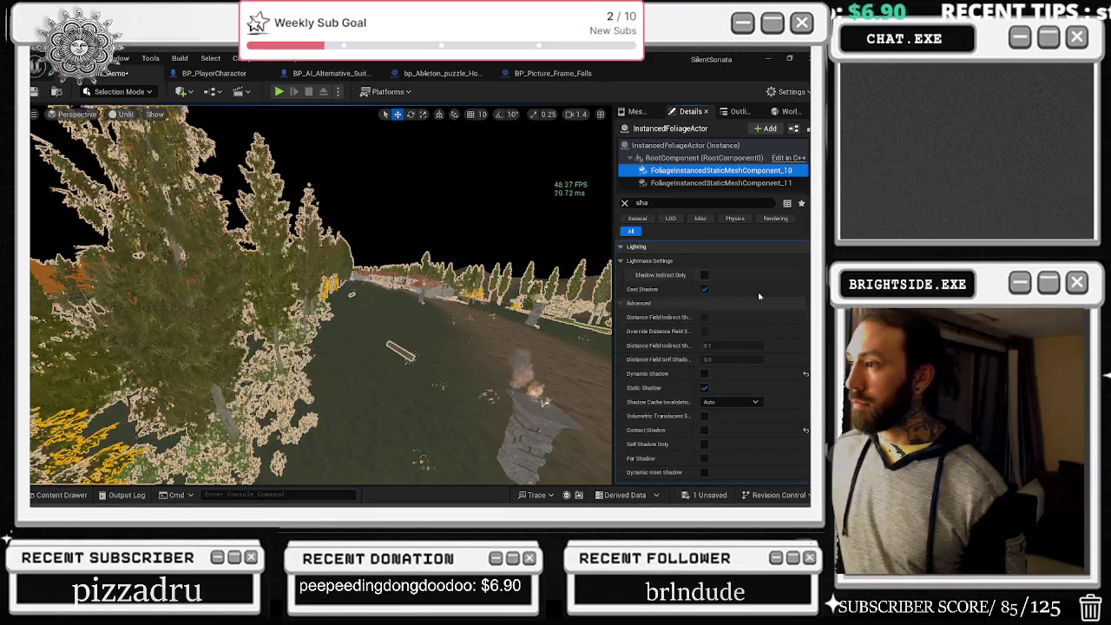
scroll(710, 173, down, 5)
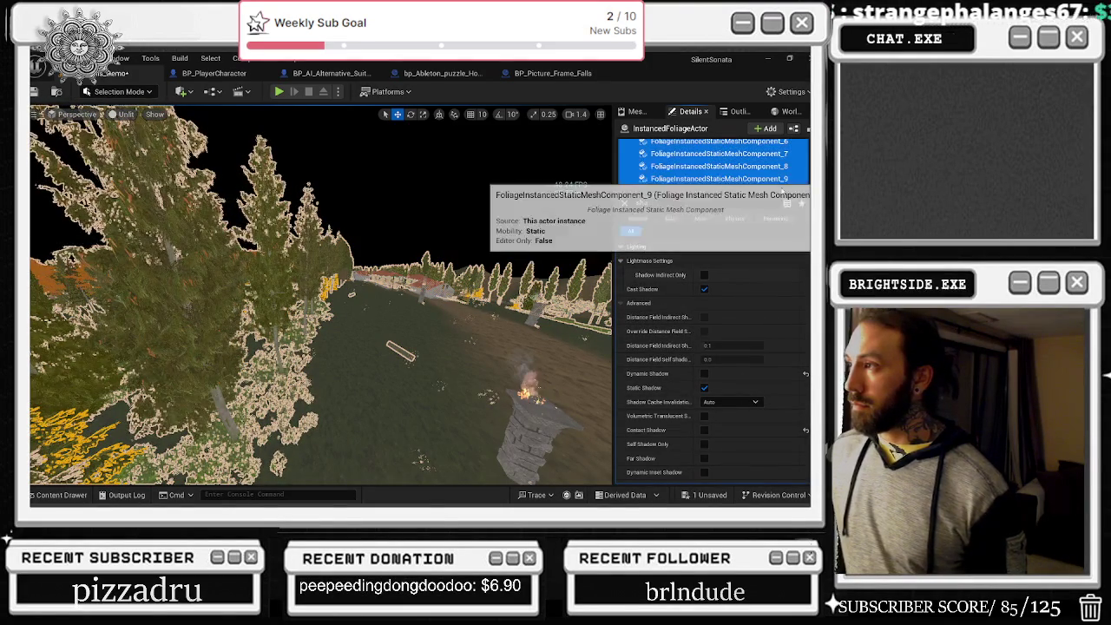
shift+click(710, 174)
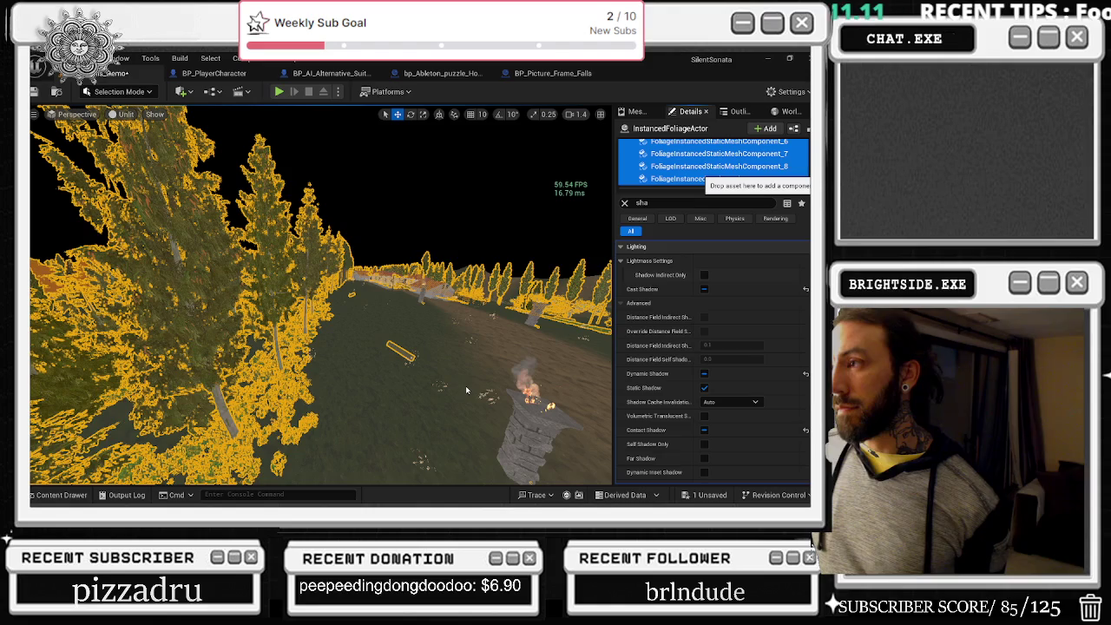
- Select the landscape and save the Windmills_Demo map
click(528, 383)
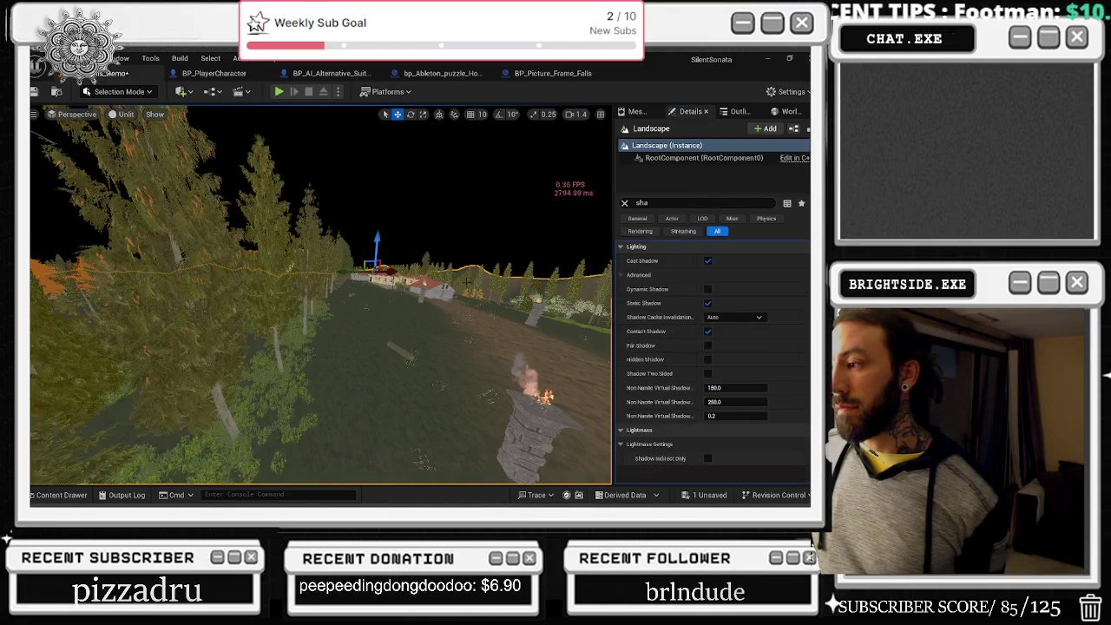
key(ctrl+s)
click(506, 400)
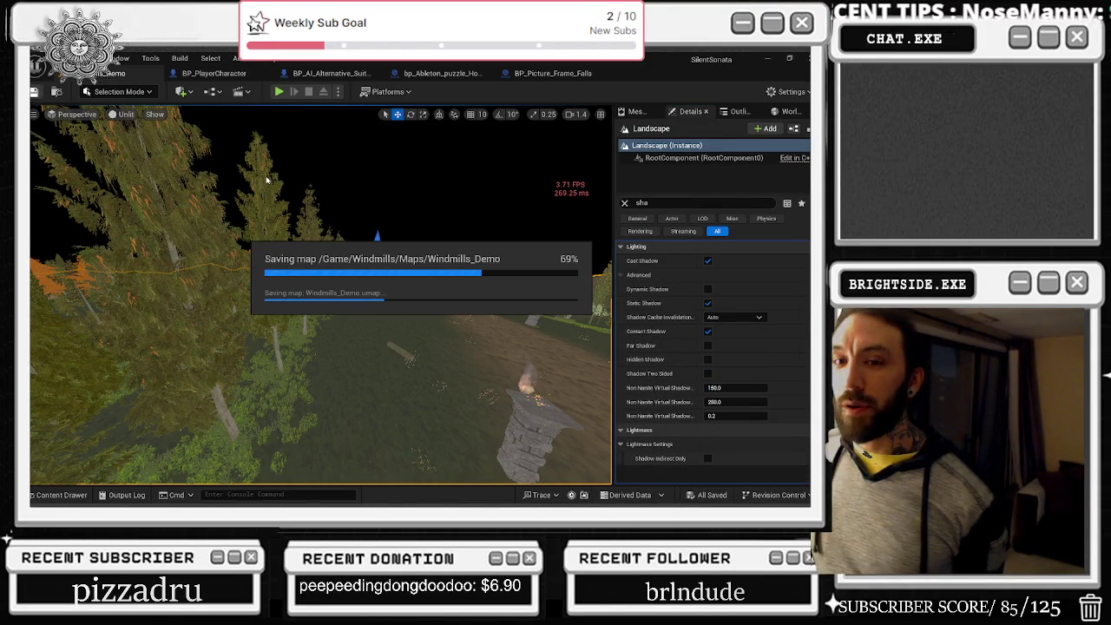
- Reselect the forest foliage and step through components _10, _11, _9 and _8, turning Dynamic Shadow off on _9
click(271, 175)
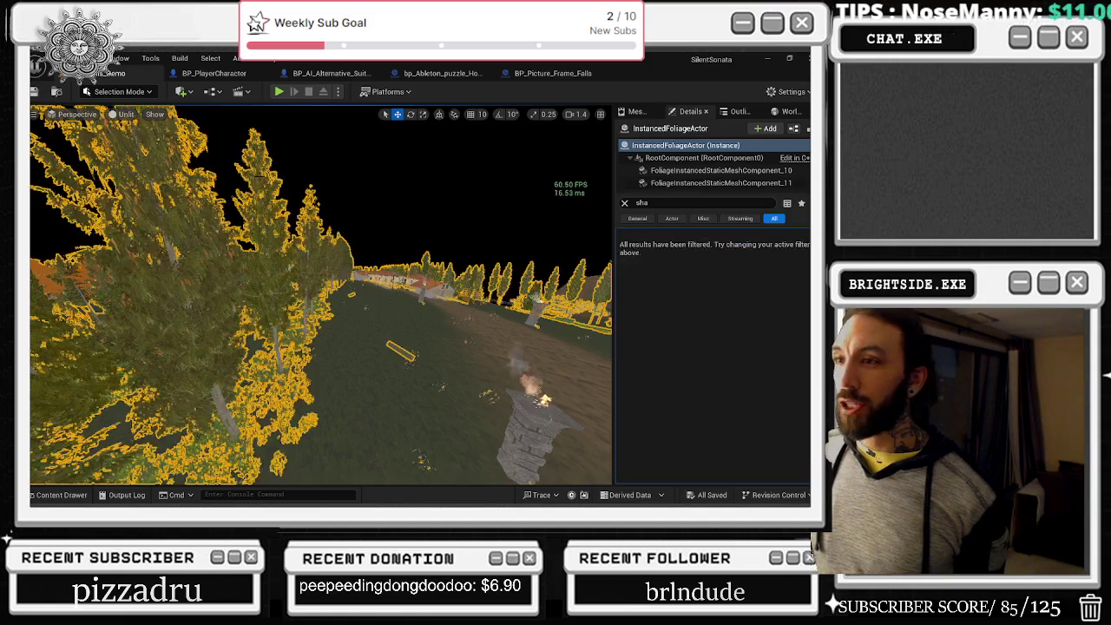
click(730, 170)
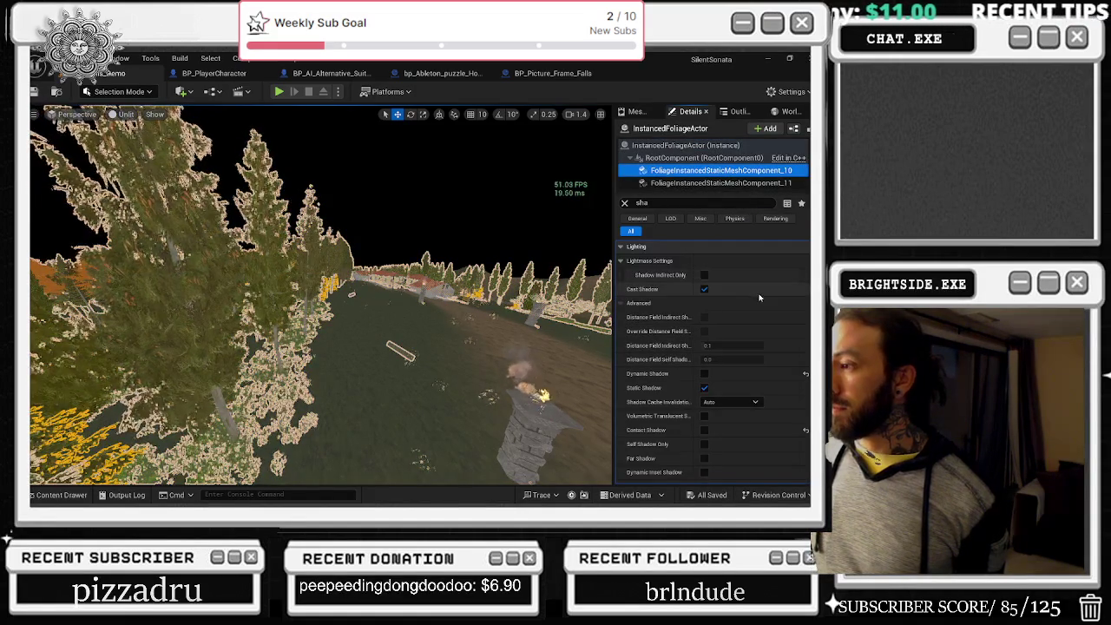
click(669, 184)
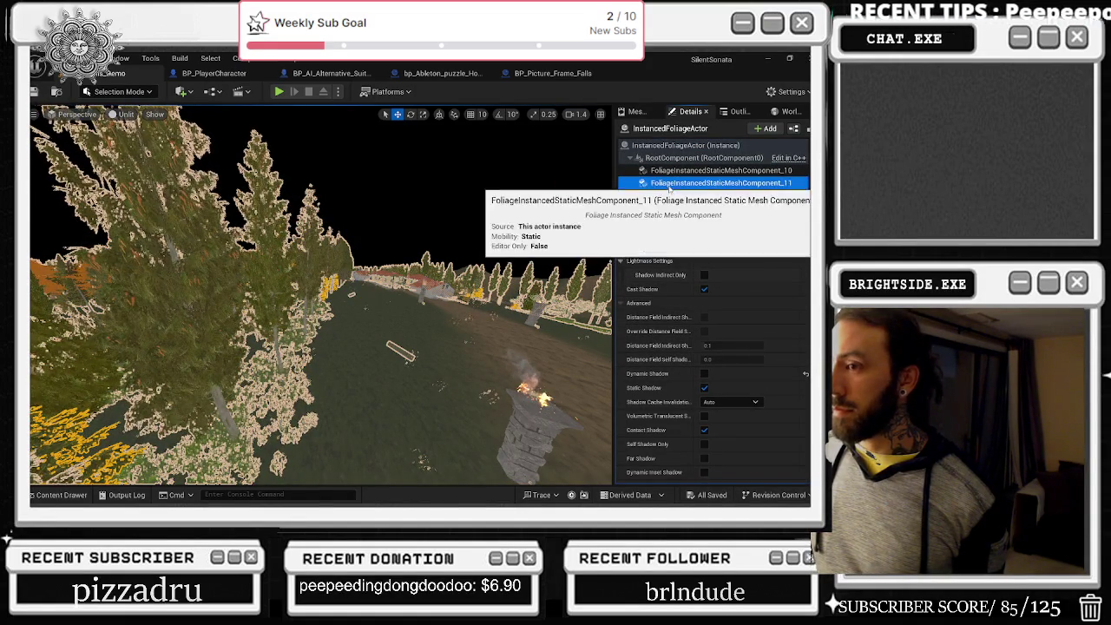
scroll(670, 173, down, 3)
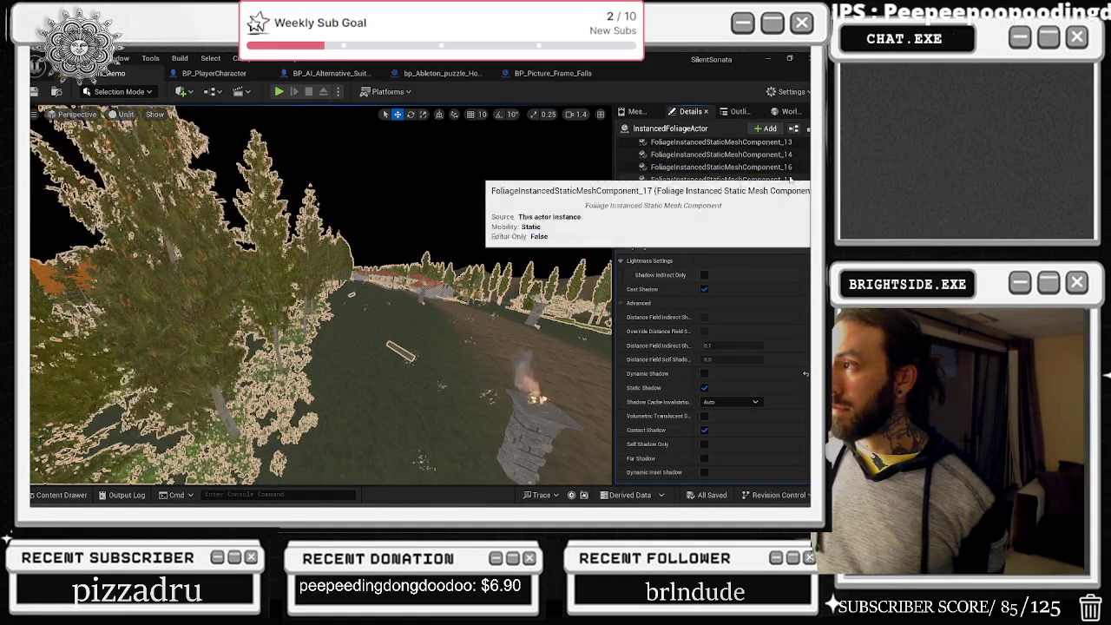
scroll(703, 165, up, 3)
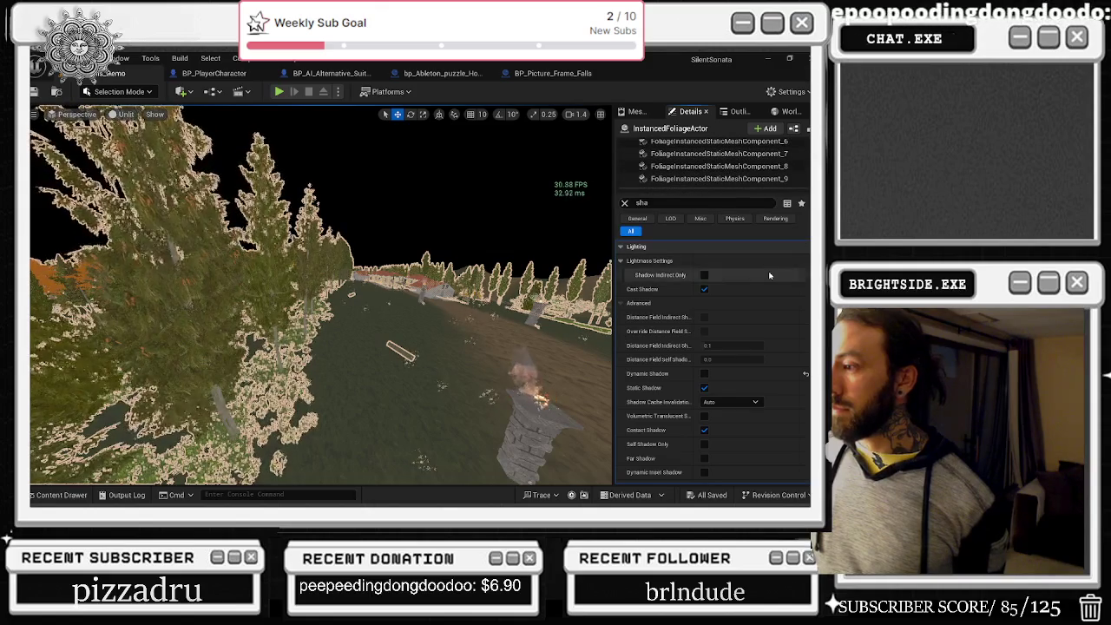
click(722, 177)
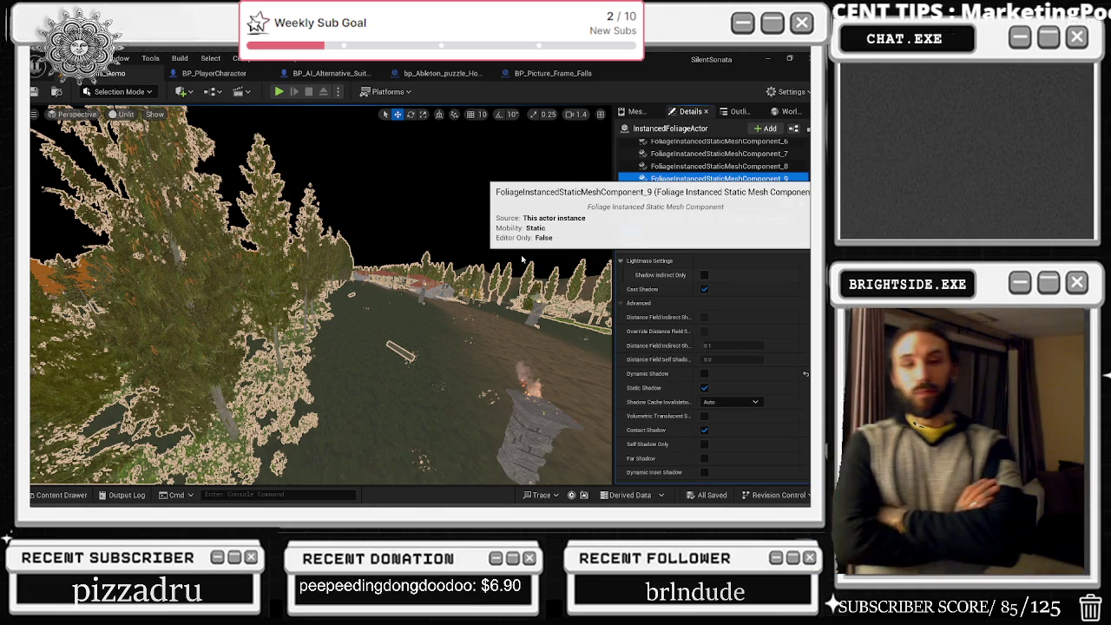
key(Up)
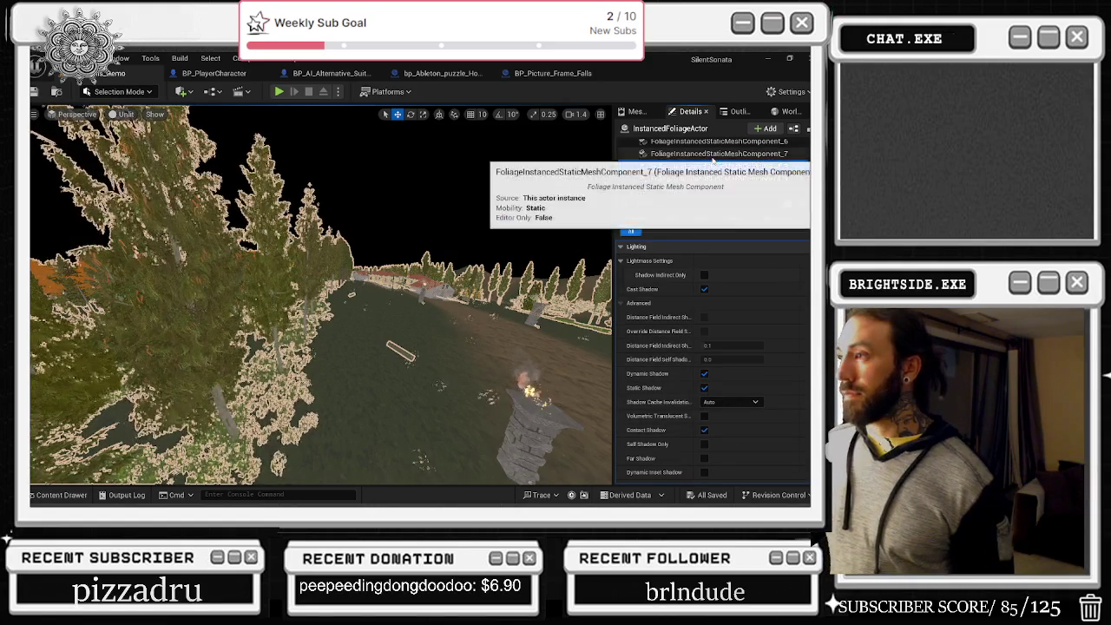
click(113, 91)
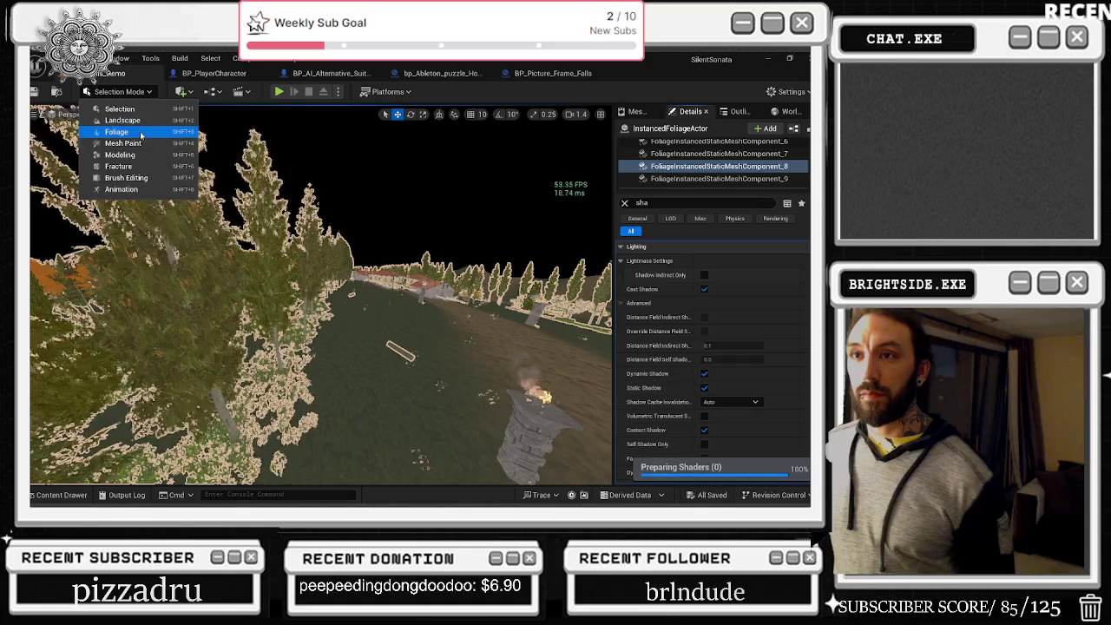
- In Foliage mode, review the Mesh_Grass_real_homemmade foliage type's instance shadow settings
click(141, 133)
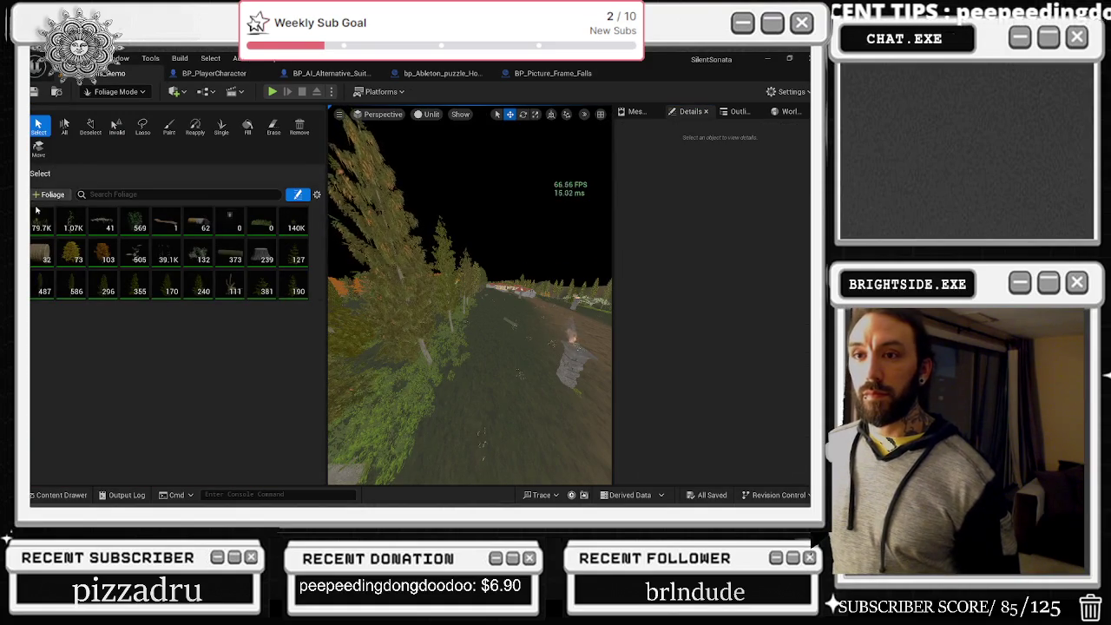
click(33, 229)
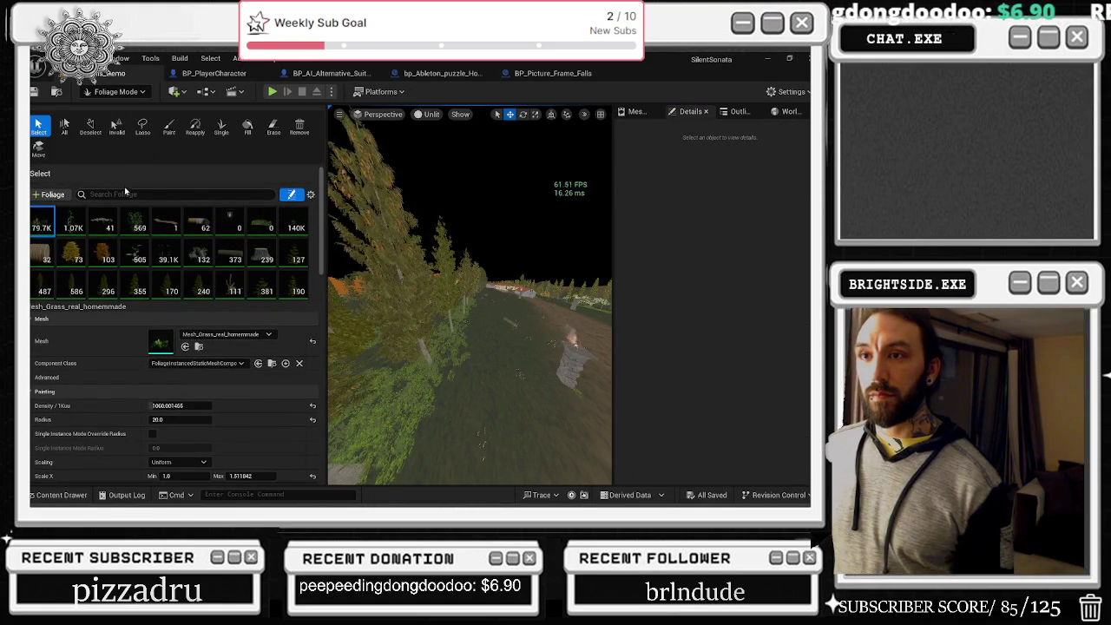
scroll(235, 407, down, 5)
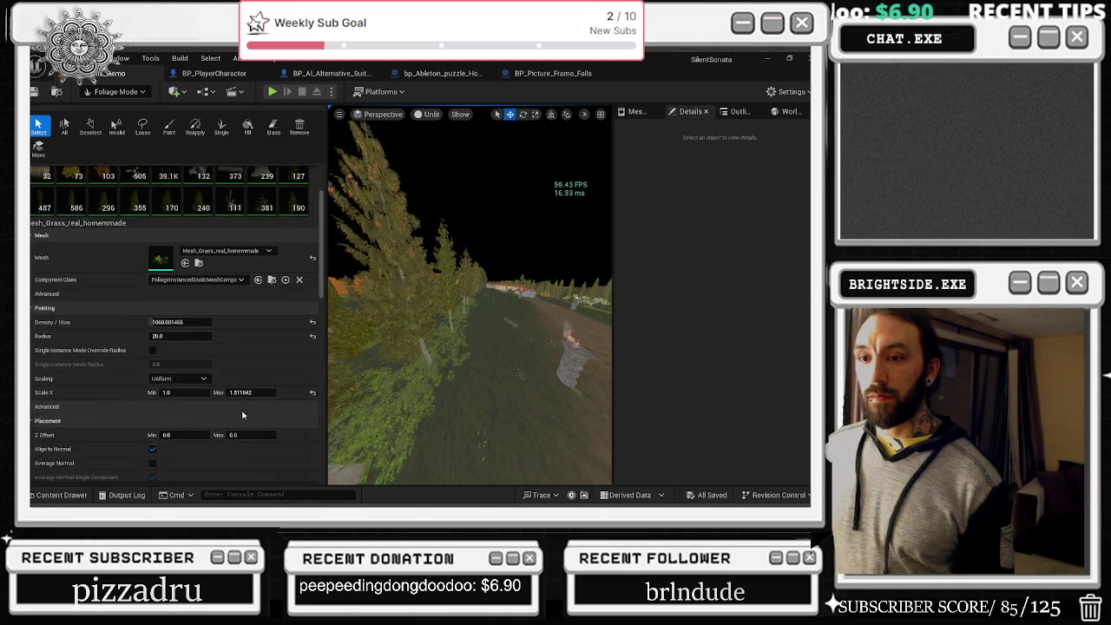
scroll(259, 417, down, 3)
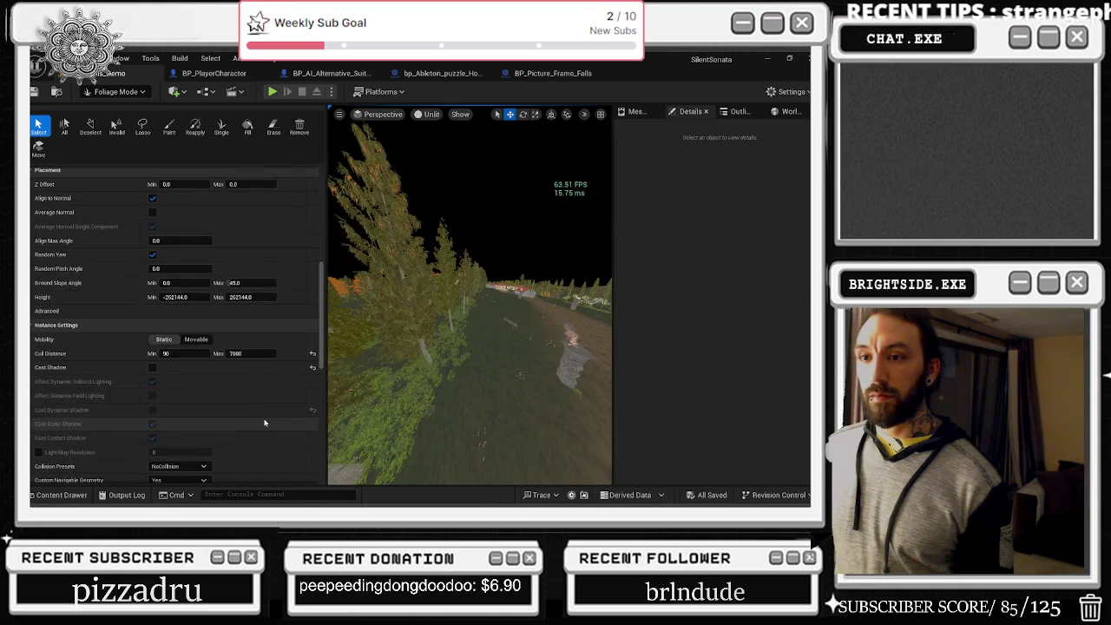
scroll(265, 423, up, 8)
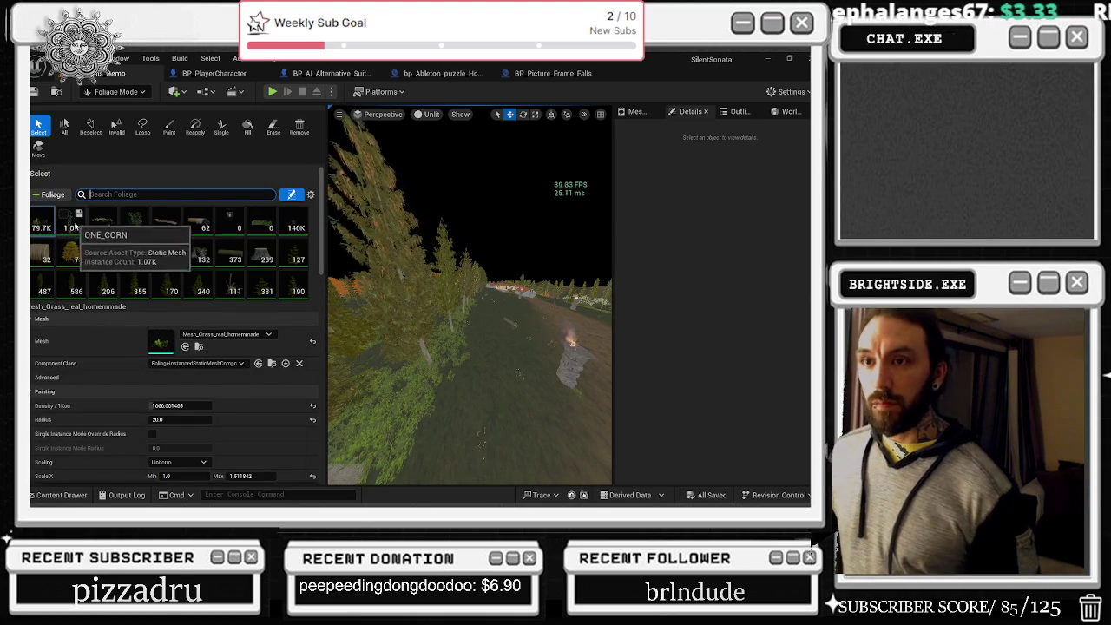
- Return to Selection mode and save spruce_07_FoliageType, spruce_FOLIAGE2 and Windmills_Demo
key(shift+1)
key(ctrl+shift+s)
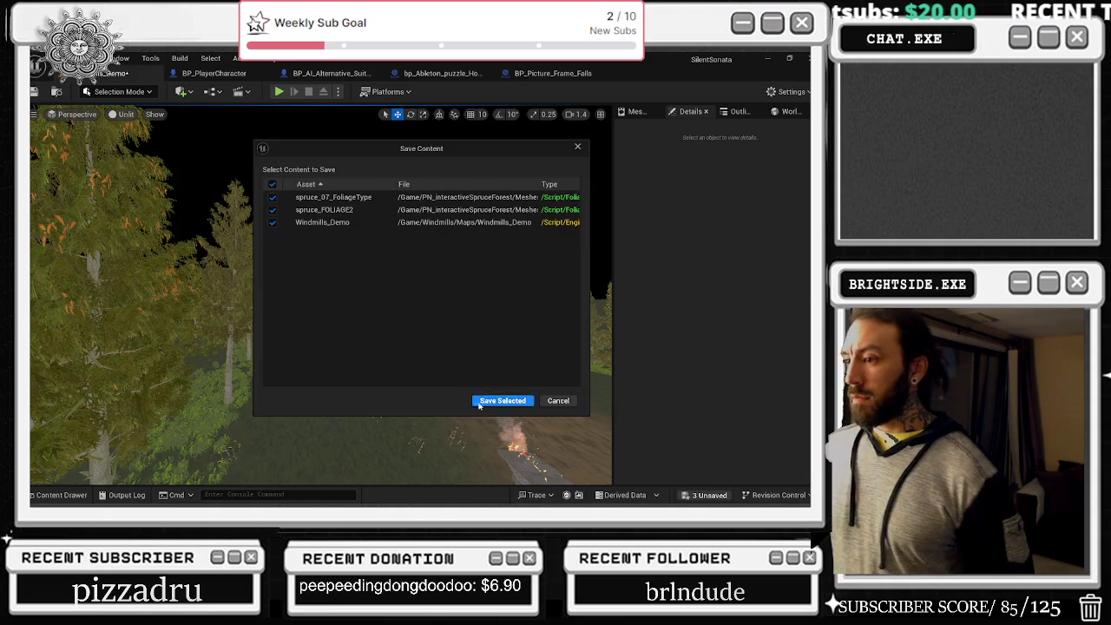
click(479, 402)
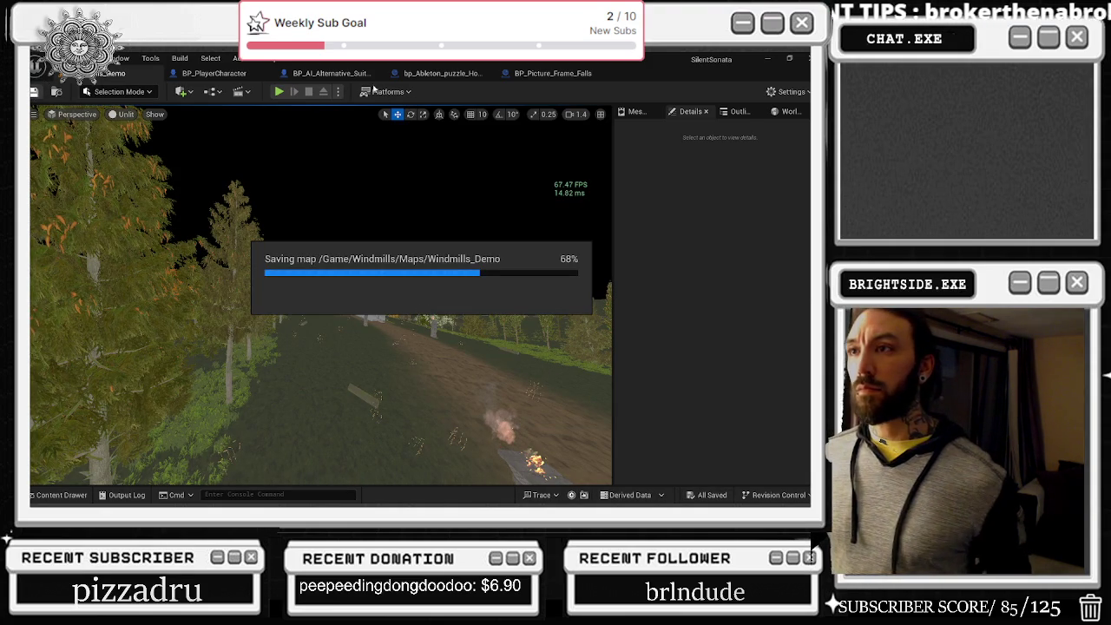
- Glance at the BP_Picture_Frame_Falls blueprint, then select and deselect corner pillar SM_Pillar69 in the level
click(574, 76)
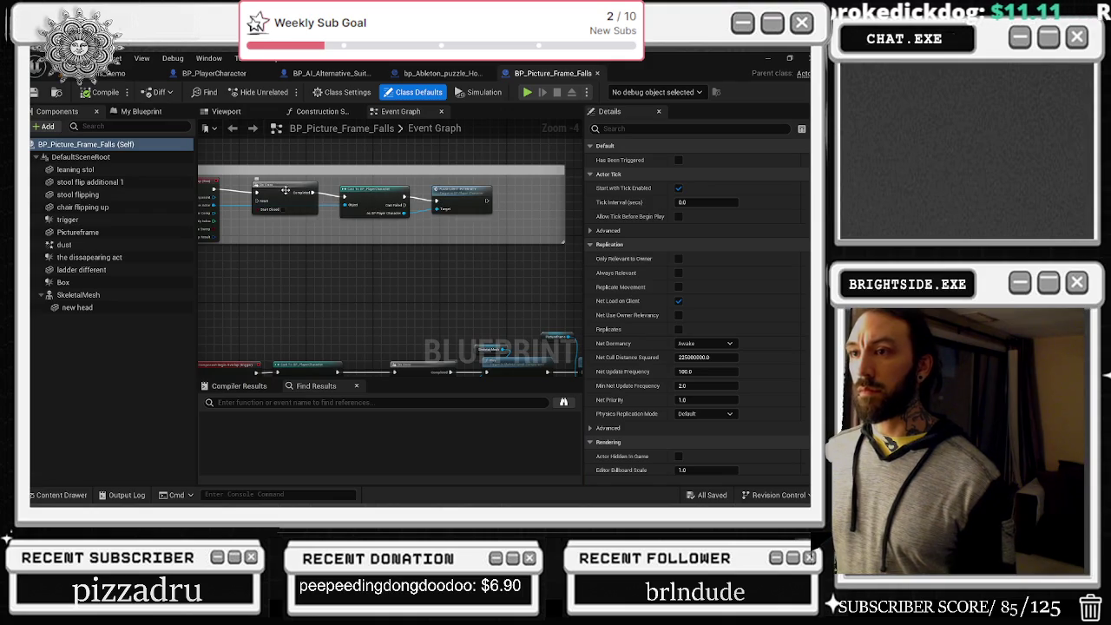
click(128, 75)
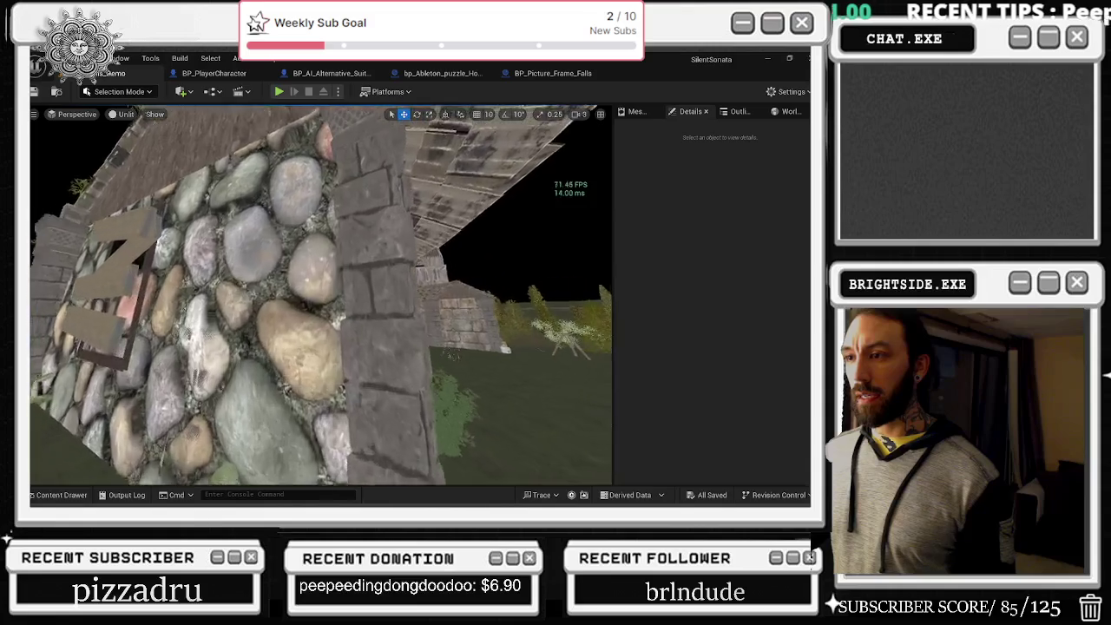
click(267, 296)
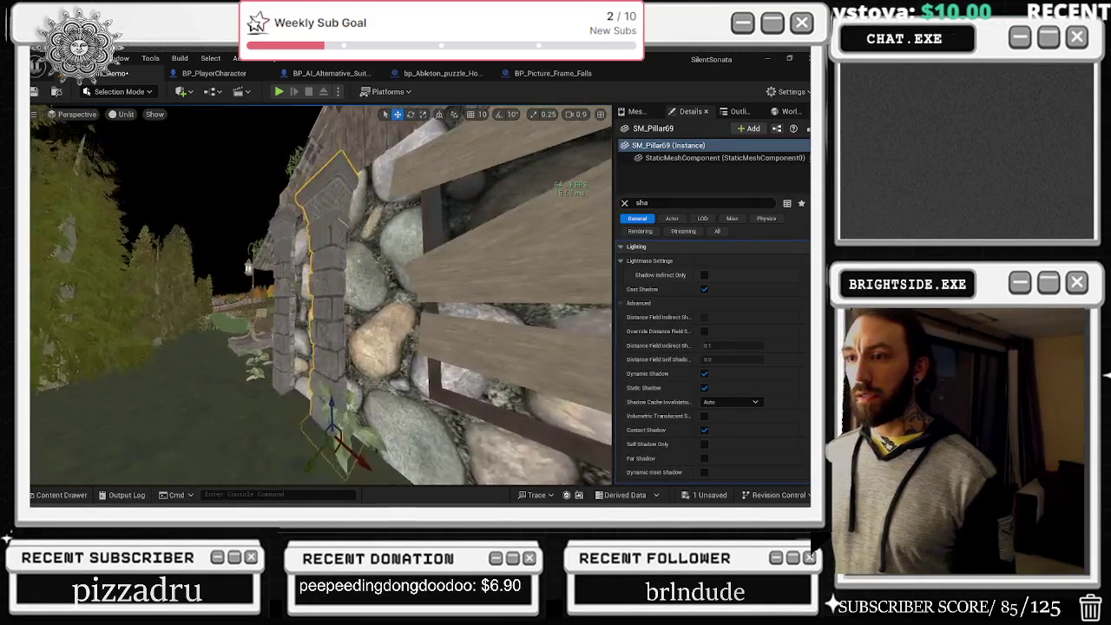
key(Escape)
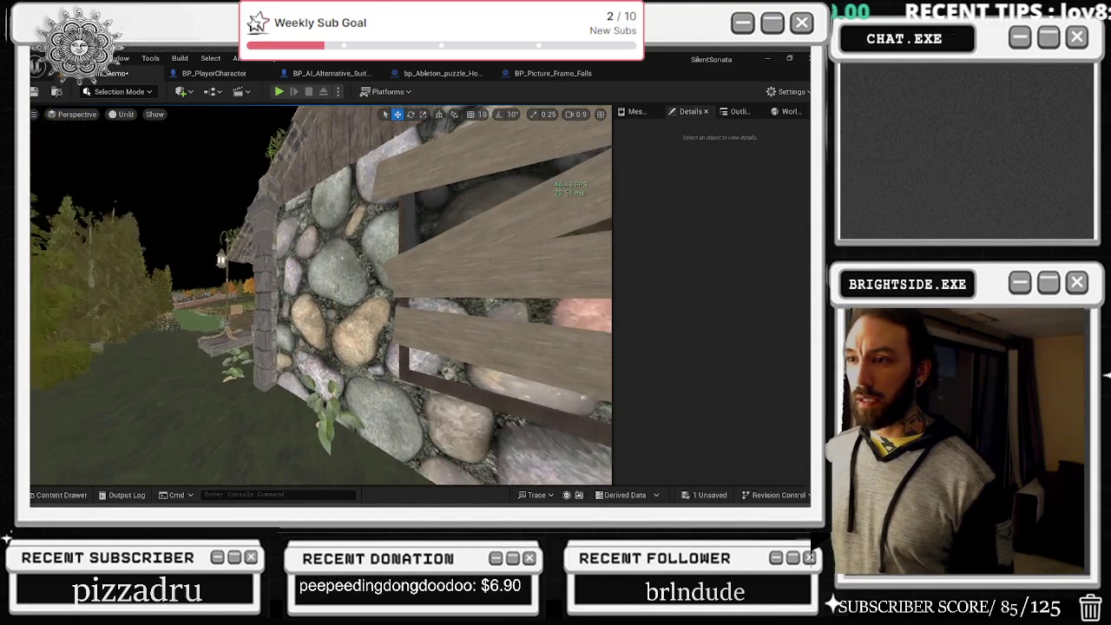
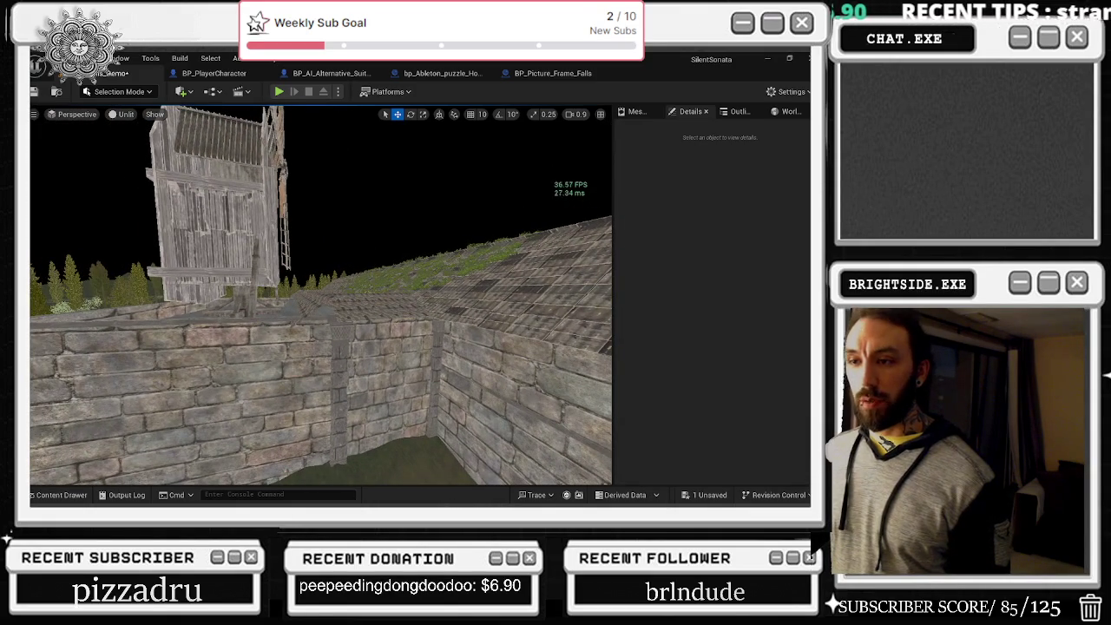
- Select the narrow stone pillar SM_Pillar54 and locate its mesh in the content browser
click(342, 345)
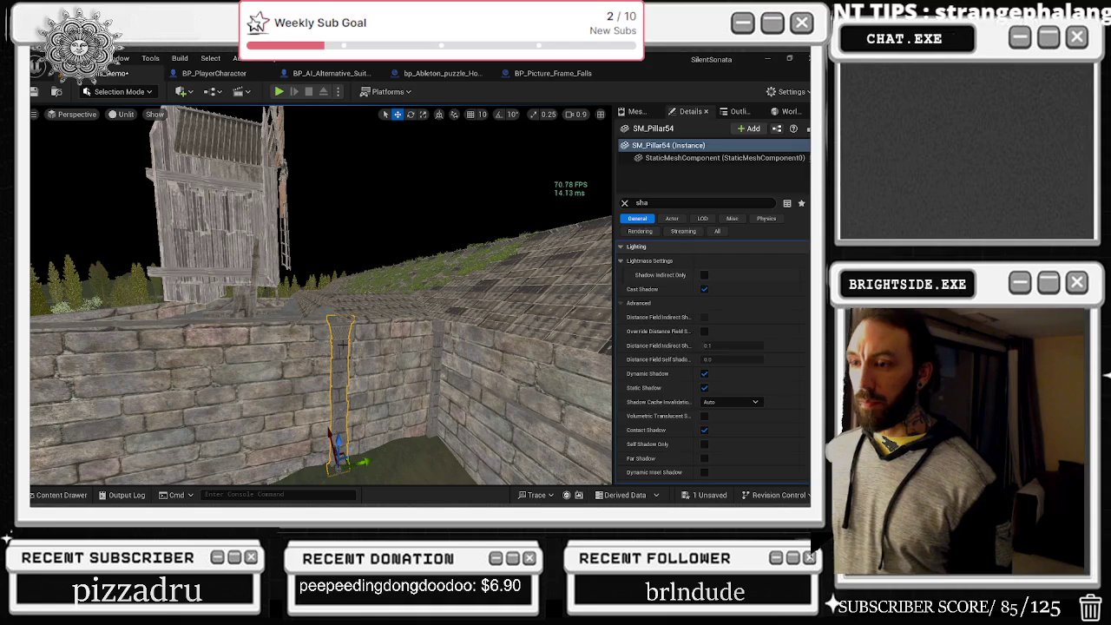
key(ctrl+b)
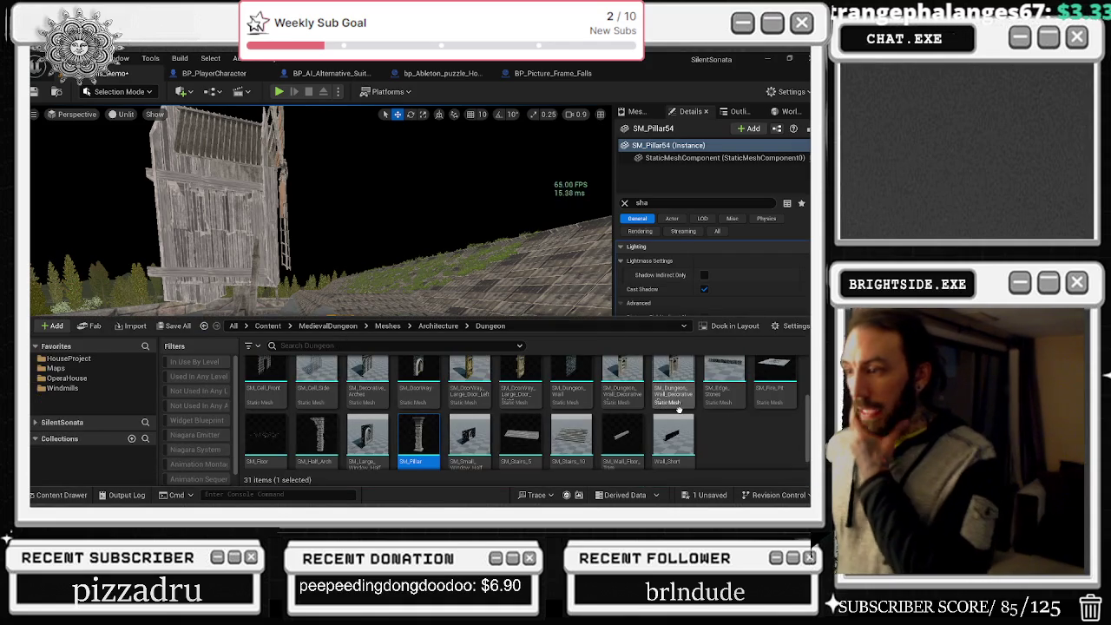
scroll(680, 408, up, 3)
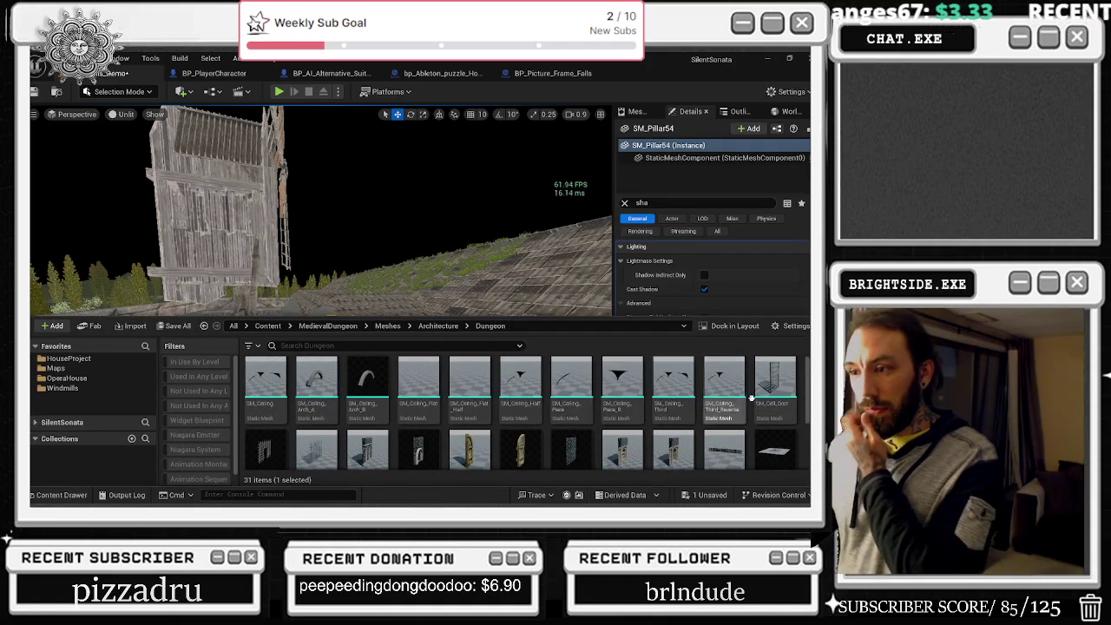
mouse_move(778, 373)
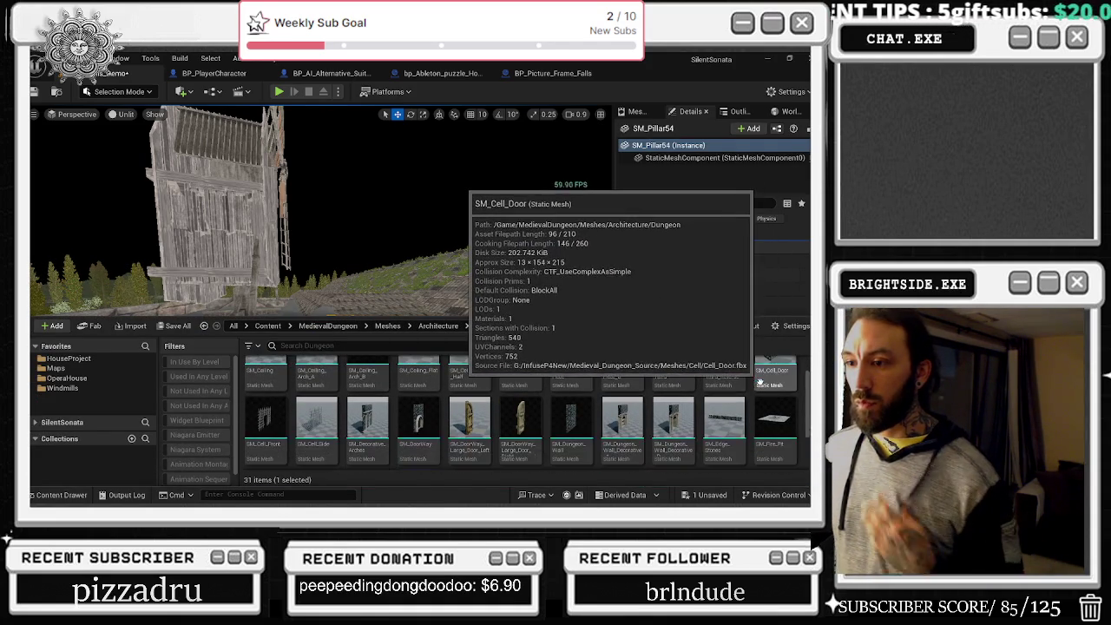
scroll(618, 371, down, 3)
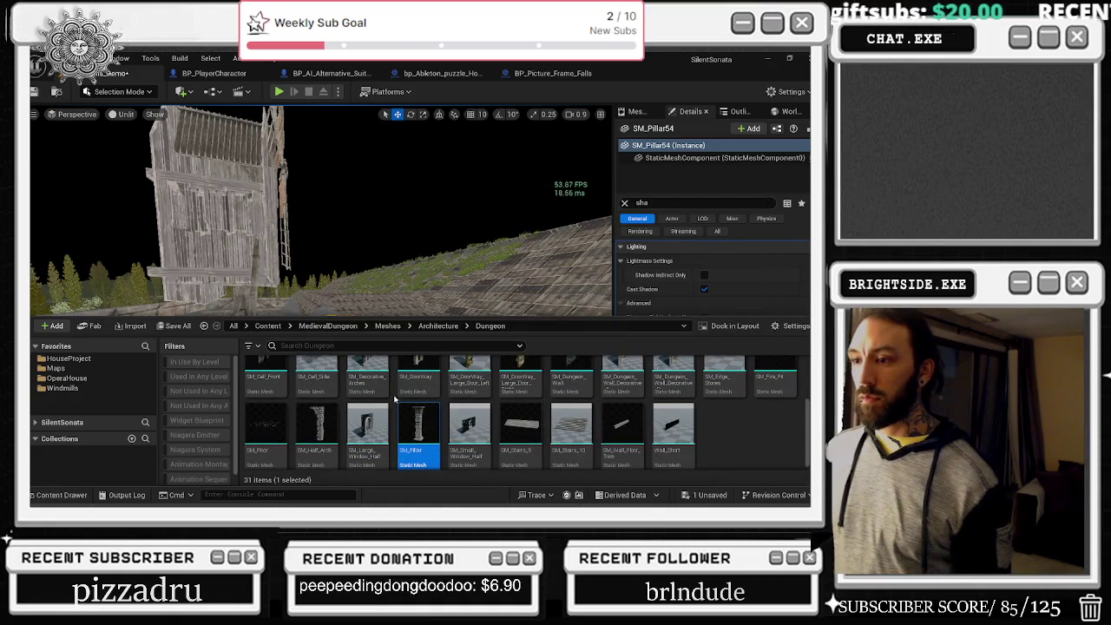
drag(449, 282, 447, 286)
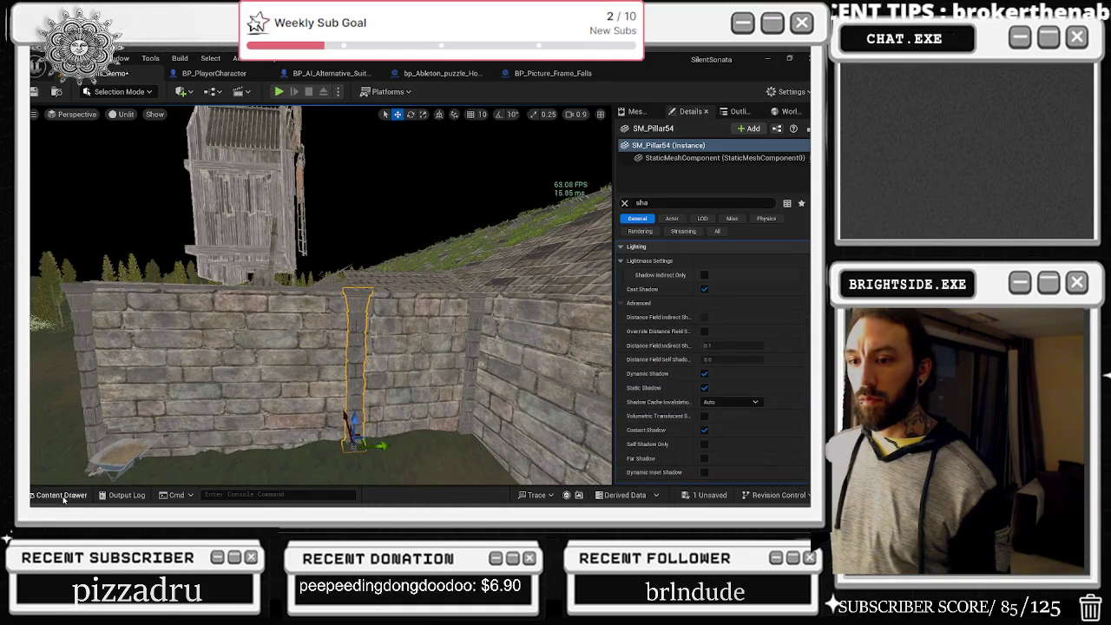
click(61, 495)
click(333, 371)
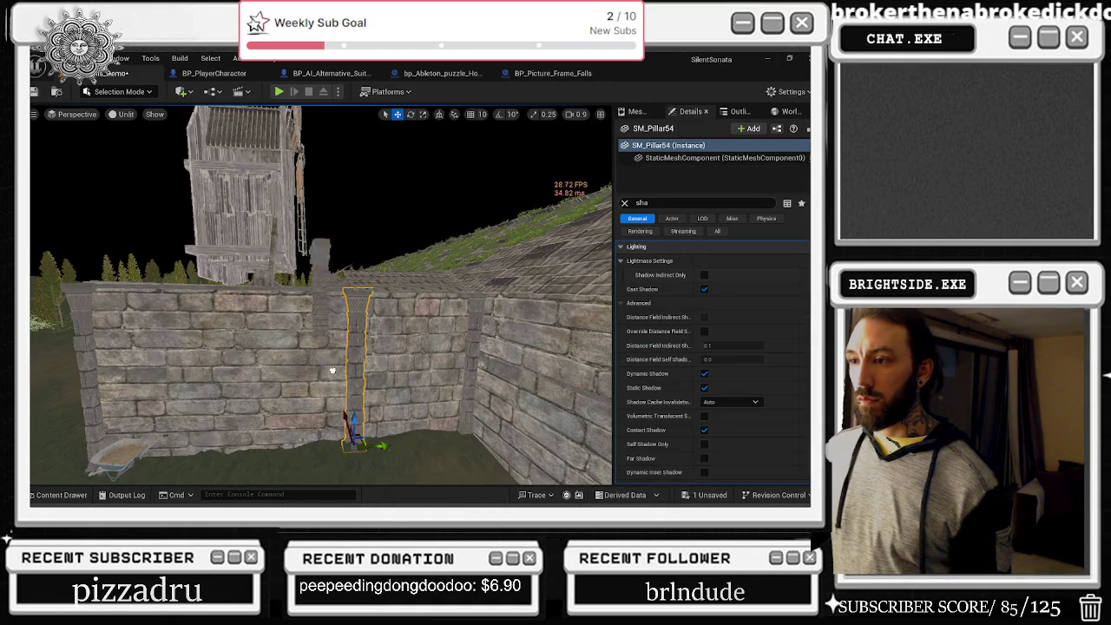
- Assign SM_Half_Arch as SM_Pillar54's Static Mesh in the Details panel
key(e)
click(335, 446)
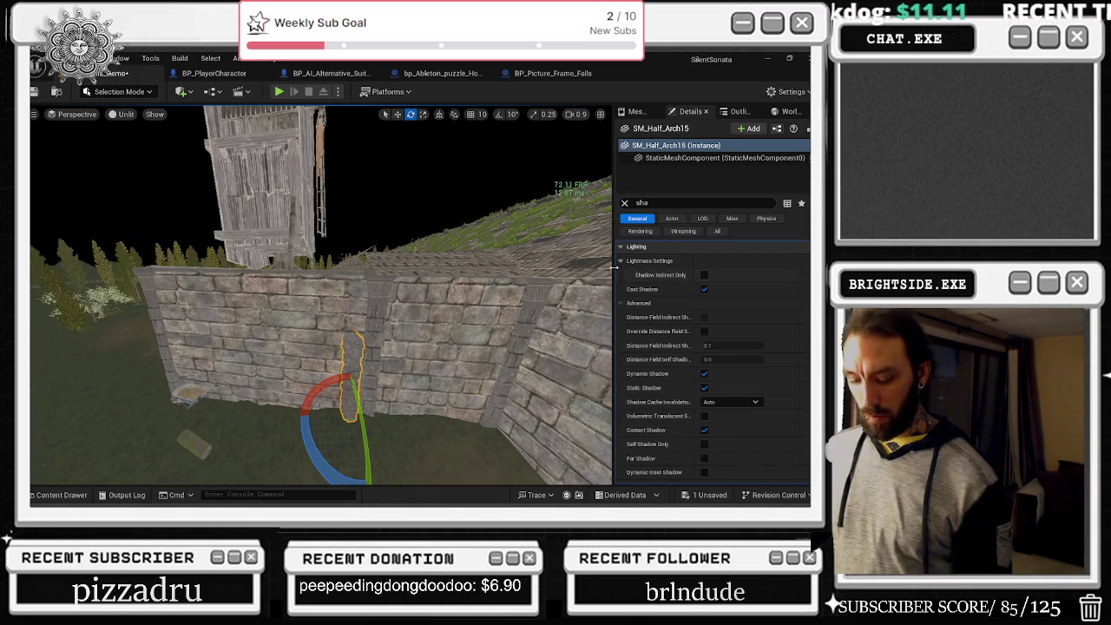
key(ctrl+space)
key(ctrl+space)
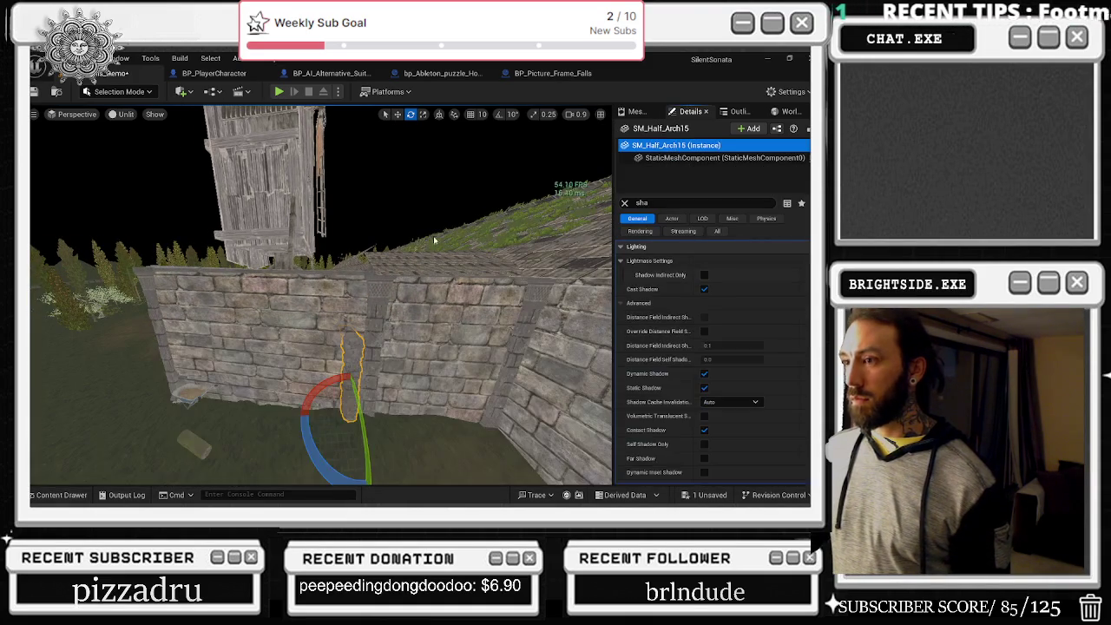
click(380, 299)
click(624, 202)
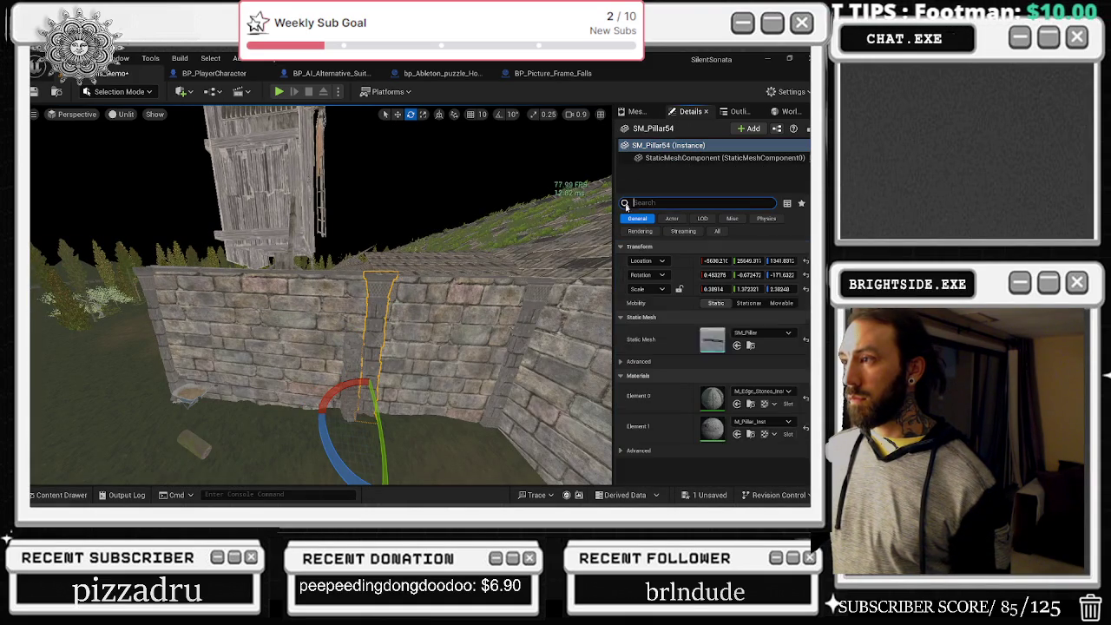
click(740, 345)
- Rotate the half-arch to about -165 degrees around Z and shorten its Z scale to 1.80
key(r)
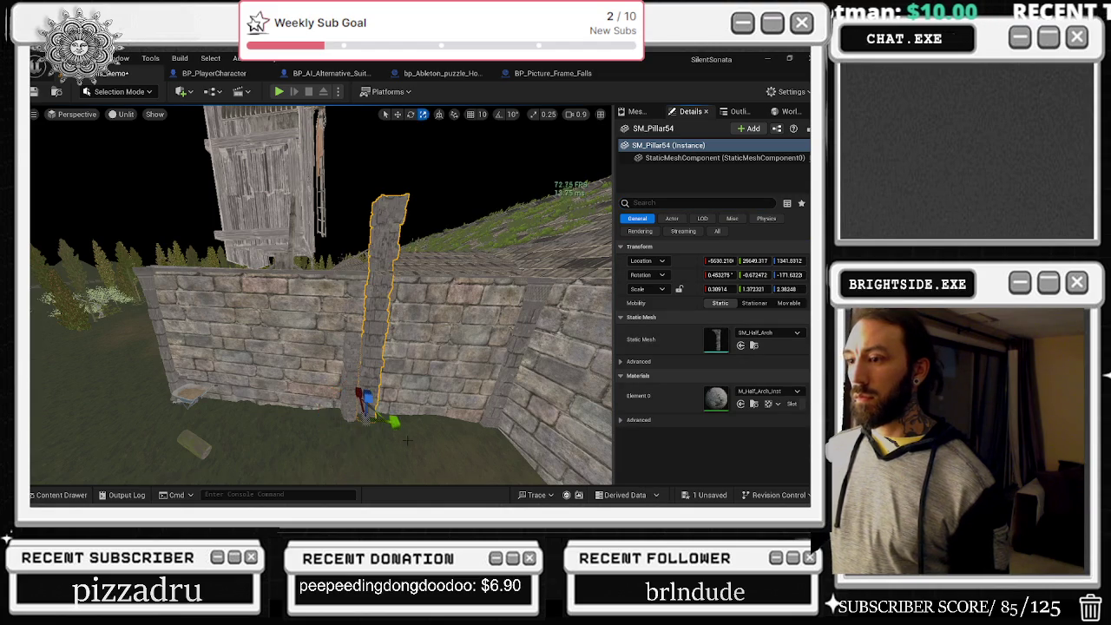
mouse_move(329, 438)
mouse_down()
mouse_move(313, 405)
mouse_move(390, 410)
mouse_up()
key(w)
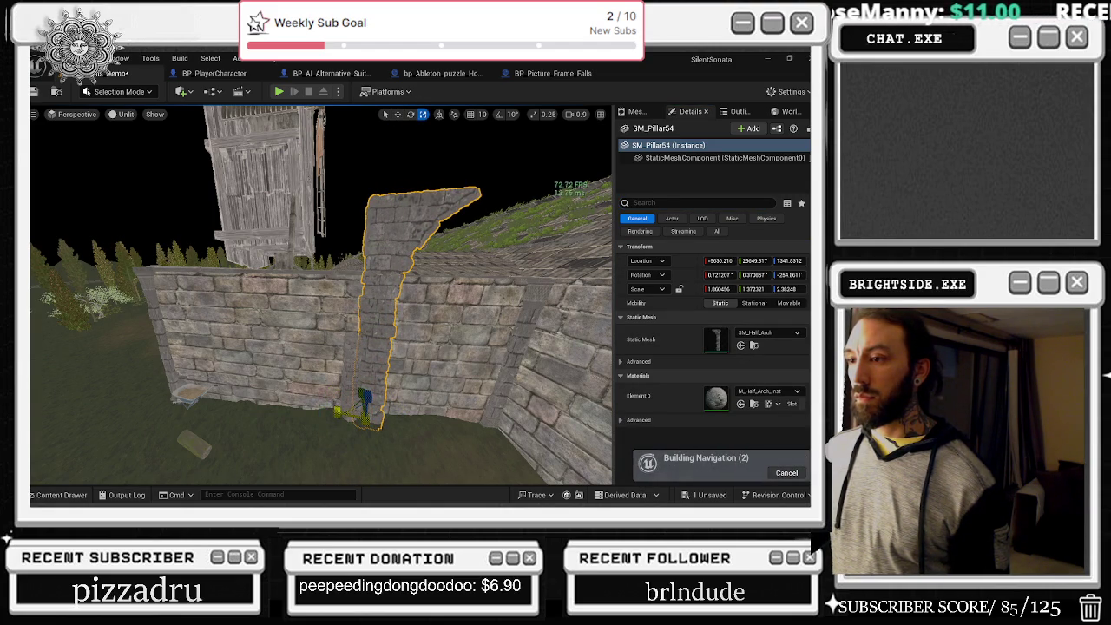
mouse_move(343, 465)
mouse_down()
mouse_move(395, 475)
mouse_move(428, 453)
mouse_move(424, 438)
mouse_up()
key(r)
key(r)
drag(367, 400, 368, 408)
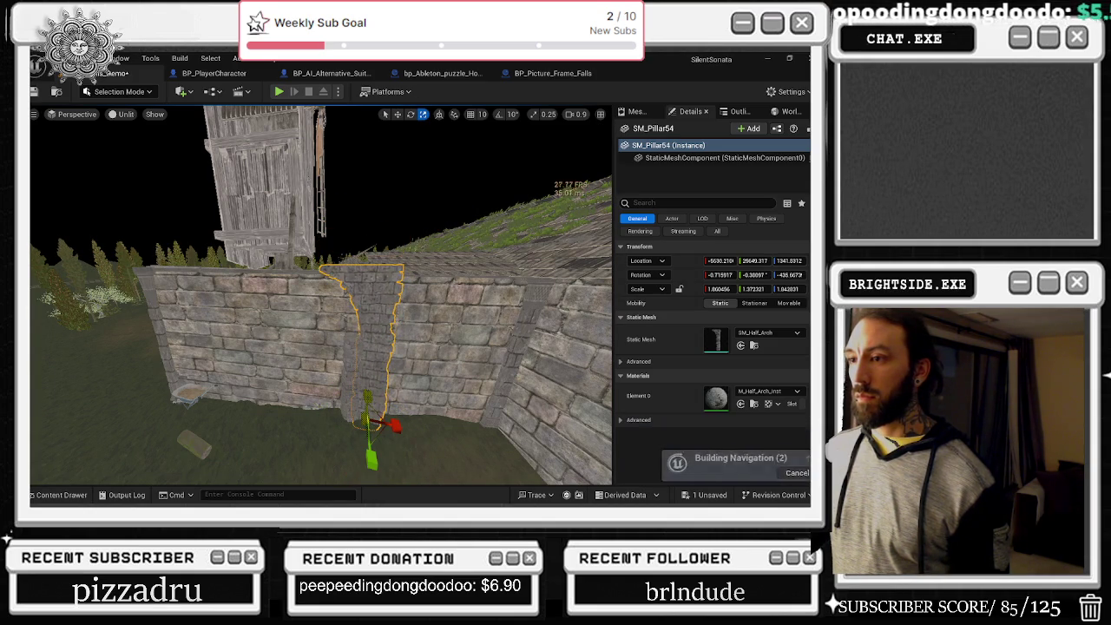
drag(340, 373, 375, 373)
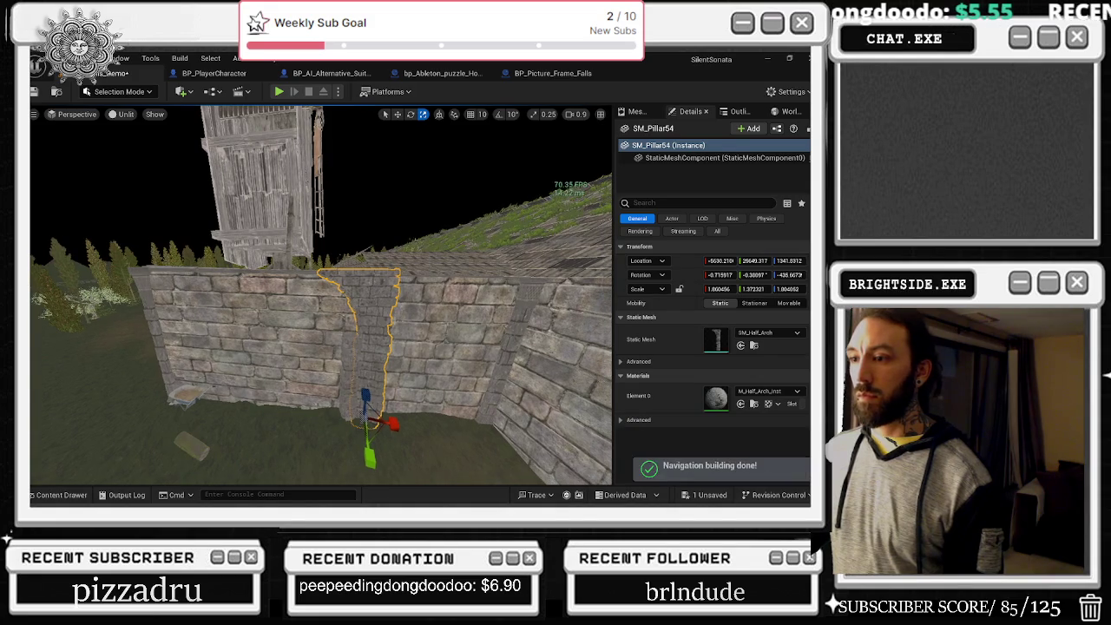
key(Escape)
click(376, 374)
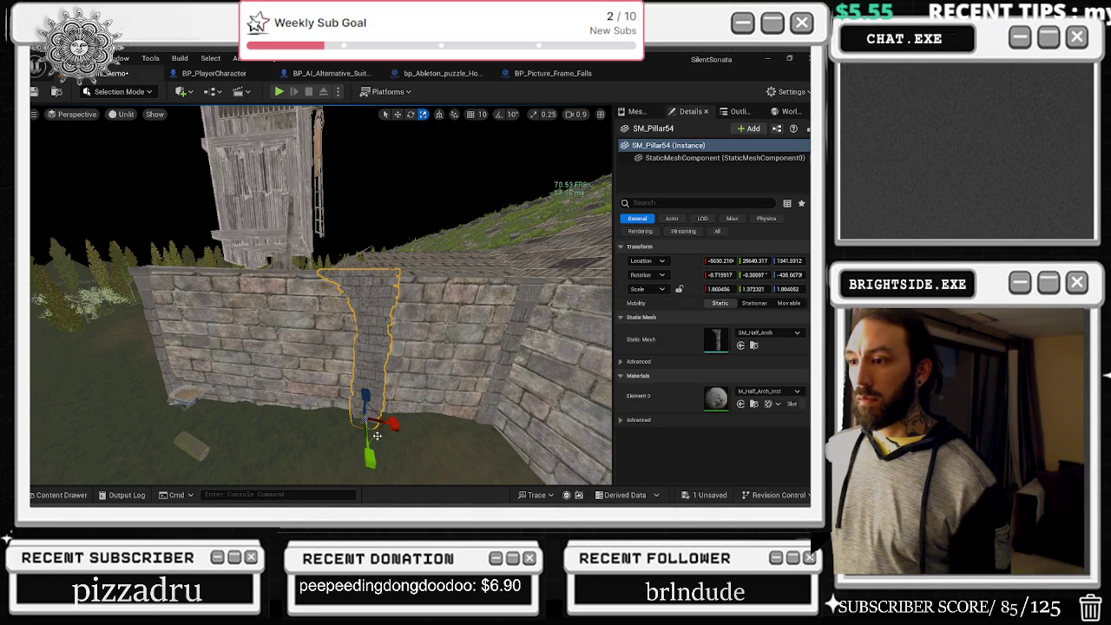
key(ctrl+space)
key(ctrl+space)
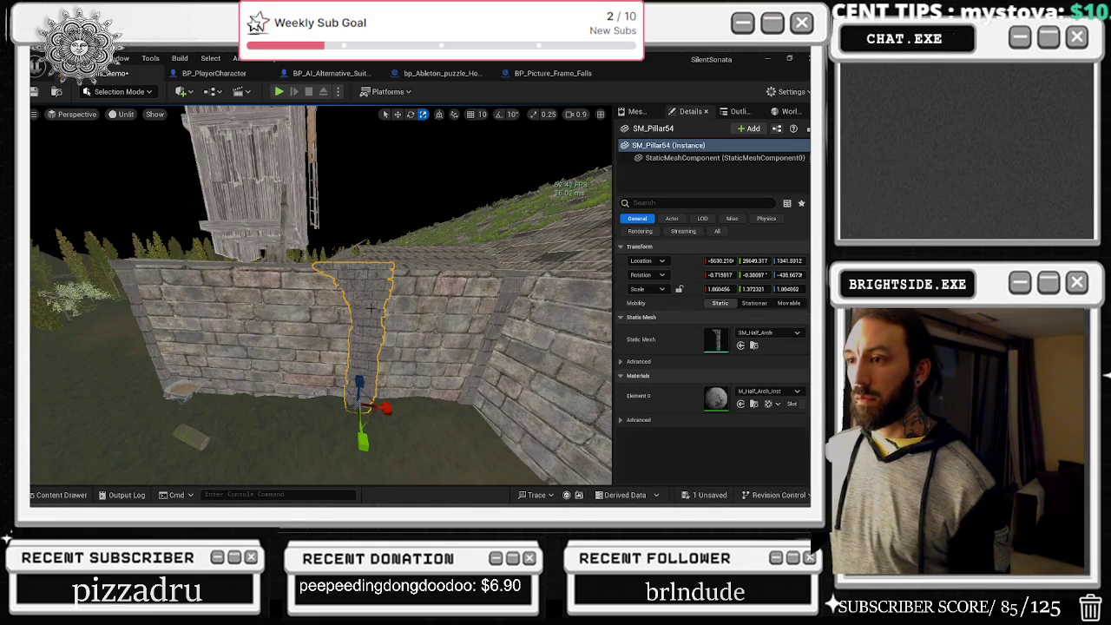
- Slide the half-arch left along the wall and tilt it about -4 degrees
mouse_move(382, 406)
mouse_down()
mouse_move(292, 396)
mouse_move(267, 368)
mouse_up()
drag(257, 410, 300, 393)
key(e)
drag(359, 433, 356, 416)
key(w)
drag(323, 368, 368, 387)
- Widen the half-arch to X scale 2.14 and straighten it by about 3 degrees
click(375, 354)
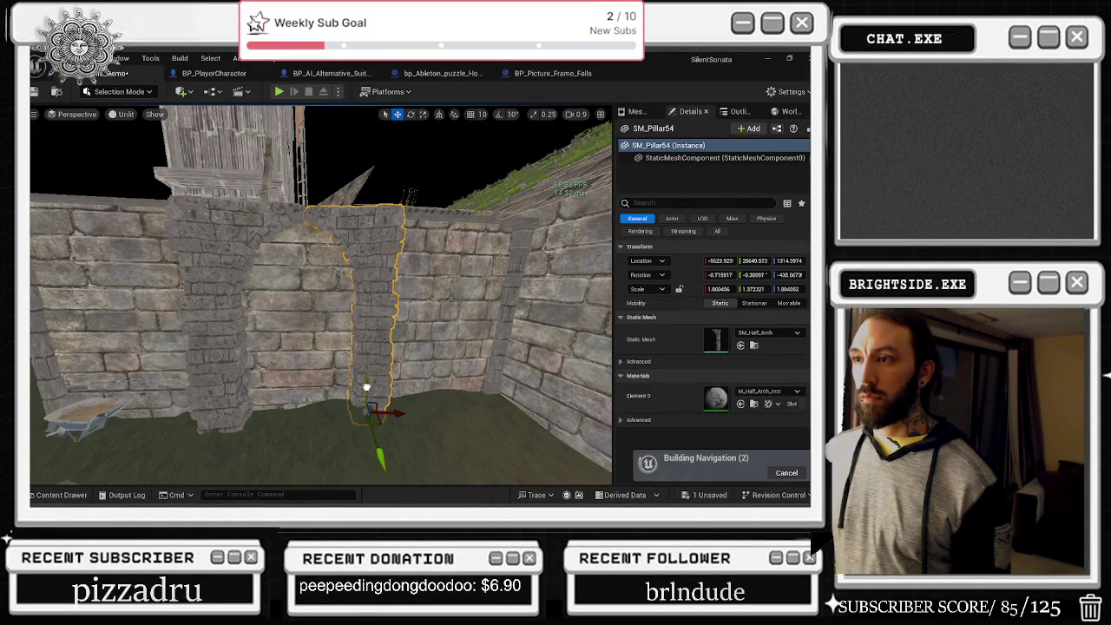
drag(394, 413, 395, 411)
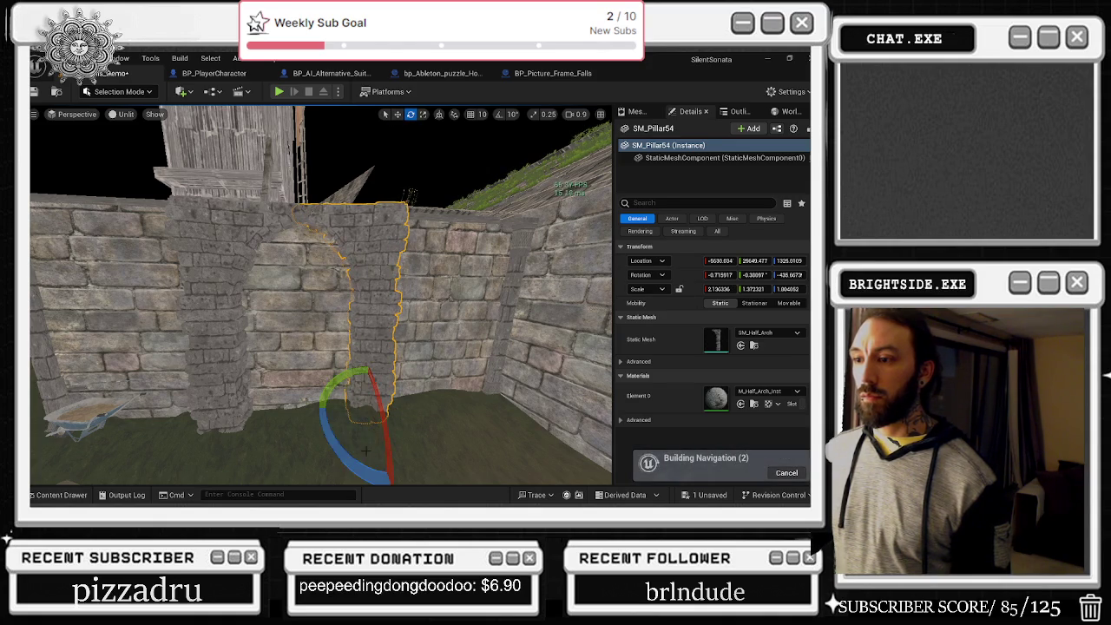
mouse_move(365, 450)
mouse_down()
mouse_move(415, 413)
mouse_move(397, 414)
mouse_up()
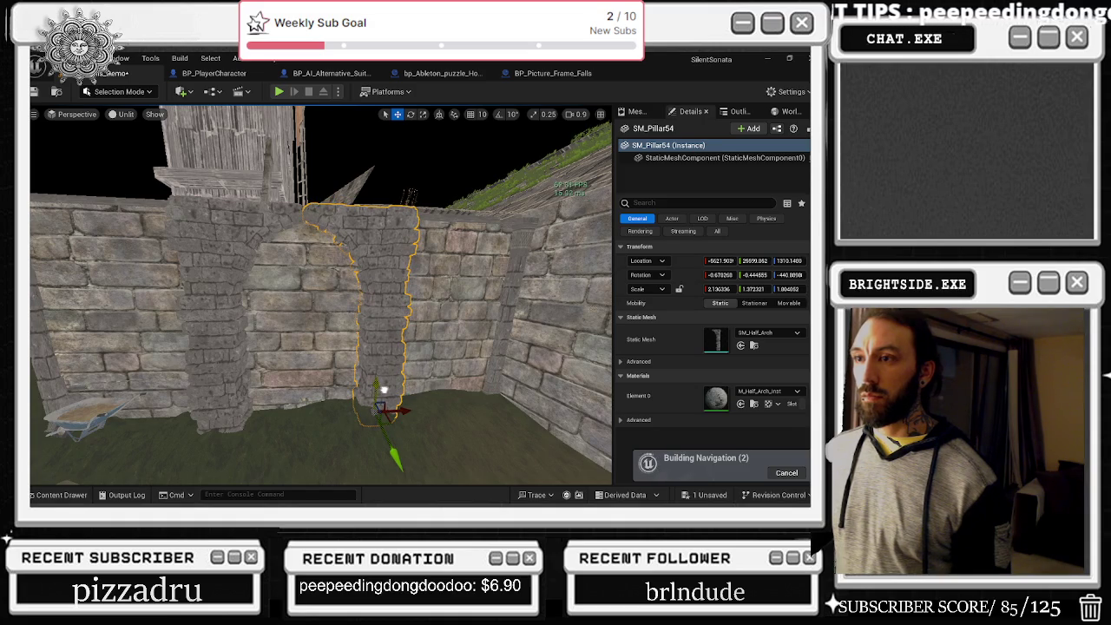
scroll(384, 389, down, 10)
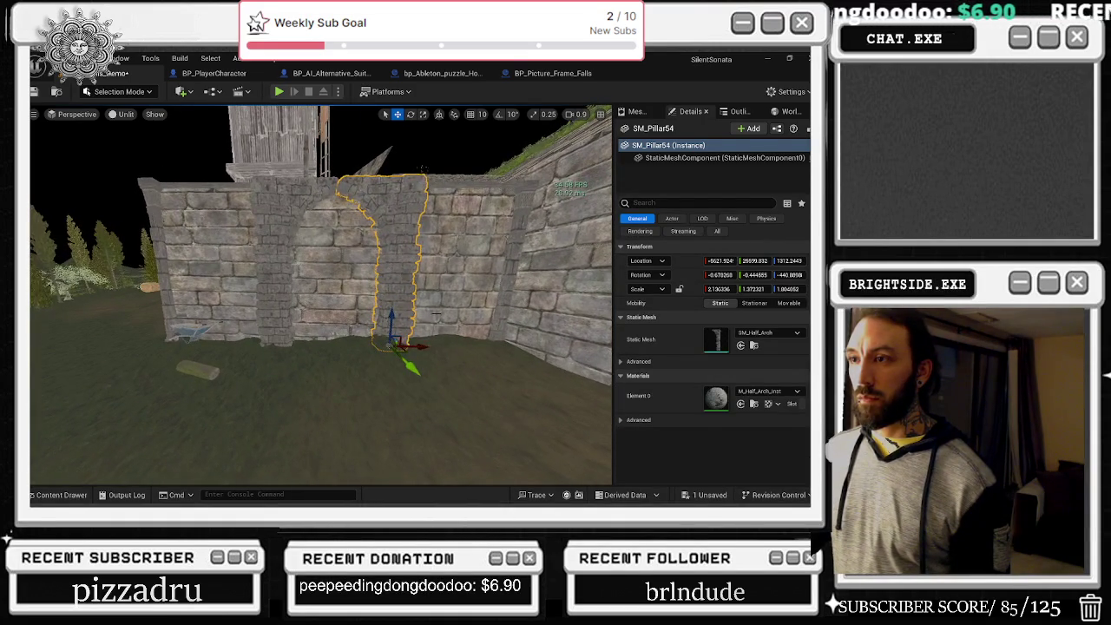
click(480, 368)
drag(480, 369, 464, 351)
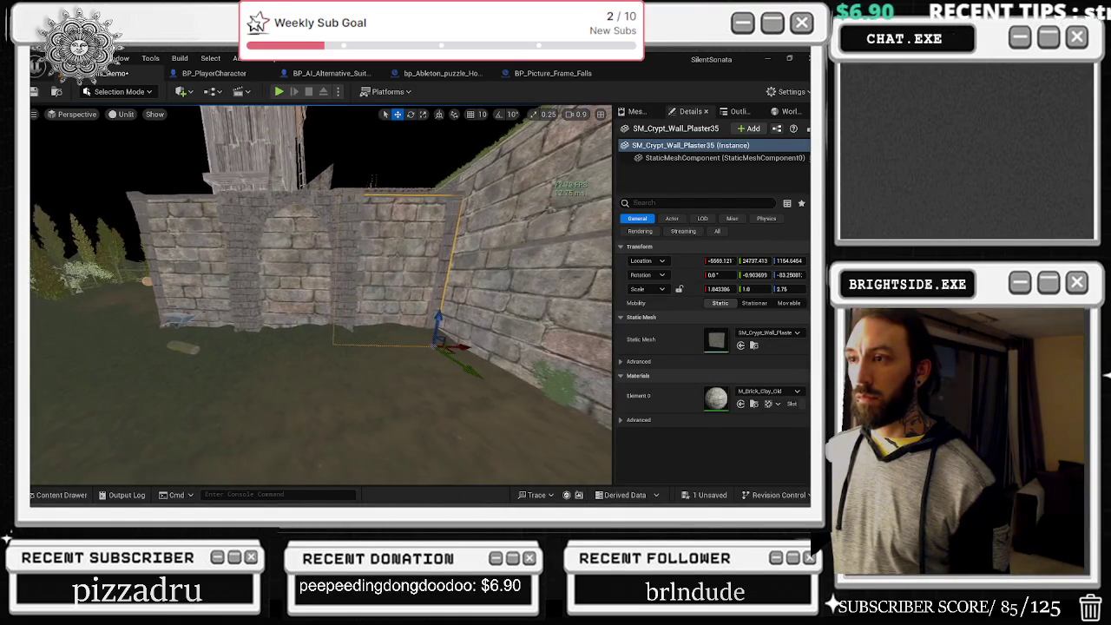
key(w)
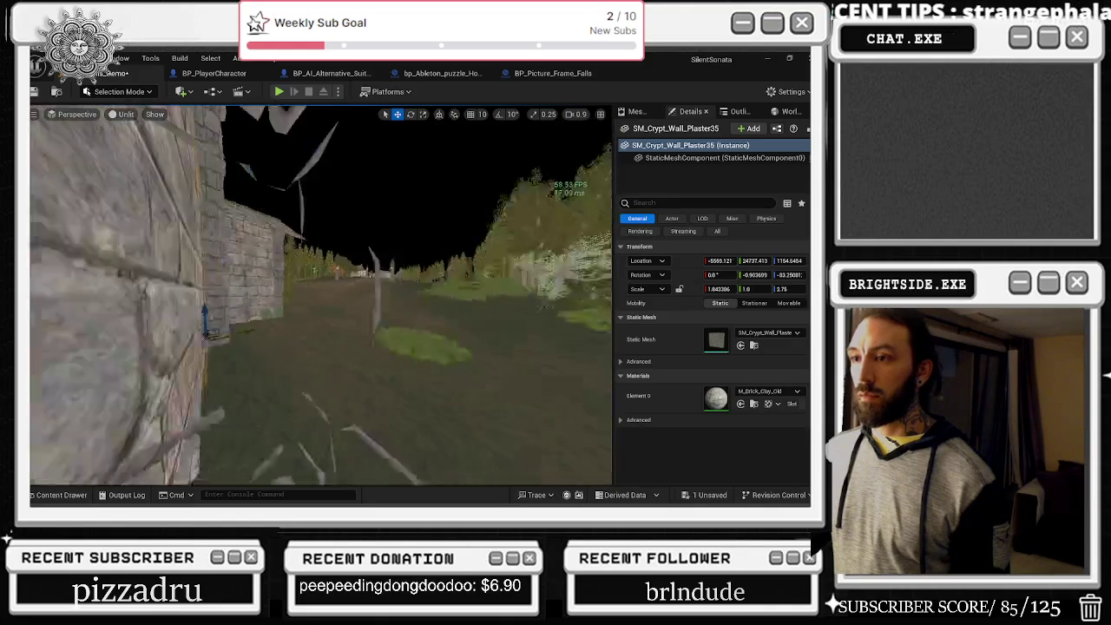
key(w)
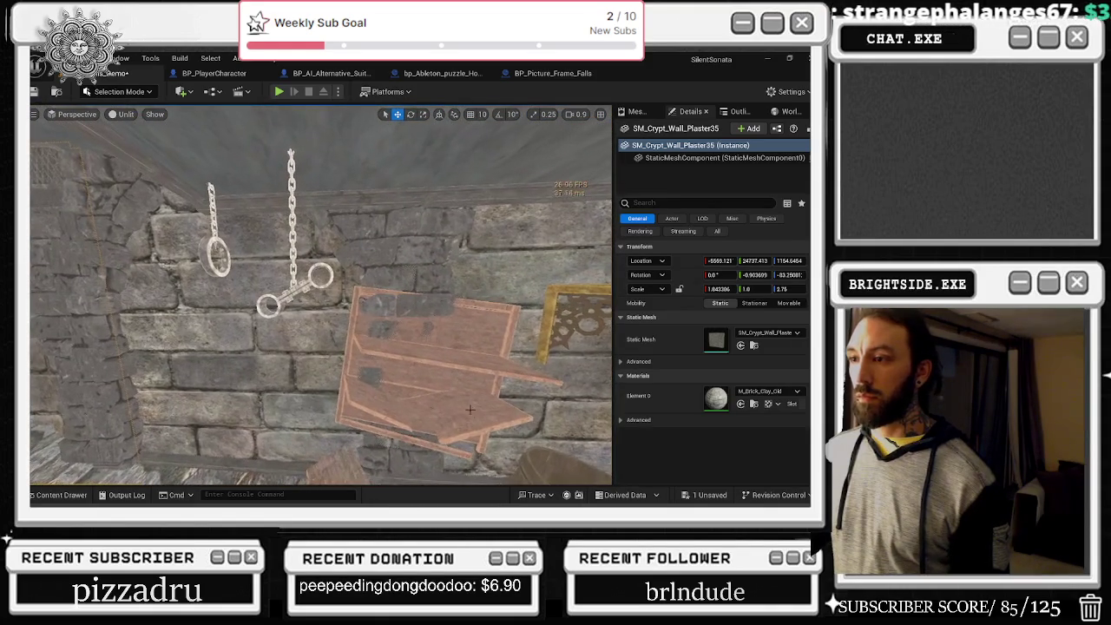
click(468, 456)
key(f)
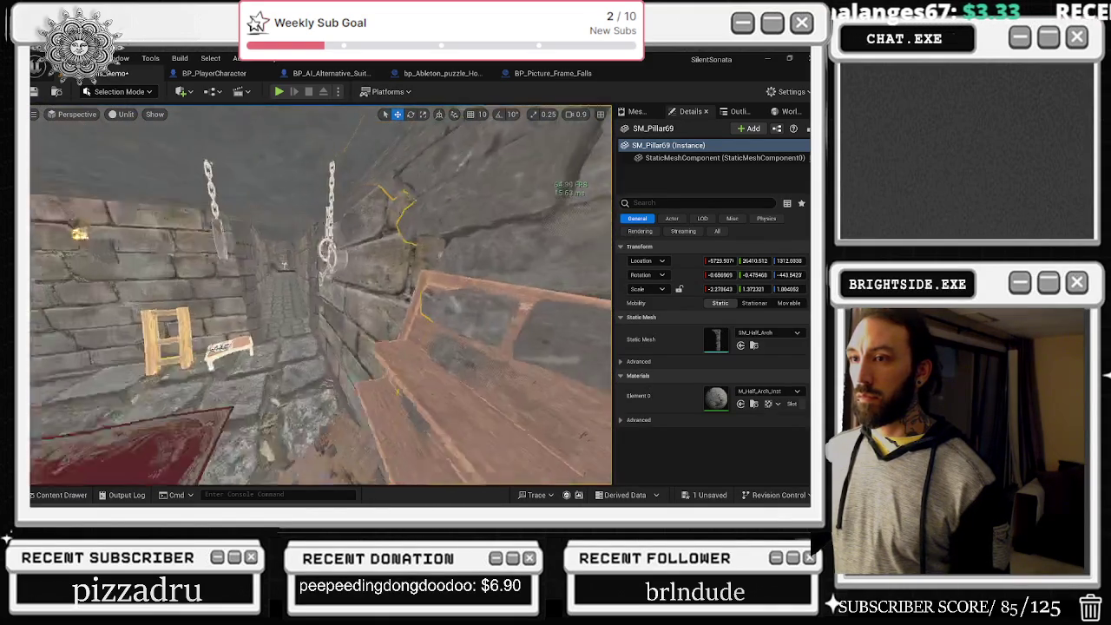
key(w)
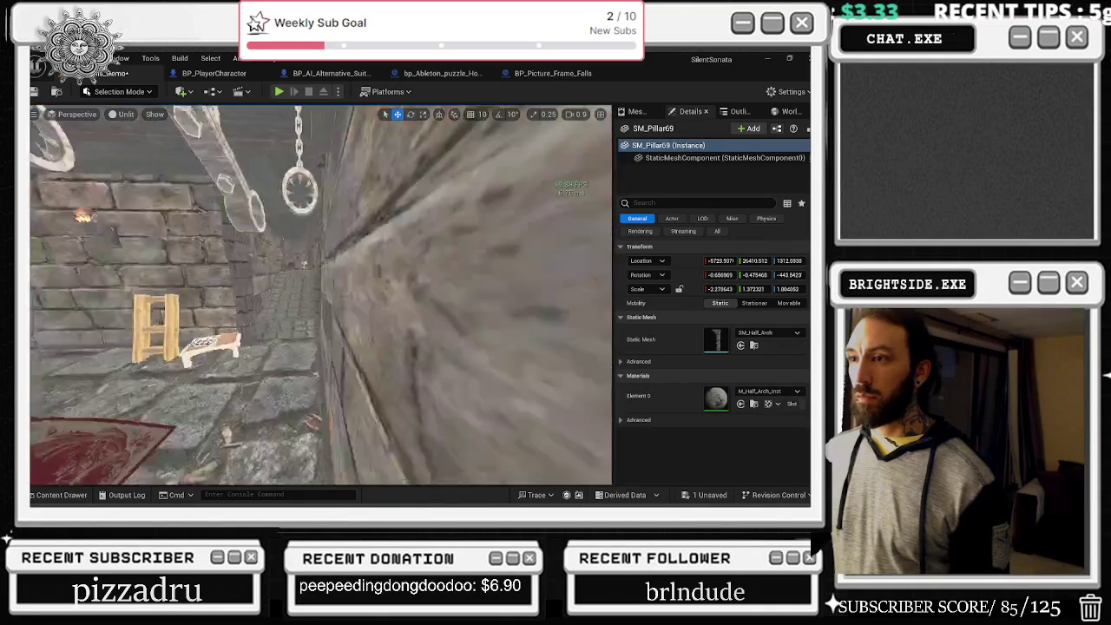
drag(366, 261, 366, 229)
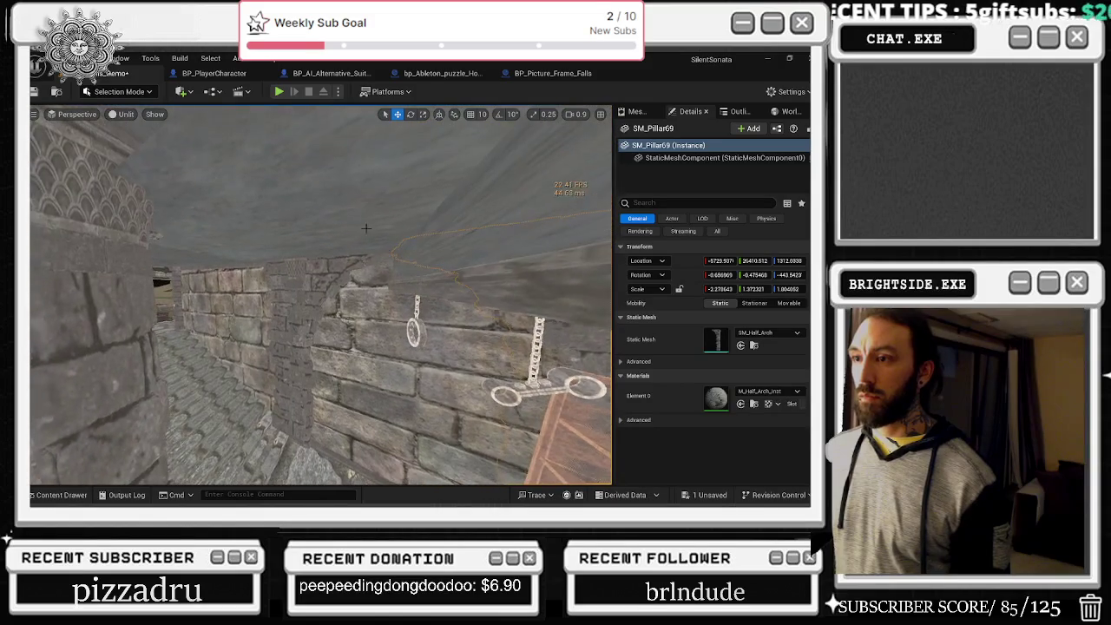
drag(334, 282, 347, 286)
click(356, 260)
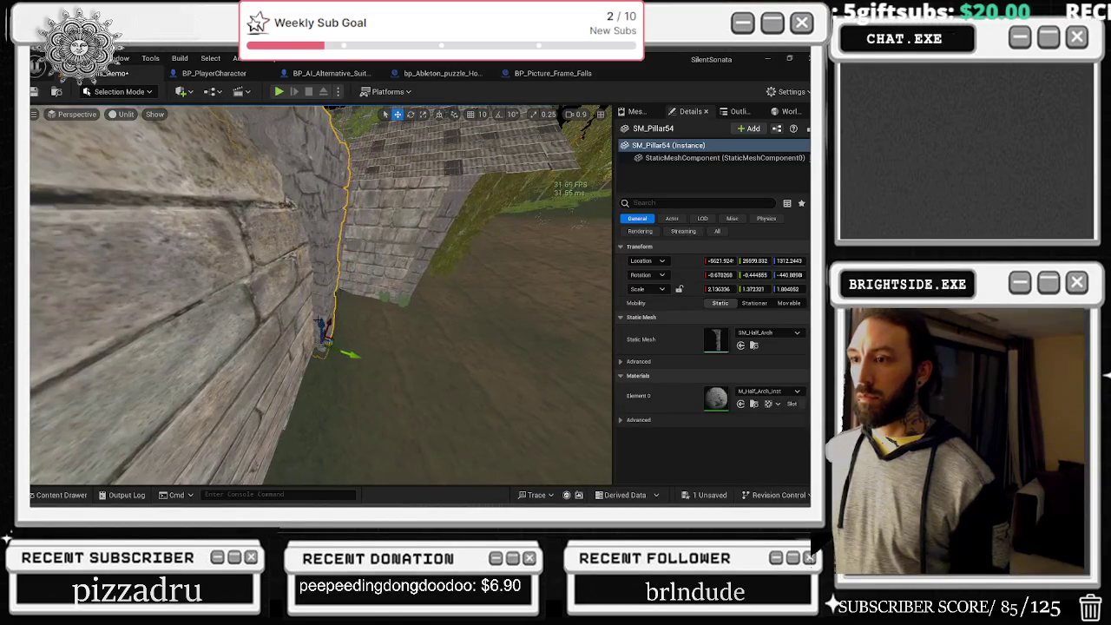
drag(360, 356, 361, 356)
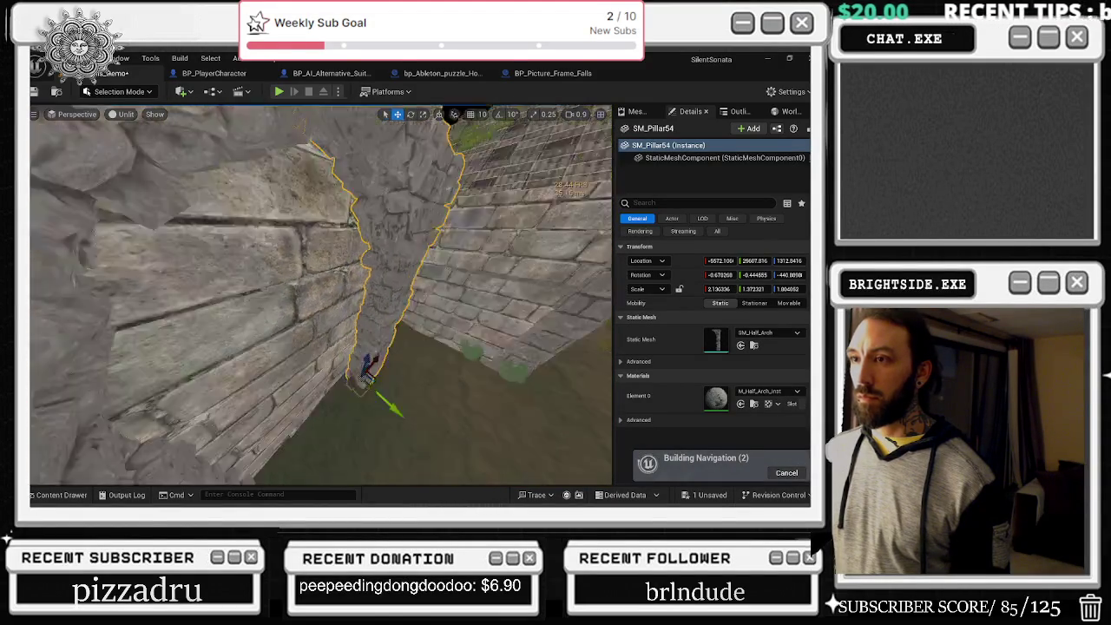
mouse_move(293, 336)
mouse_down()
mouse_move(287, 365)
mouse_move(306, 399)
mouse_move(323, 373)
mouse_up()
click(305, 399)
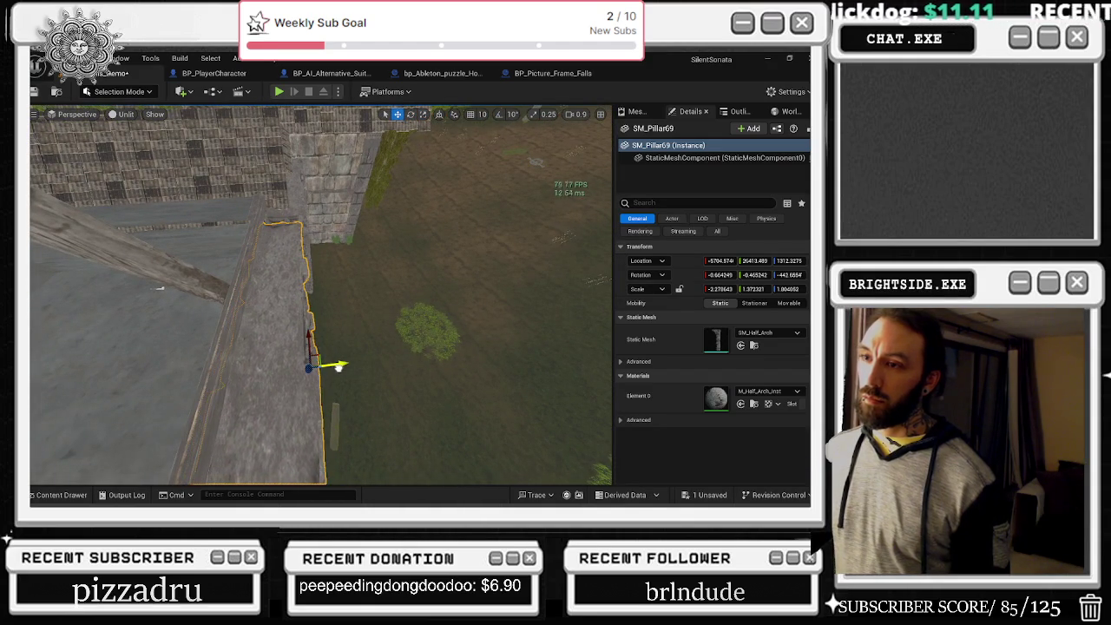
drag(323, 373, 238, 330)
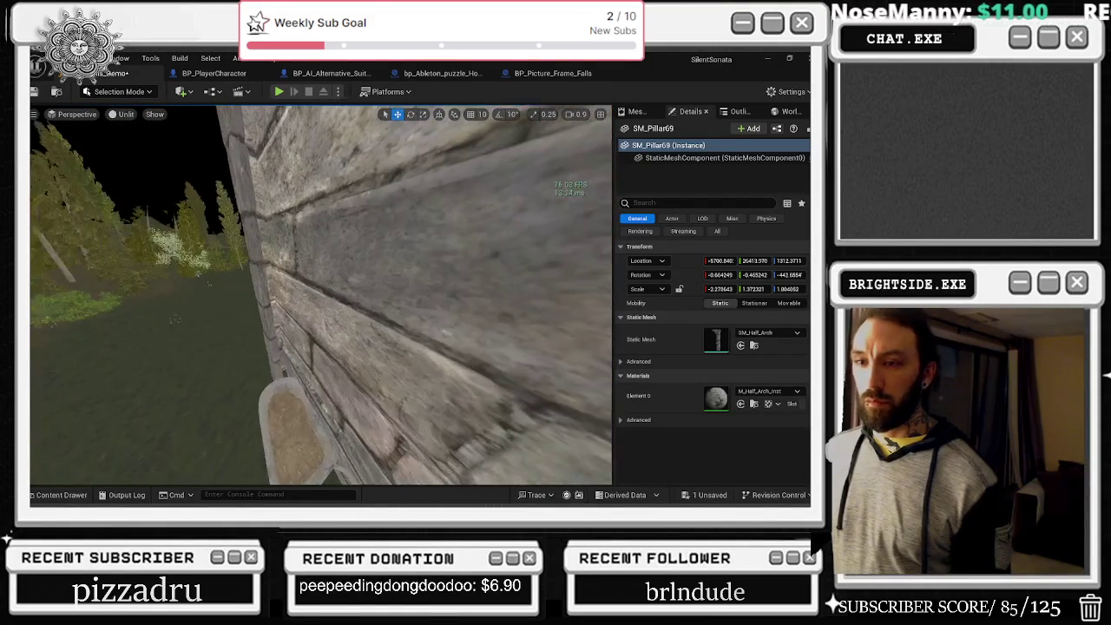
drag(398, 367, 371, 388)
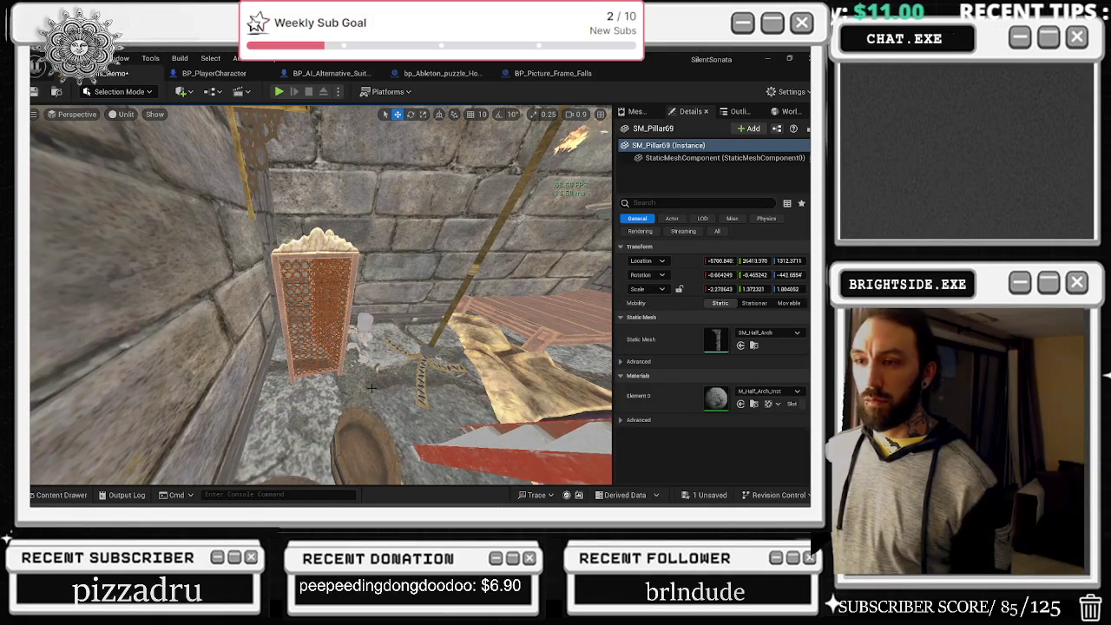
drag(438, 344, 430, 349)
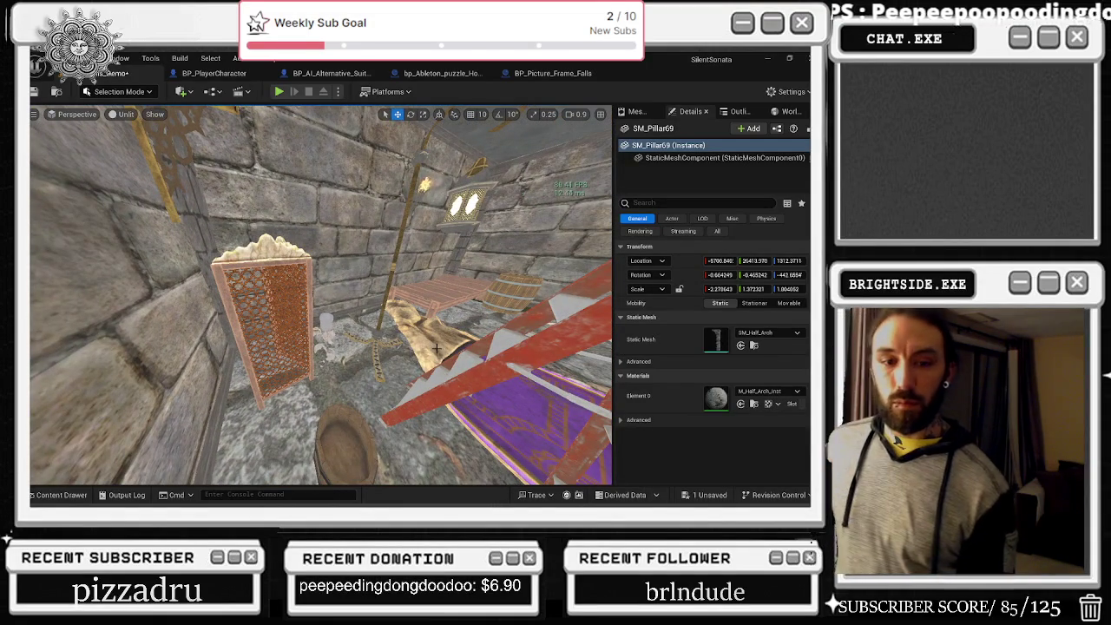
mouse_move(295, 188)
mouse_down()
mouse_move(226, 278)
mouse_move(187, 300)
mouse_up()
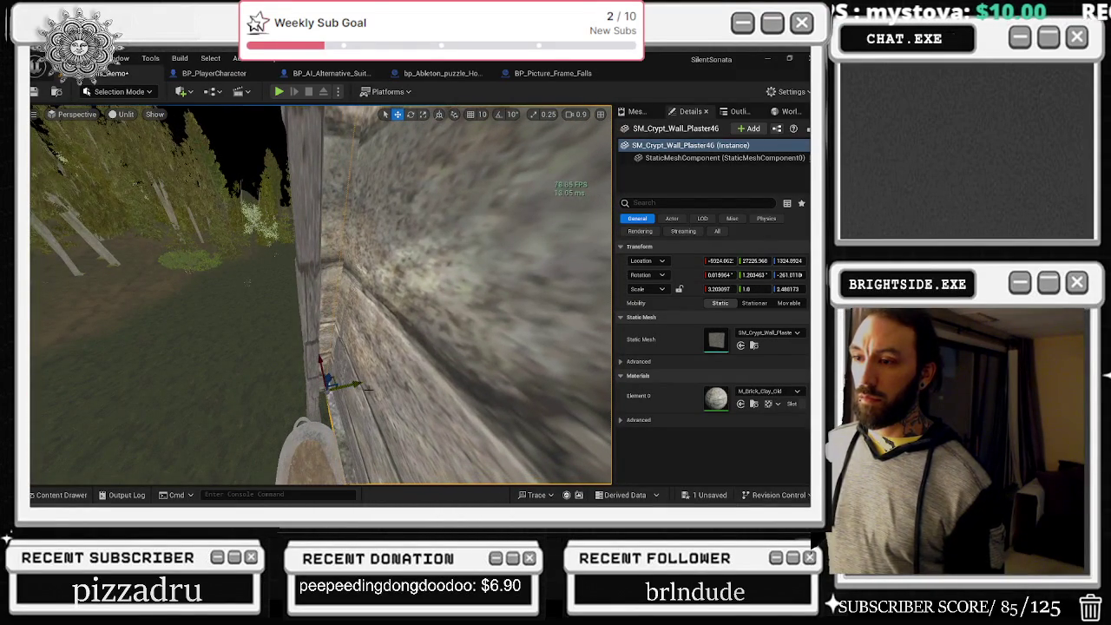
- Undo the stray Move Elements and widen SM_Pillar53 slightly along X
key(ctrl+z)
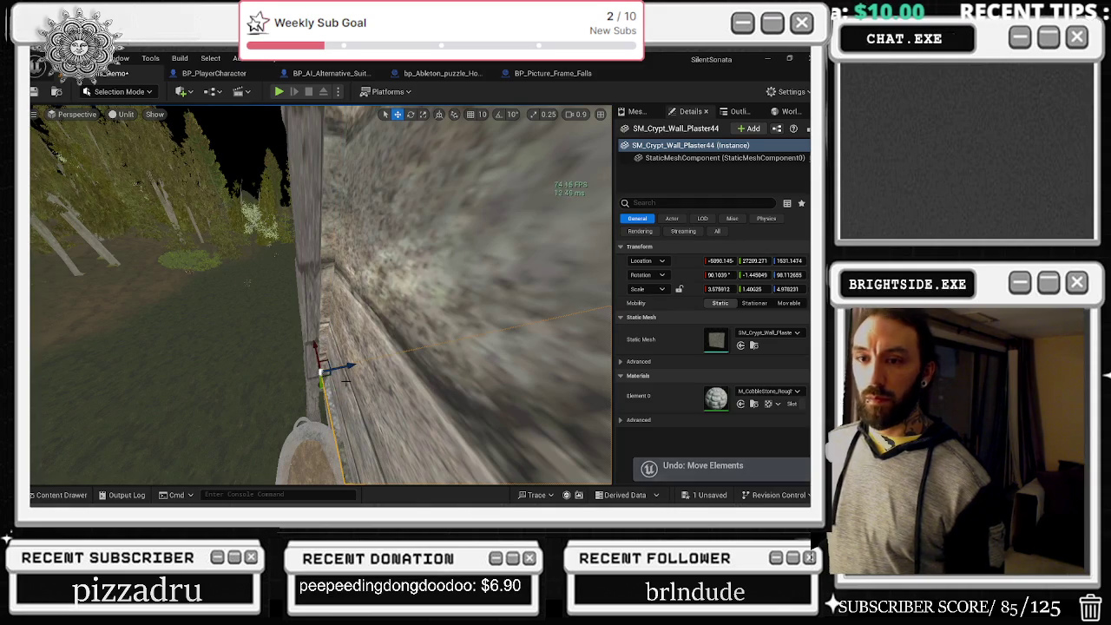
drag(322, 295, 287, 305)
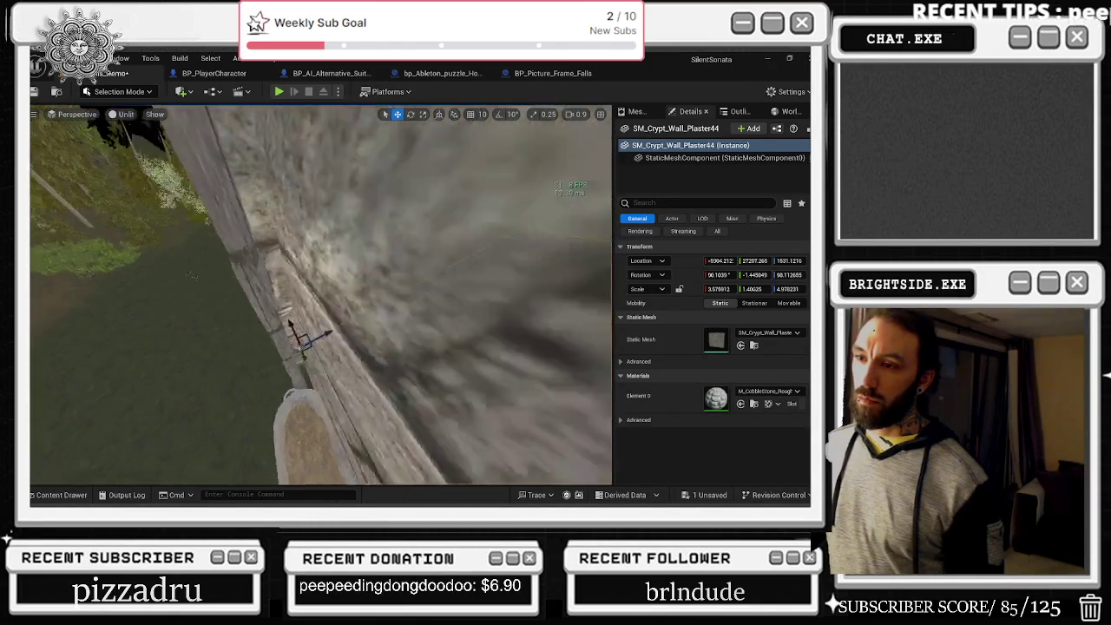
click(309, 344)
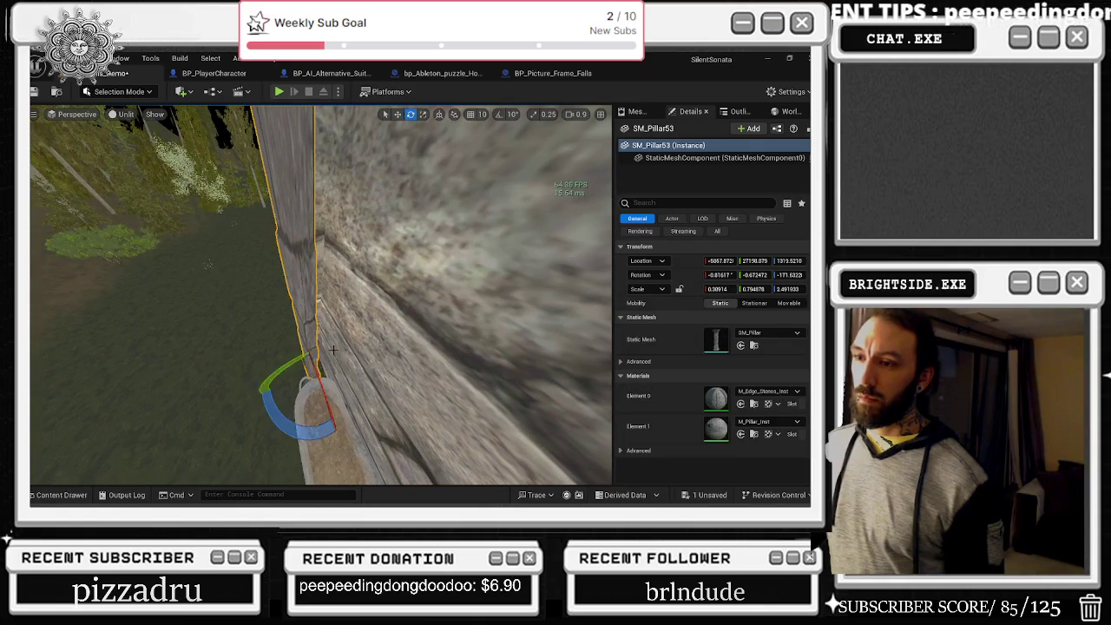
key(w)
drag(332, 357, 252, 352)
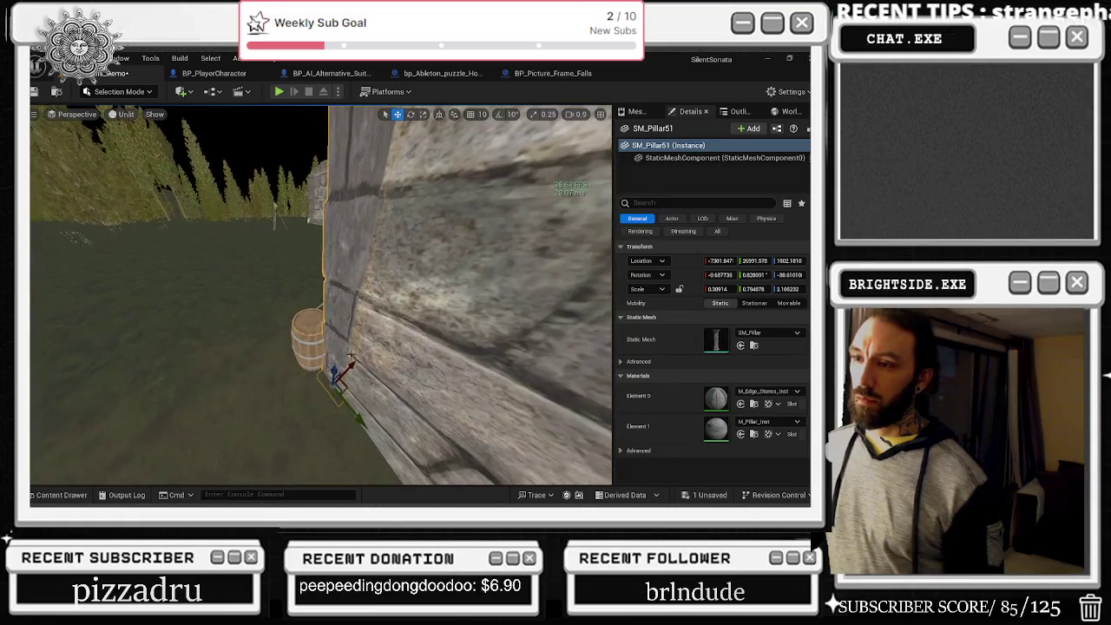
- Select the SM_Wall_Floor_Trim3 piece along the crypt wall base
mouse_move(321, 347)
mouse_down()
mouse_move(243, 347)
mouse_move(308, 343)
mouse_move(260, 321)
mouse_move(308, 343)
mouse_move(282, 334)
mouse_move(308, 343)
mouse_move(295, 339)
mouse_up()
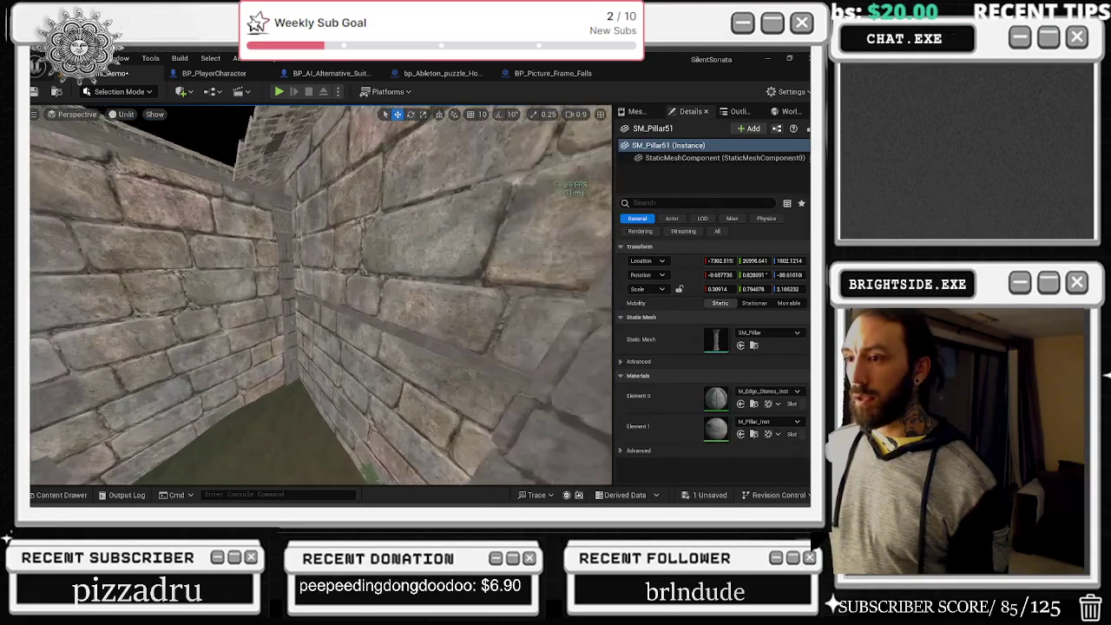
click(404, 345)
mouse_move(404, 346)
mouse_down()
mouse_move(364, 338)
mouse_move(304, 365)
mouse_move(390, 320)
mouse_up()
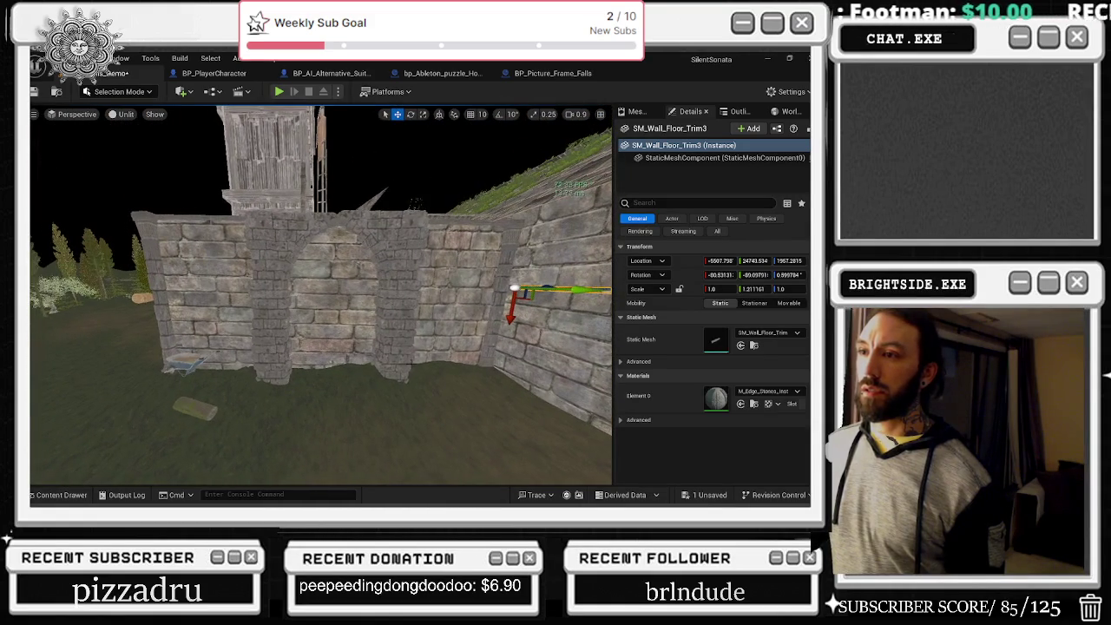
click(394, 352)
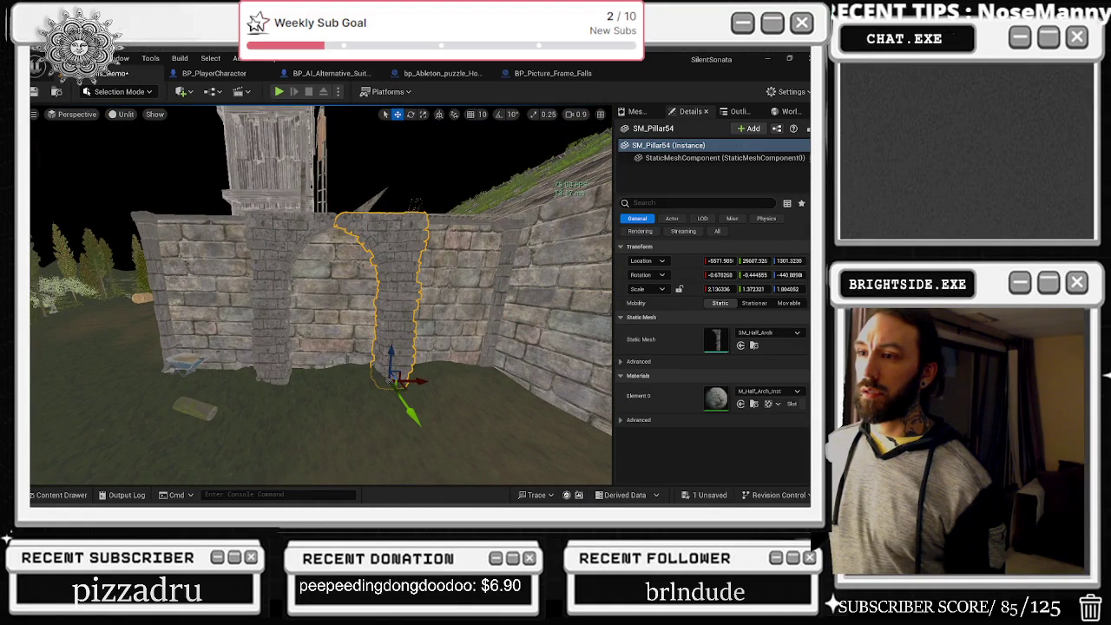
click(394, 351)
mouse_move(395, 351)
mouse_down()
mouse_move(342, 351)
mouse_move(434, 352)
mouse_move(417, 368)
mouse_up()
click(382, 299)
- Shift SM_Wall_Floor_Trim43 sideways and lift it onto the wall top near the windmill
mouse_move(382, 300)
mouse_down()
mouse_move(395, 299)
mouse_move(396, 271)
mouse_up()
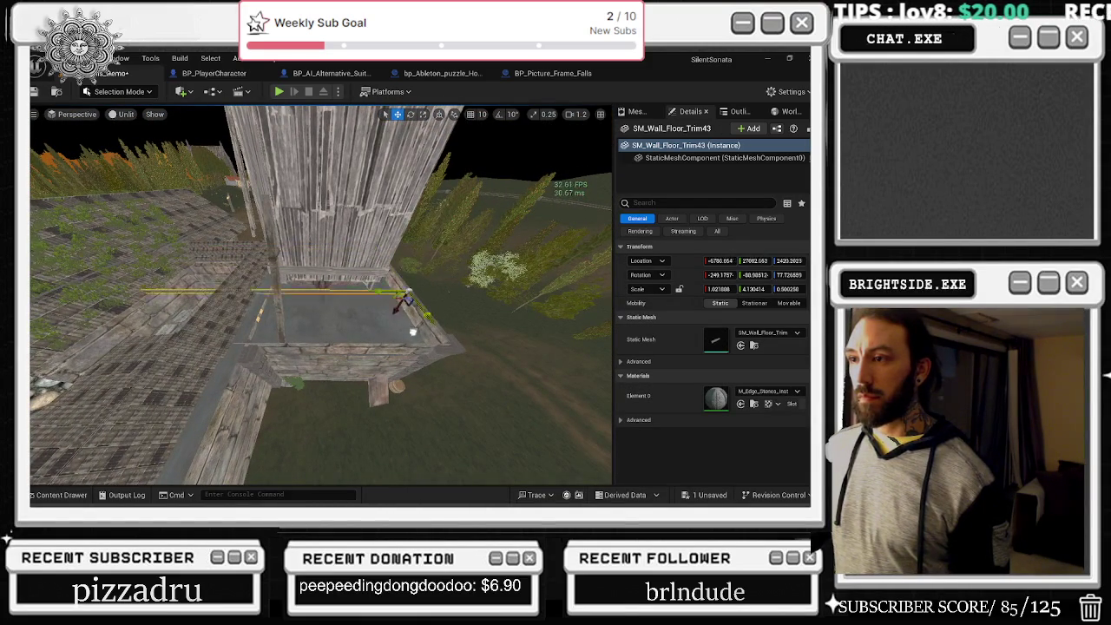
drag(413, 332, 473, 405)
mouse_move(539, 463)
mouse_down()
mouse_move(539, 412)
mouse_move(595, 399)
mouse_move(480, 375)
mouse_up()
mouse_move(409, 421)
mouse_down()
mouse_move(482, 394)
mouse_move(415, 407)
mouse_up()
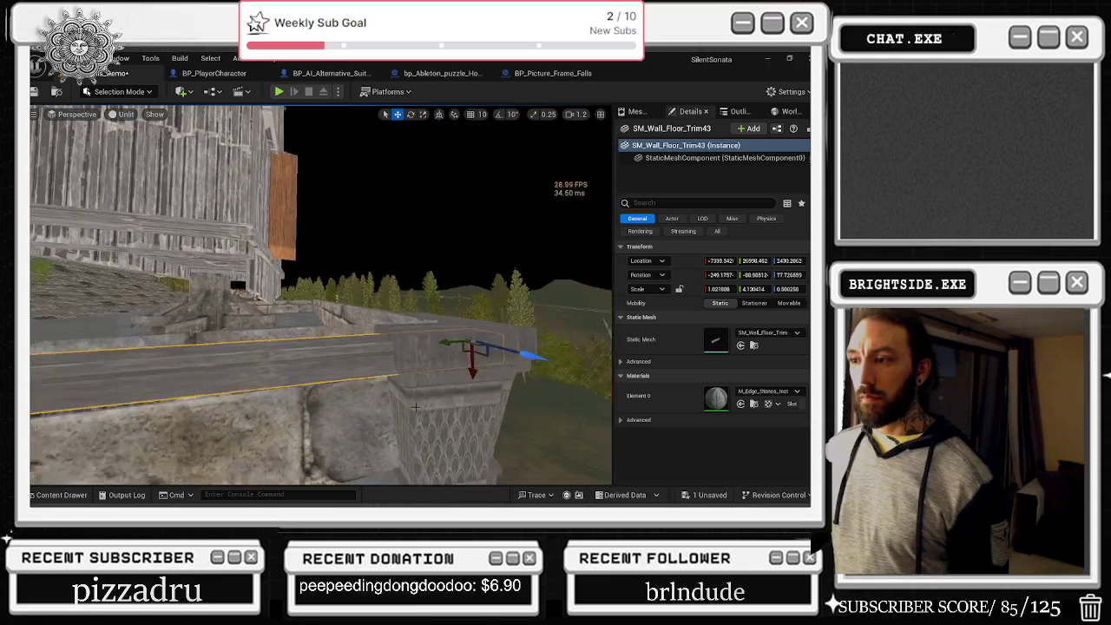
mouse_move(480, 369)
mouse_down()
mouse_move(434, 382)
mouse_move(380, 316)
mouse_up()
- Select the plywood piece on the stone building and open the Dungeon meshes folder
key(e)
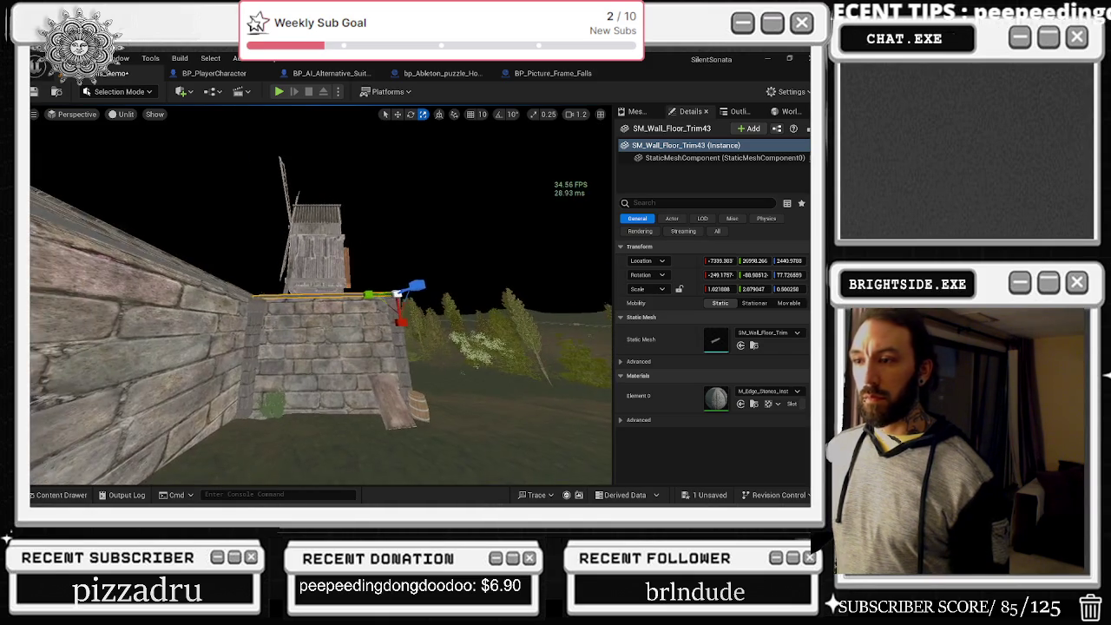
click(390, 395)
drag(391, 395, 335, 380)
drag(355, 163, 346, 168)
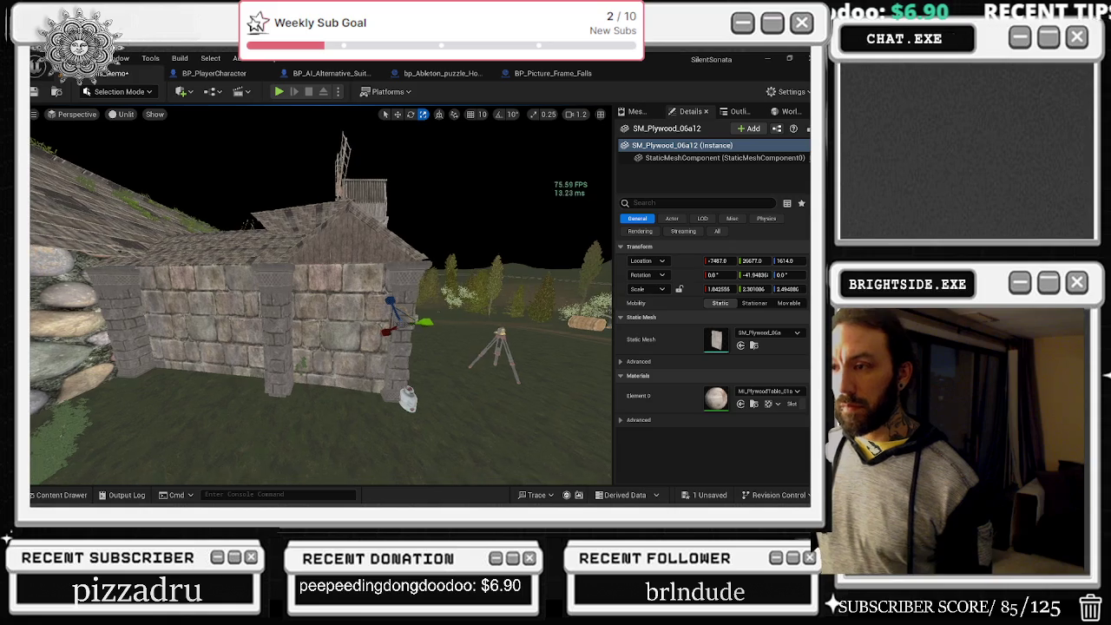
click(73, 494)
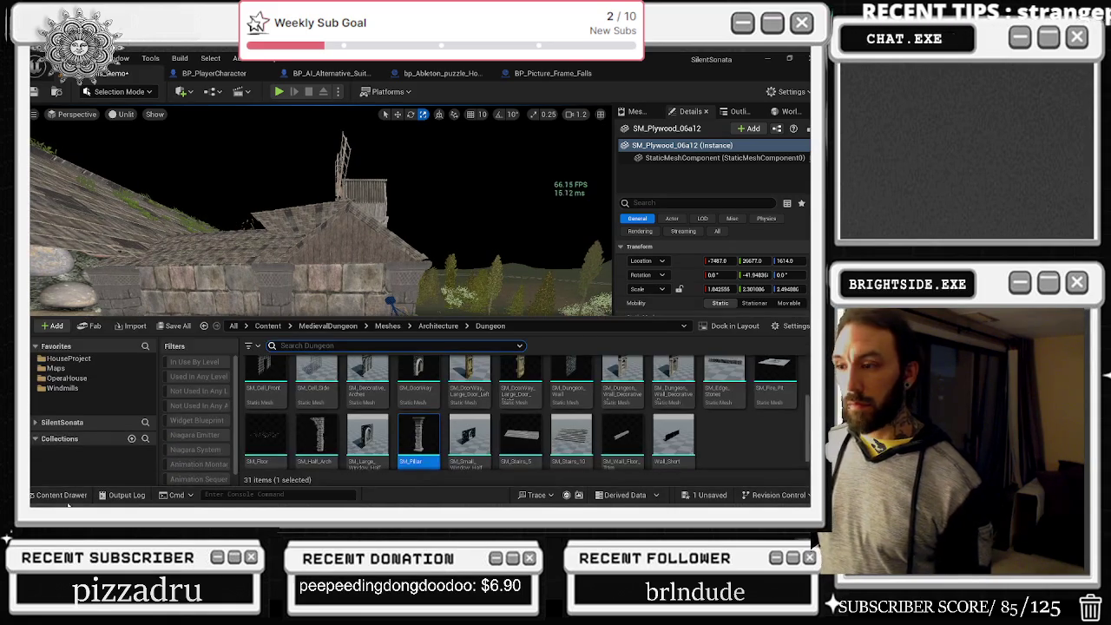
scroll(436, 463, up, 2)
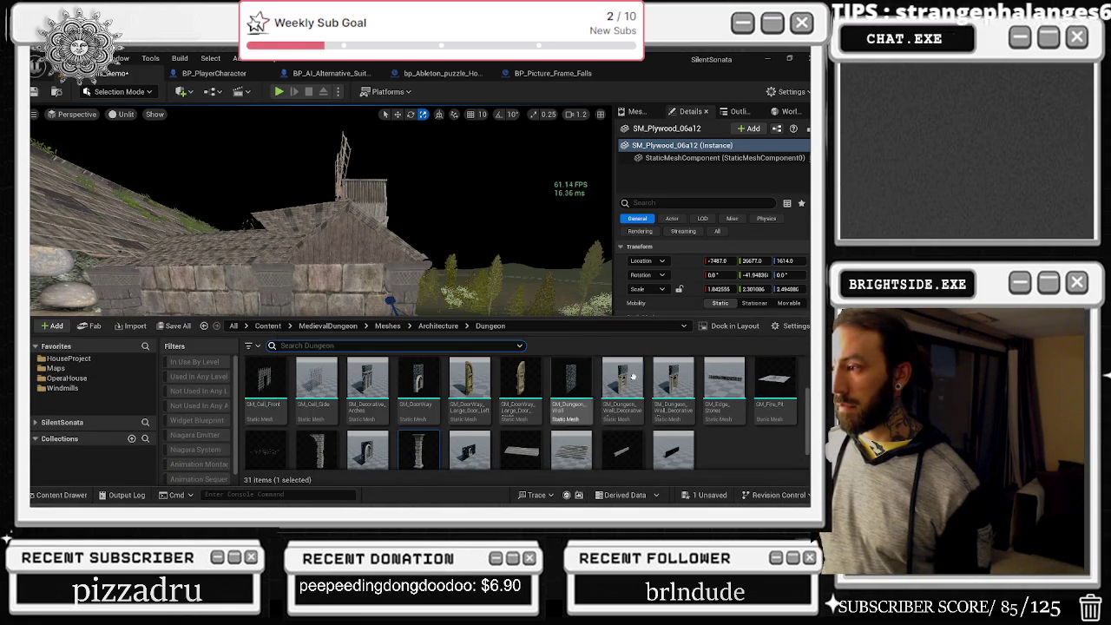
scroll(573, 382, down, 1)
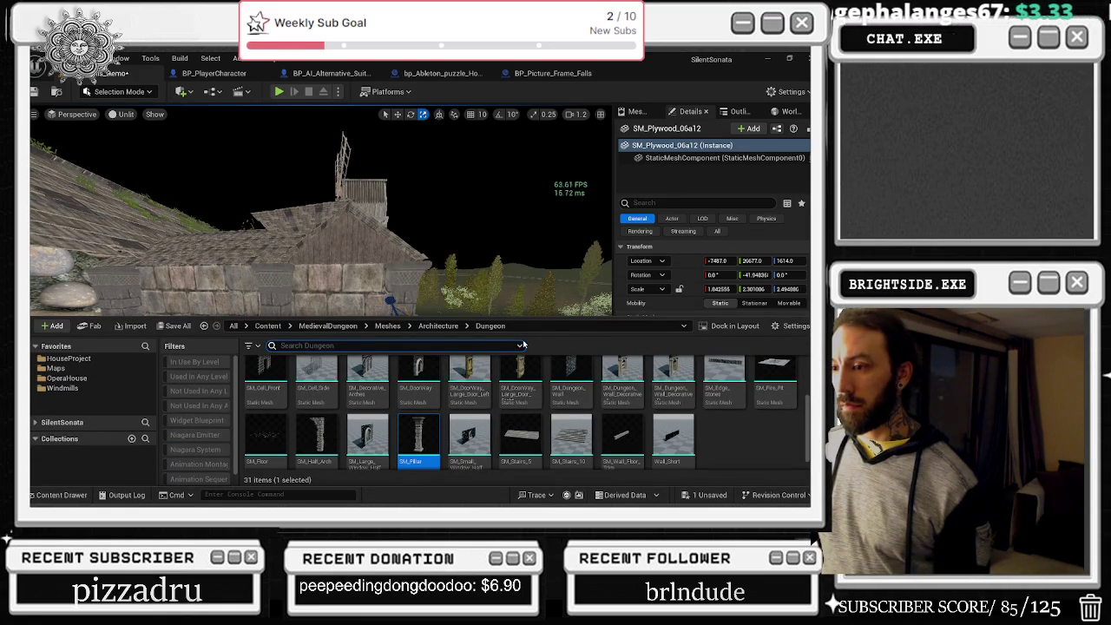
scroll(376, 435, up, 1)
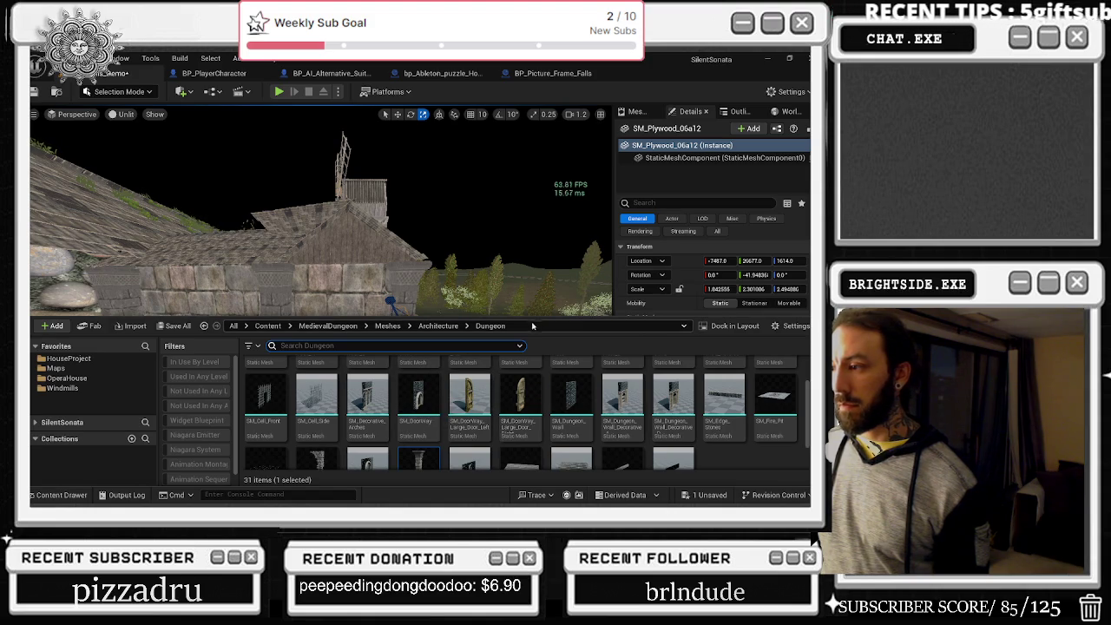
scroll(573, 399, down, 2)
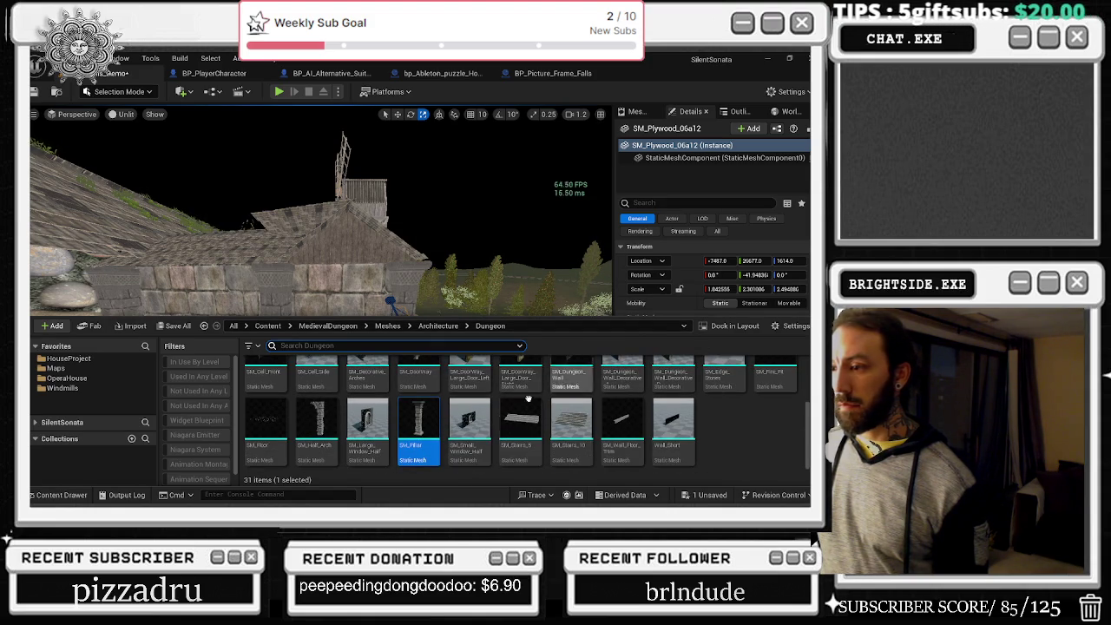
scroll(434, 424, up, 2)
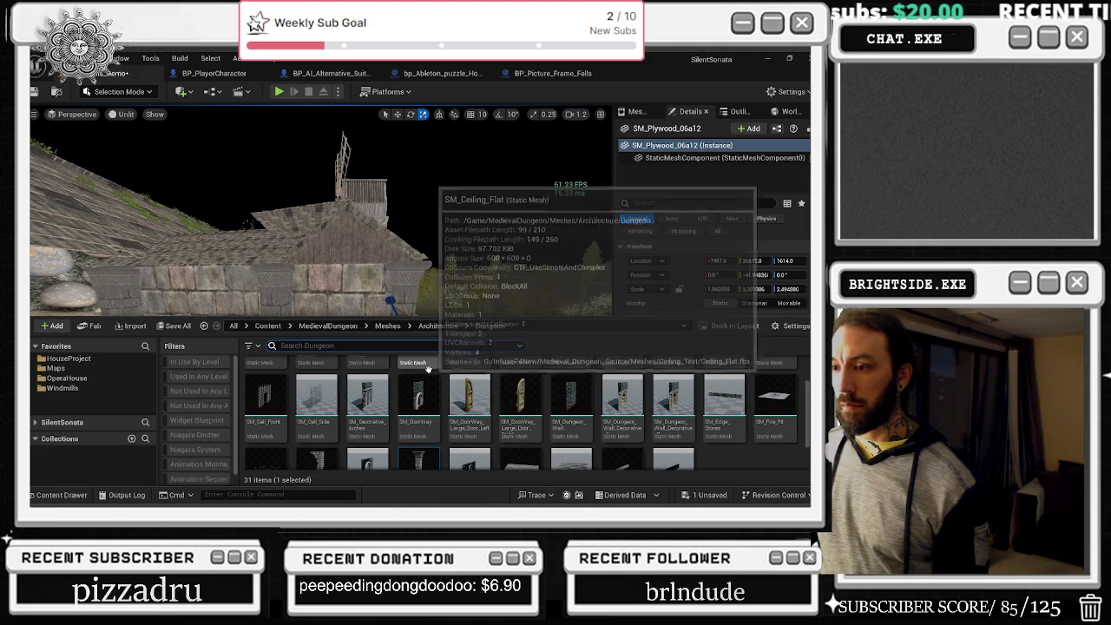
scroll(565, 436, up, 1)
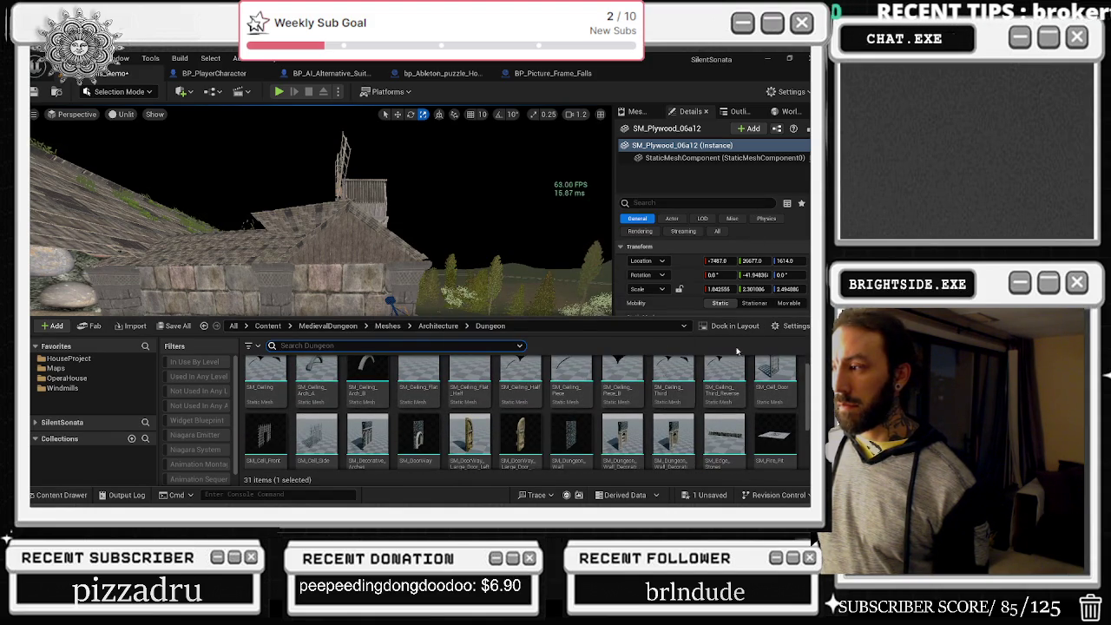
key(ctrl+space)
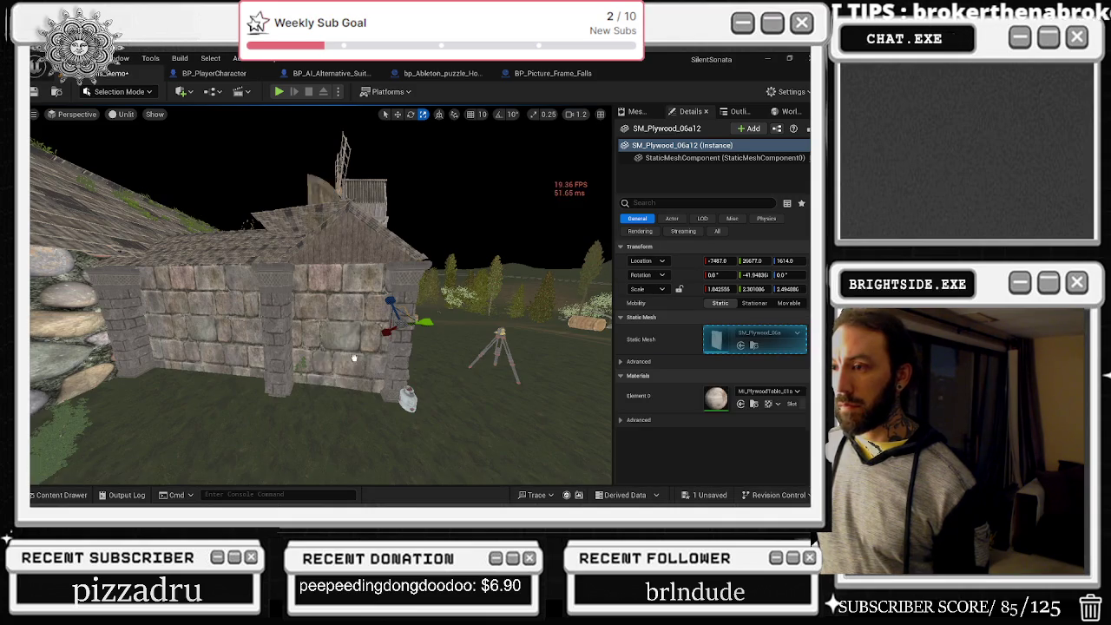
- Select both house door halves and rotate them to sit flush with the wall
click(356, 382)
key(f)
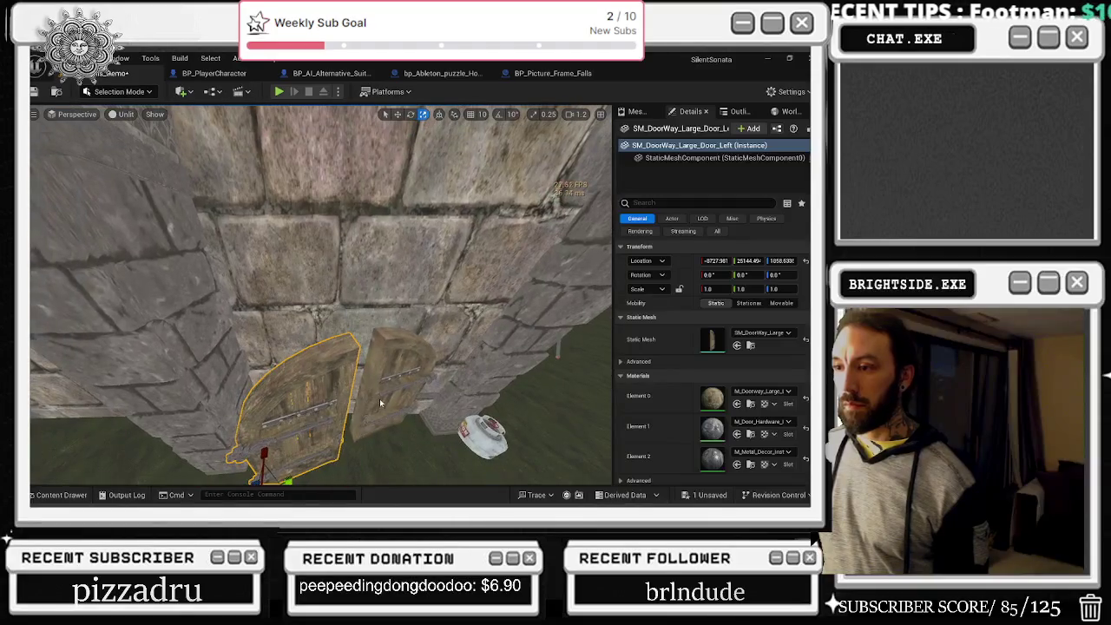
ctrl+click(379, 401)
key(f)
key(e)
mouse_move(417, 458)
mouse_down()
mouse_move(443, 434)
mouse_move(427, 449)
mouse_up()
- Slide the right door into the doorway and lower the left door to the floor line
key(w)
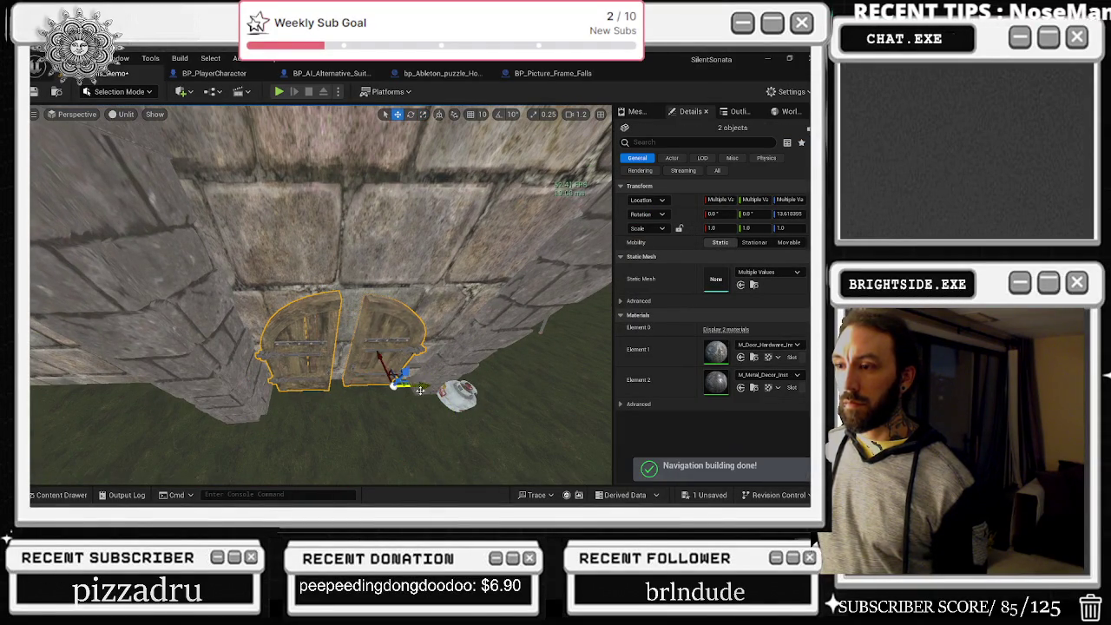
click(407, 381)
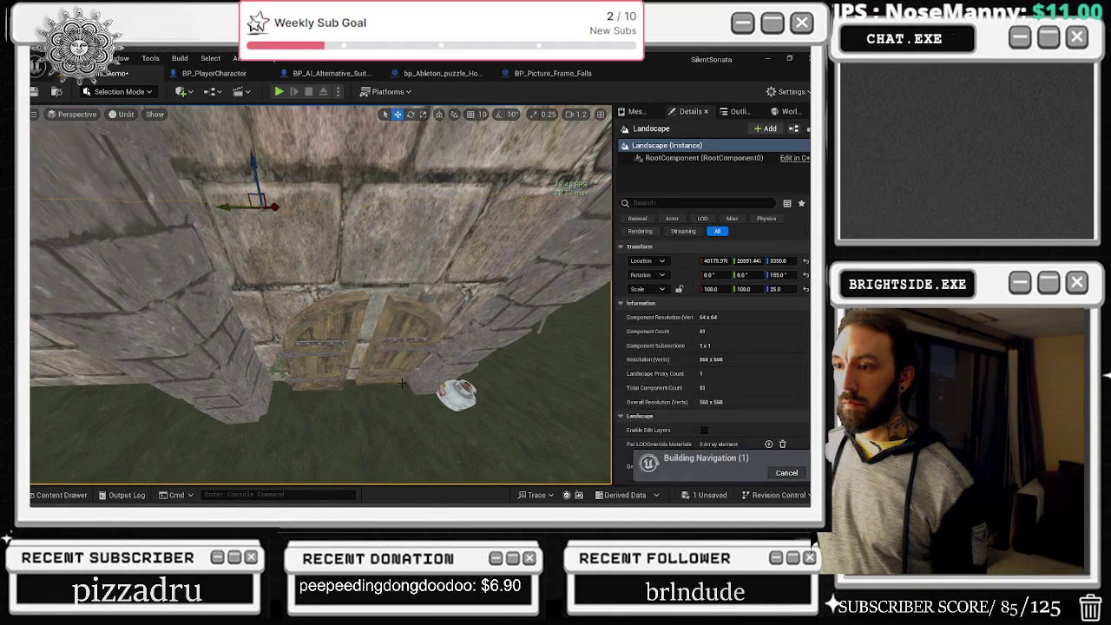
drag(408, 383, 397, 384)
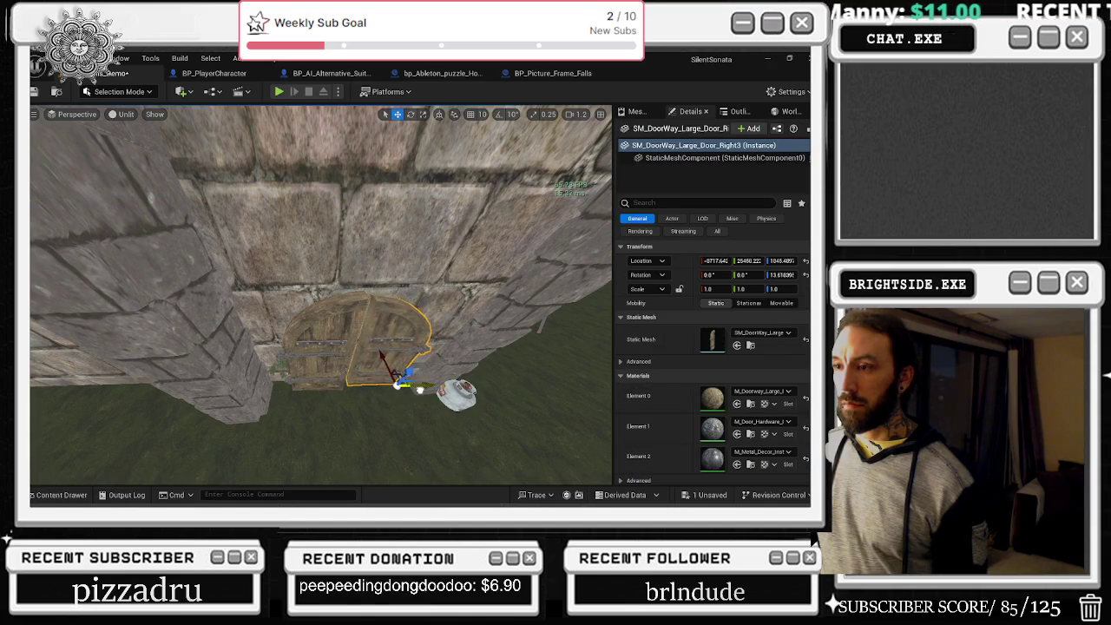
drag(385, 368, 422, 392)
key(f)
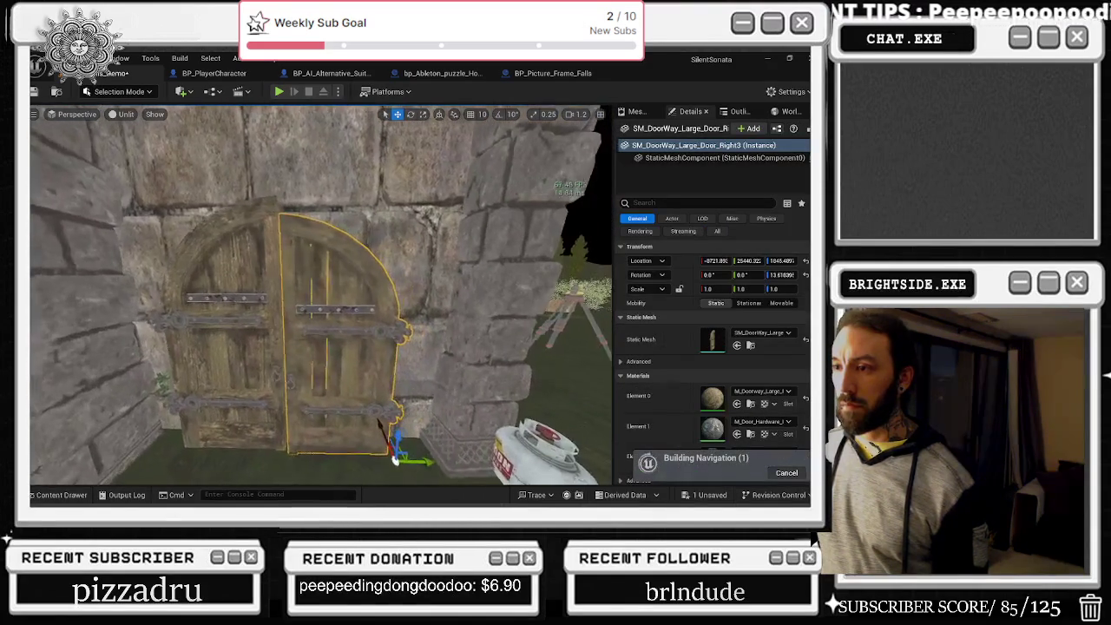
click(226, 401)
mouse_move(167, 427)
mouse_down()
mouse_move(162, 438)
mouse_move(202, 464)
mouse_move(173, 436)
mouse_up()
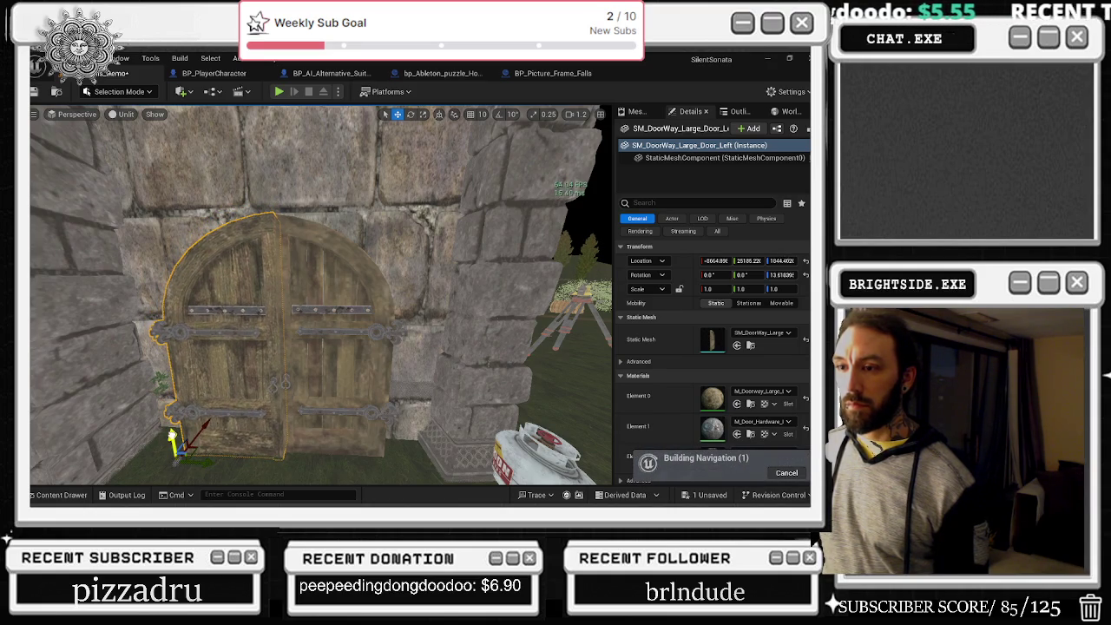
- Orbit around the house to check the doors from the side and above
mouse_move(304, 382)
mouse_down()
mouse_move(299, 406)
mouse_move(281, 350)
mouse_move(345, 331)
mouse_up()
click(328, 331)
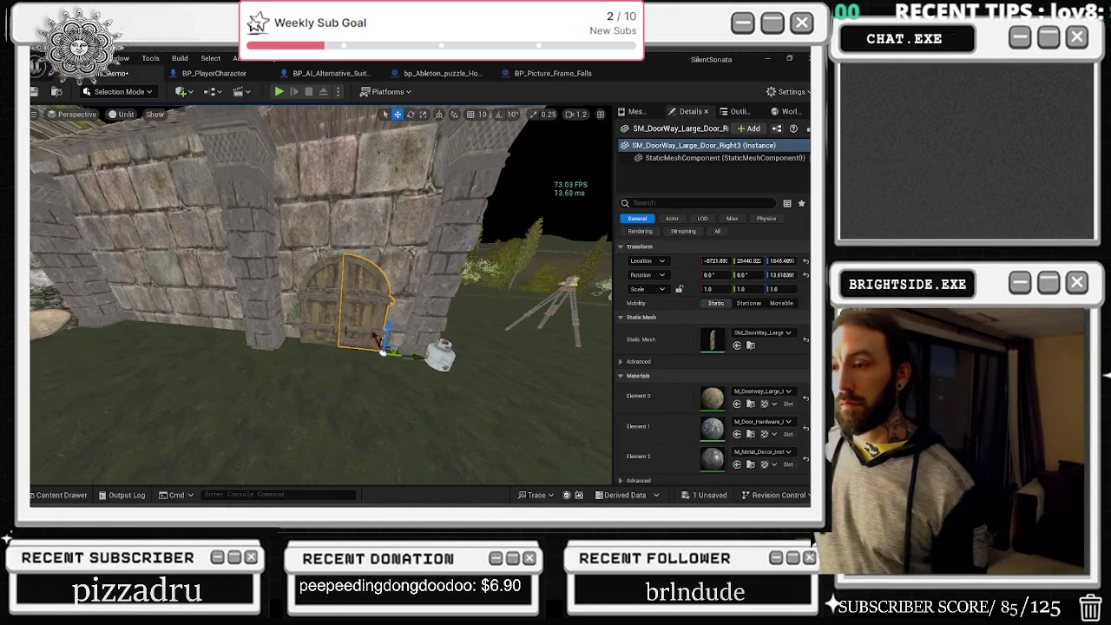
drag(428, 318, 415, 317)
click(337, 434)
drag(336, 434, 418, 320)
- Select SM_DoorWay_Large_Door_Right3, frame it, and show its mesh in the Content Drawer
click(304, 321)
ctrl+click(278, 308)
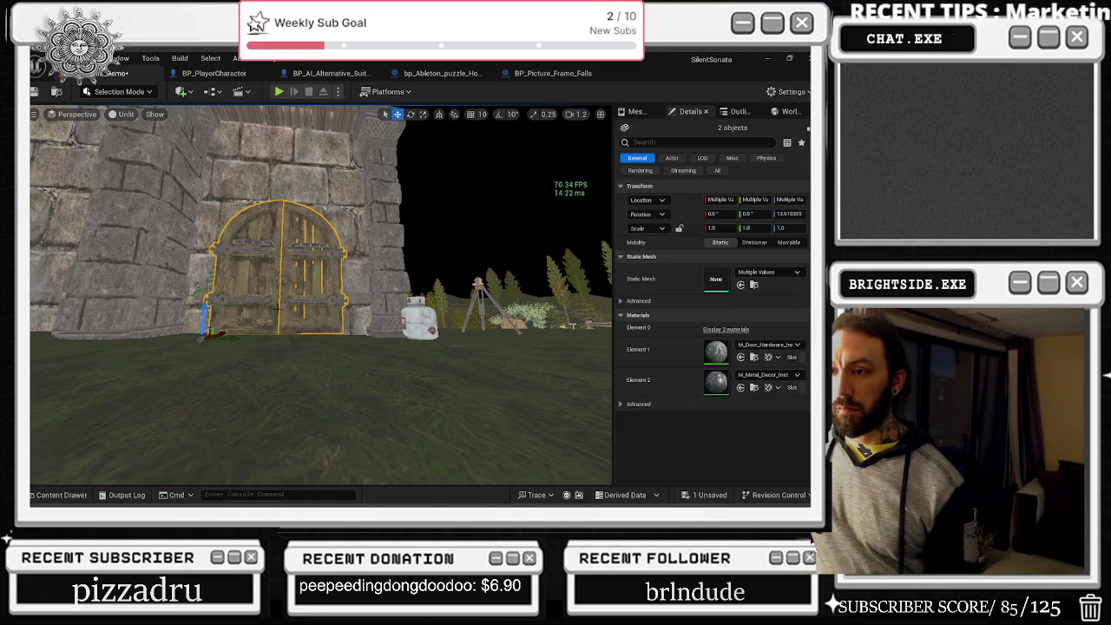
click(312, 287)
drag(312, 286, 330, 331)
key(f)
click(61, 495)
scroll(471, 408, up, 1)
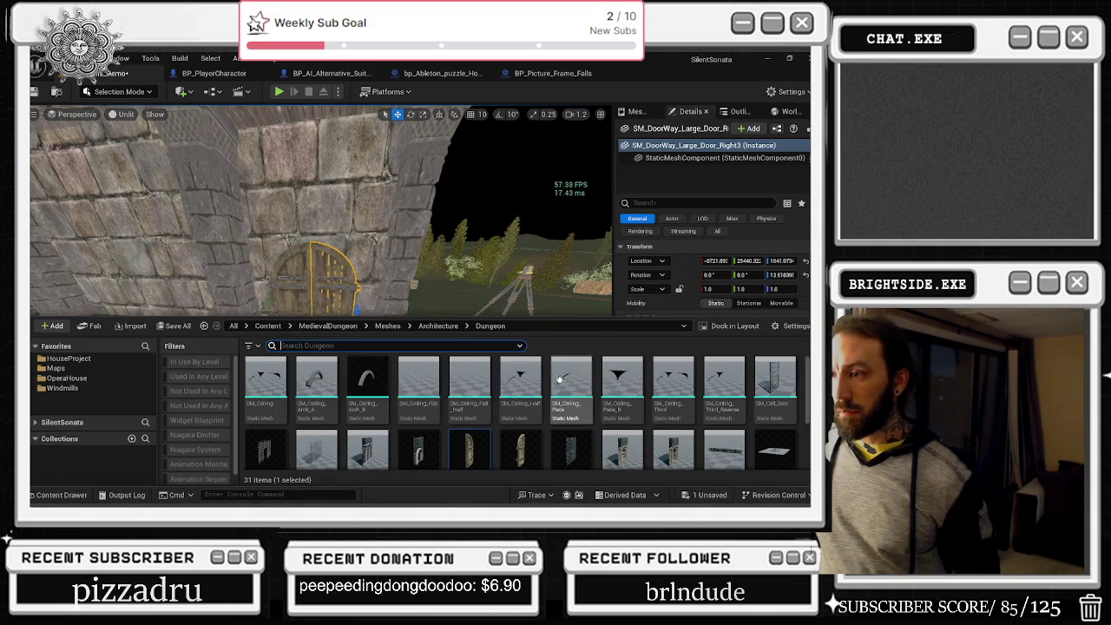
- Drag the SM_DoorWay archway from Architecture > Dungeon into the level at the doorway
click(438, 326)
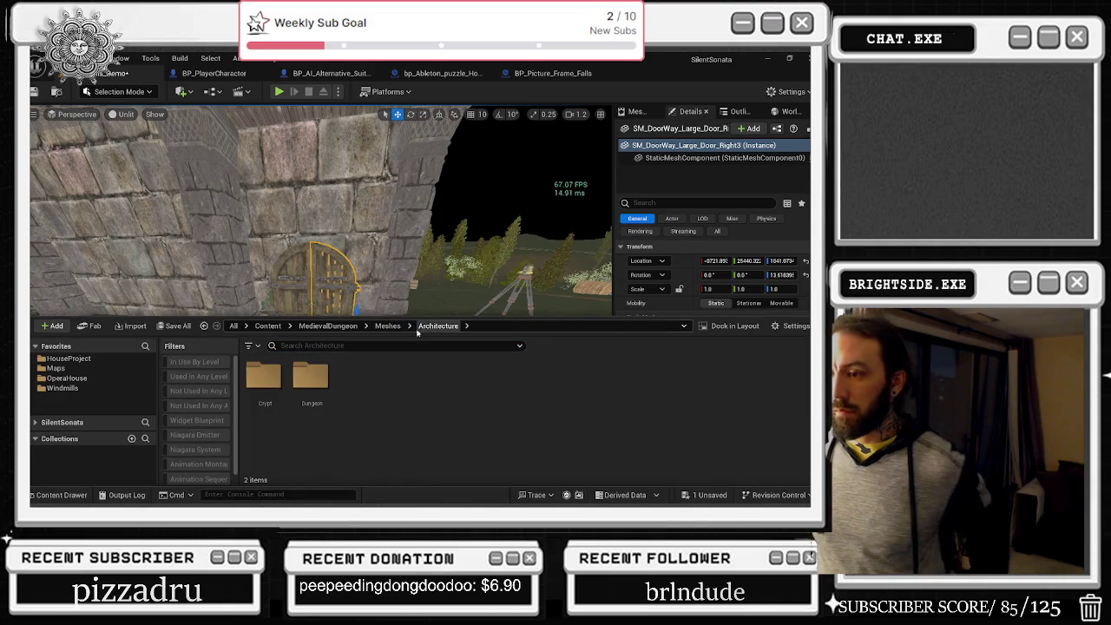
double_click(313, 382)
scroll(646, 398, down, 3)
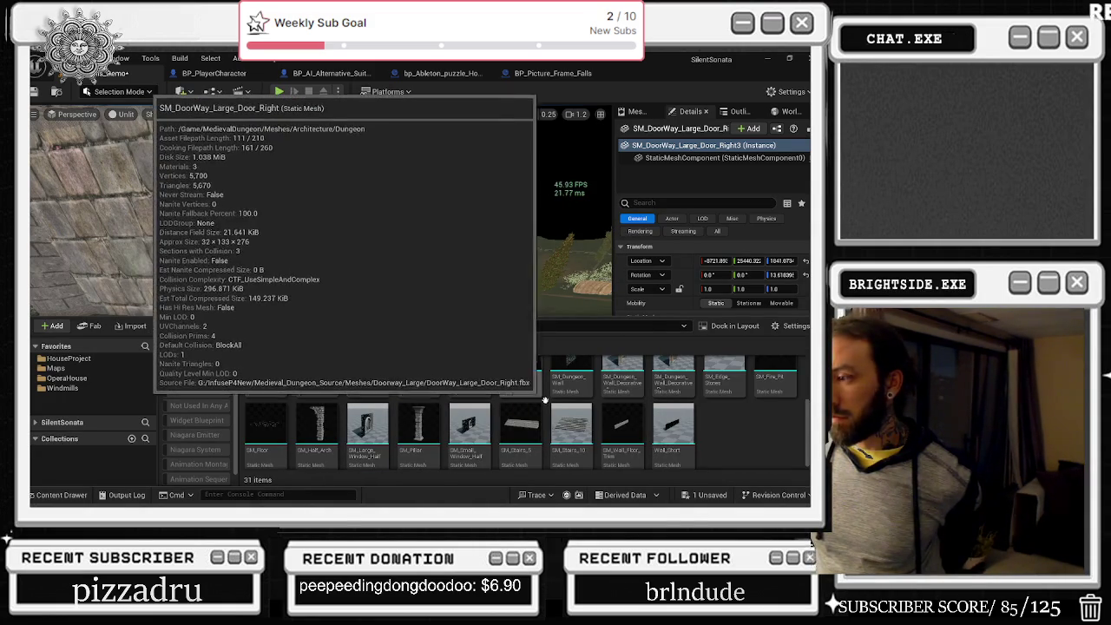
scroll(543, 382, up, 1)
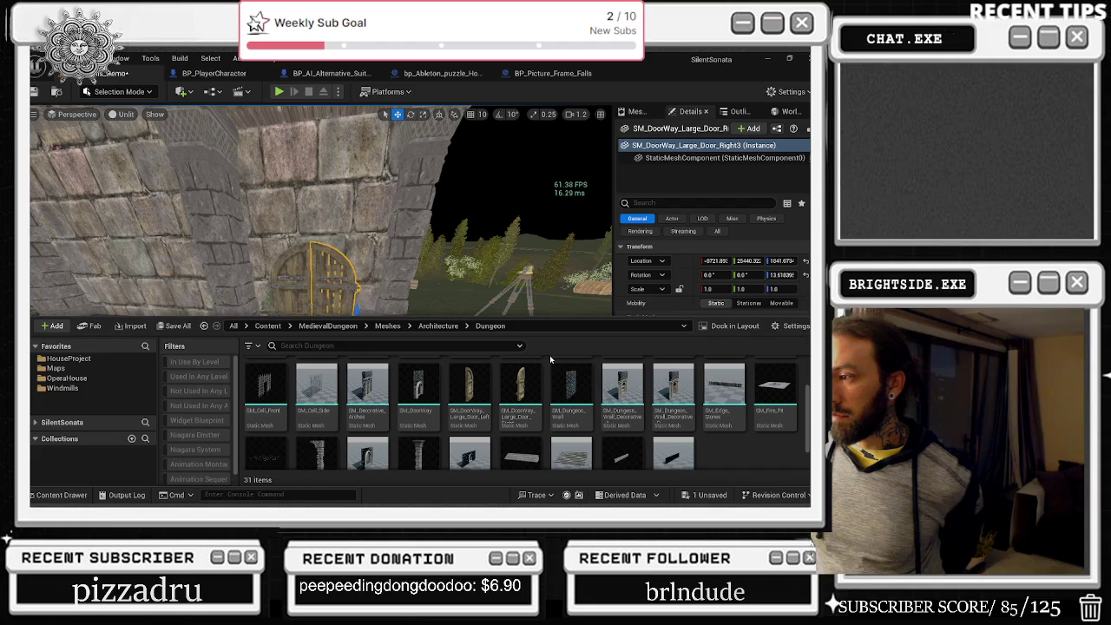
scroll(605, 380, up, 1)
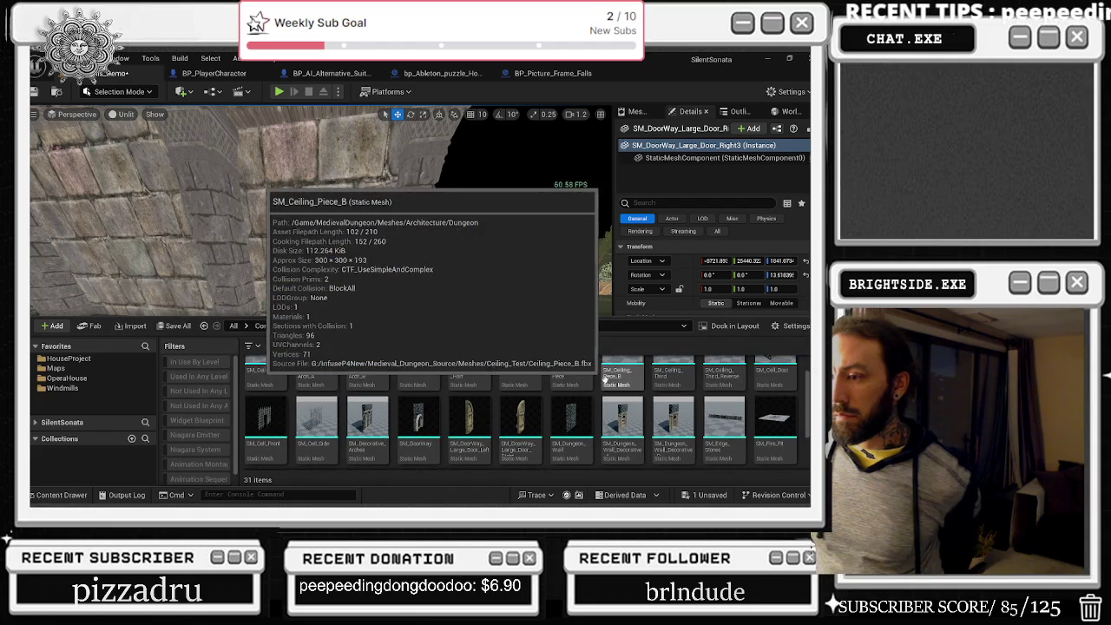
mouse_move(417, 425)
mouse_down()
mouse_move(299, 352)
mouse_move(363, 350)
mouse_move(315, 382)
mouse_up()
key(e)
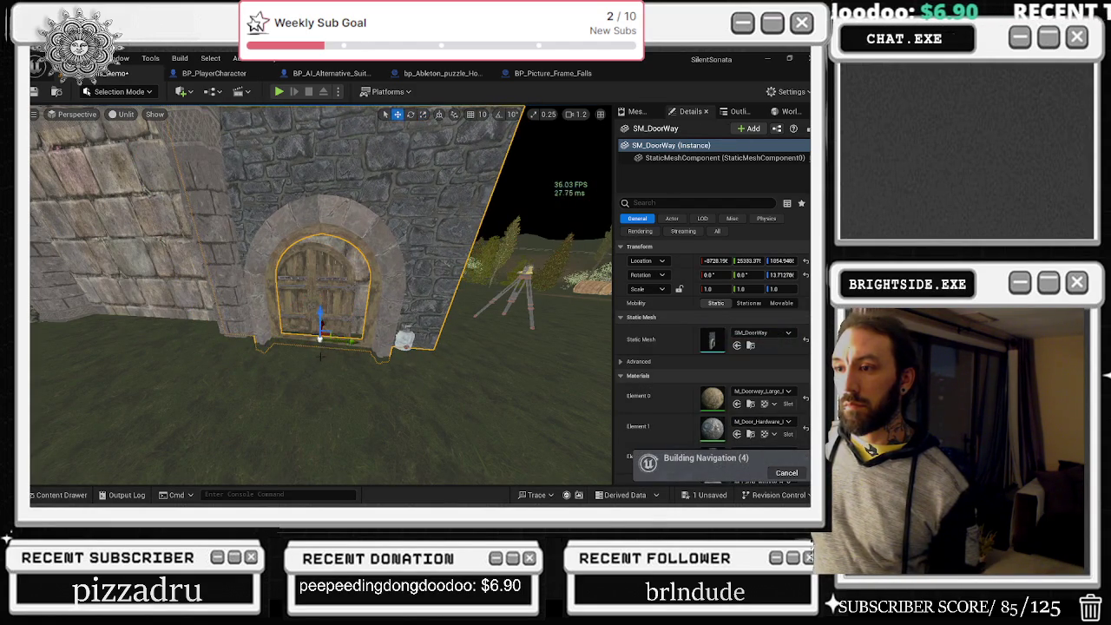
- Scale the SM_DoorWay arch to about 0.75, raise Scale Z to 0.86, and reposition it
key(r)
drag(321, 341, 320, 339)
key(w)
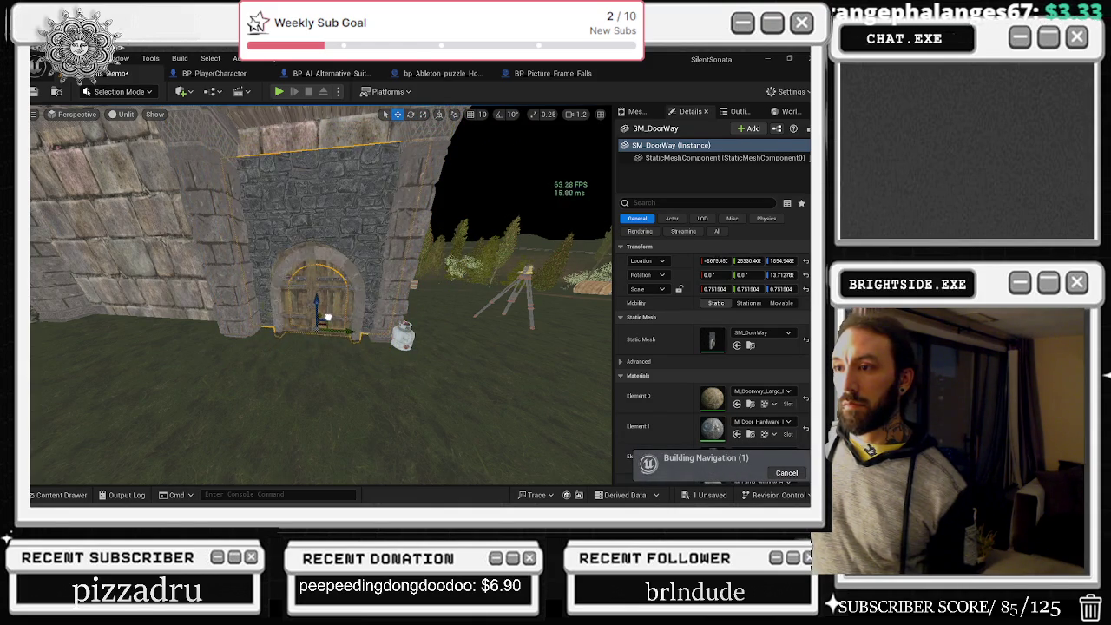
key(r)
mouse_move(316, 309)
mouse_down()
mouse_move(321, 319)
mouse_move(342, 310)
mouse_move(359, 369)
mouse_move(278, 360)
mouse_up()
key(w)
key(e)
key(r)
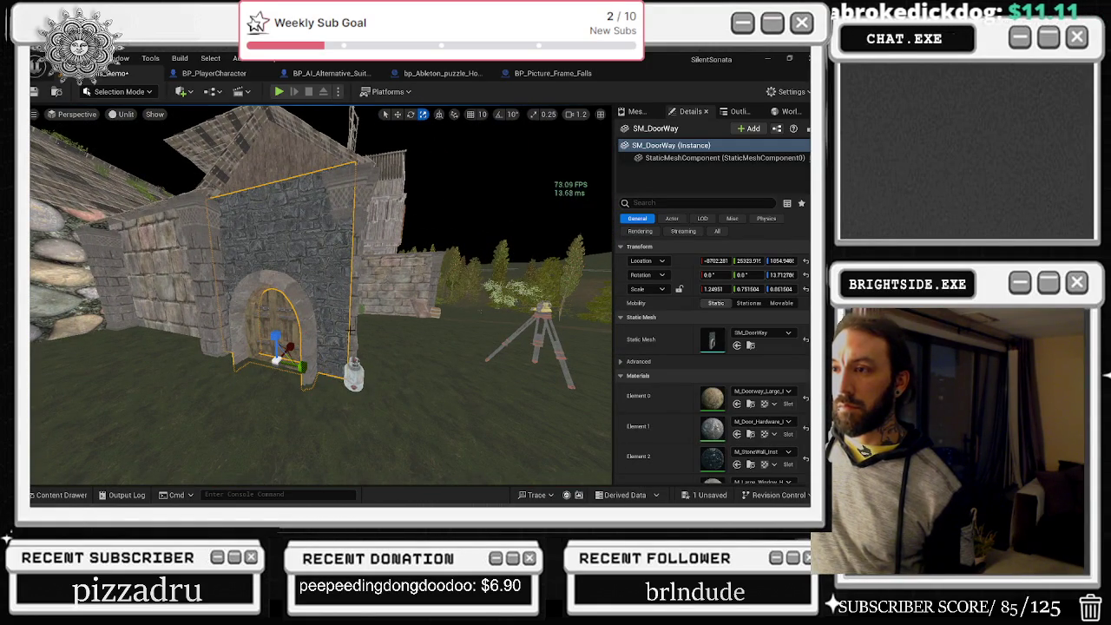
click(368, 352)
- Undo the pillar's accidental jump and frame it in view
key(e)
key(r)
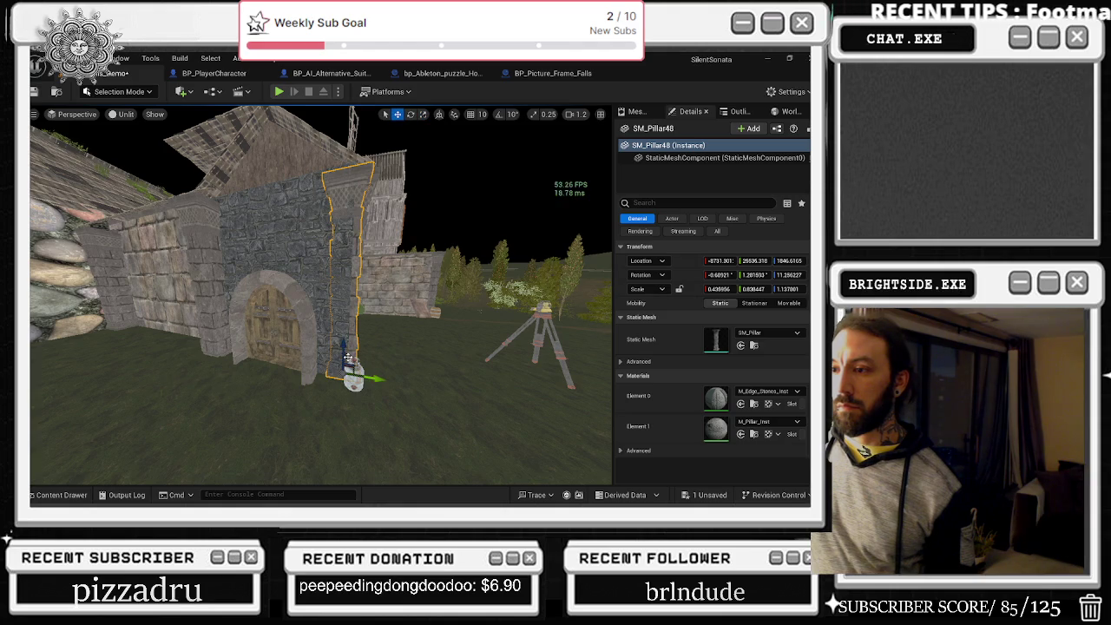
key(ctrl+z)
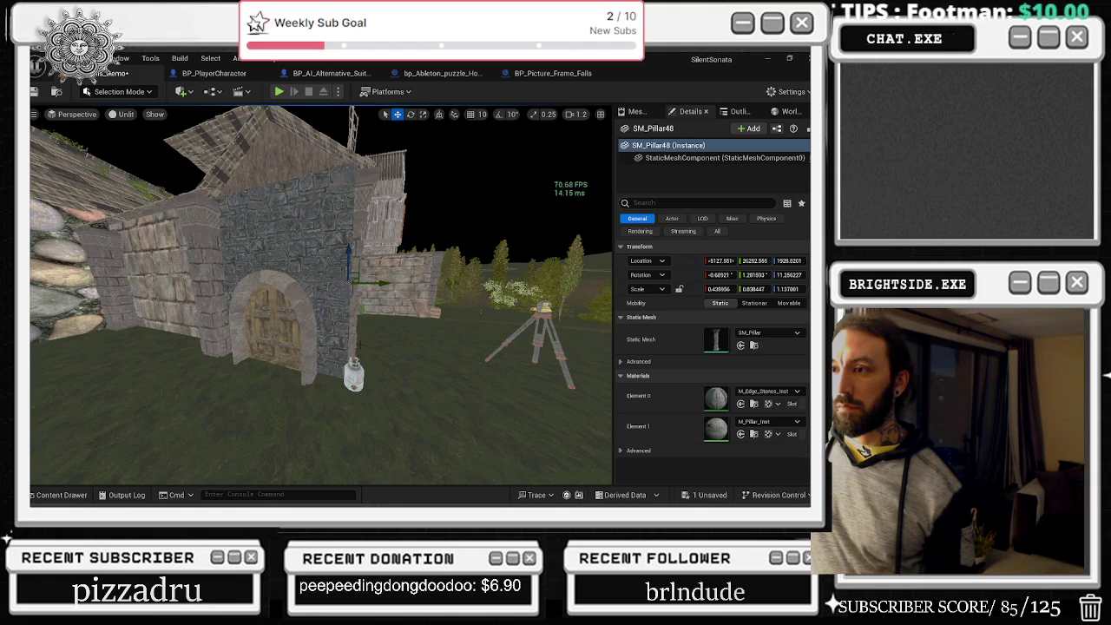
key(ctrl+z)
key(f)
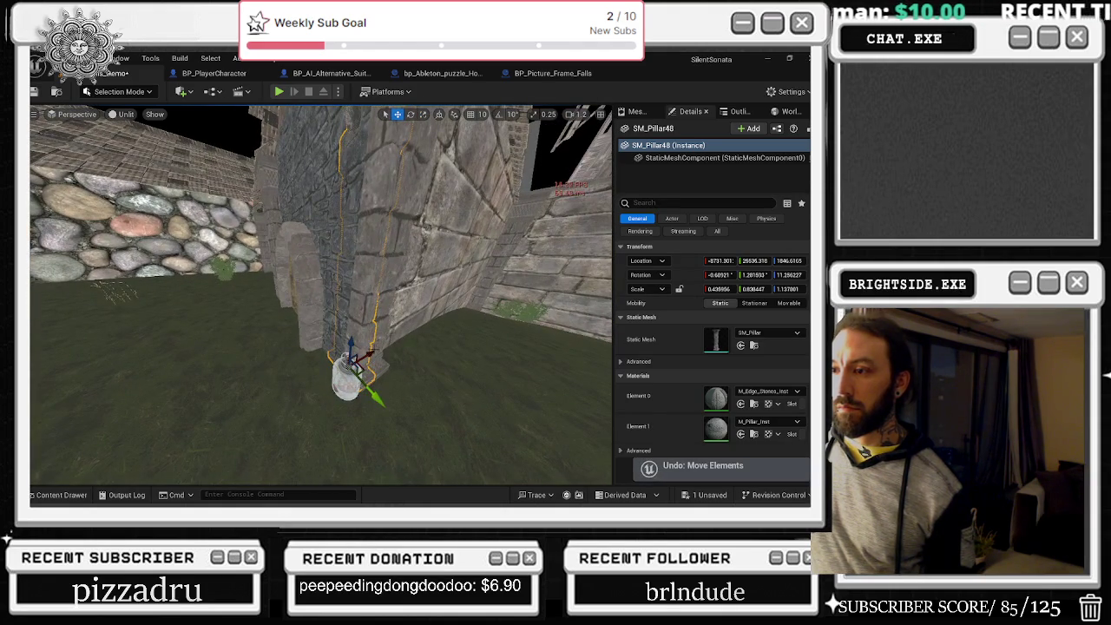
scroll(395, 343, down, 5)
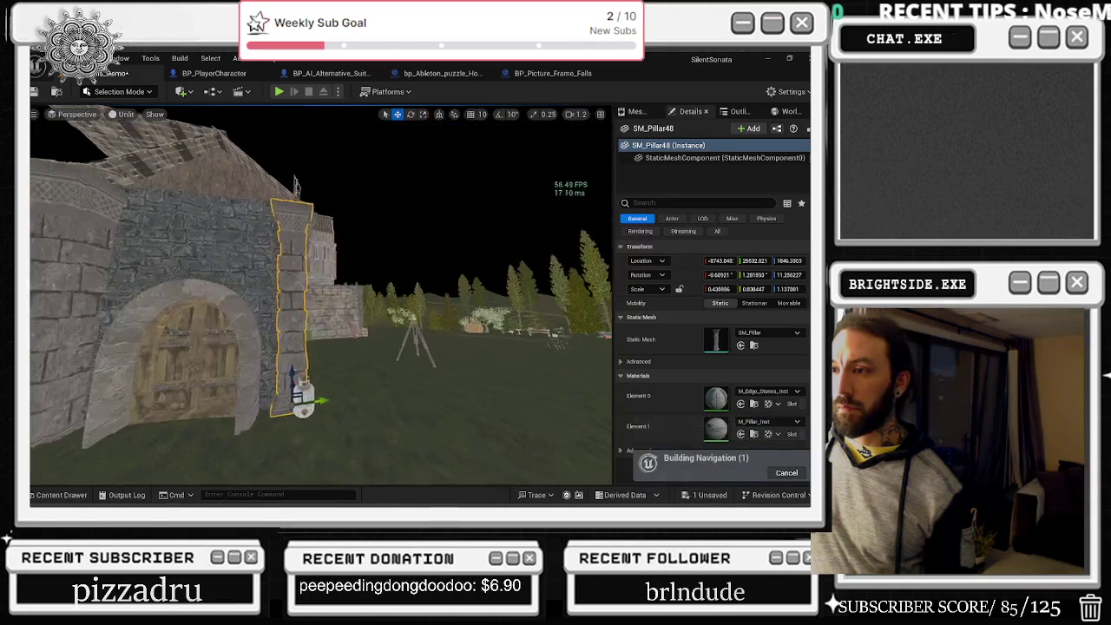
click(395, 343)
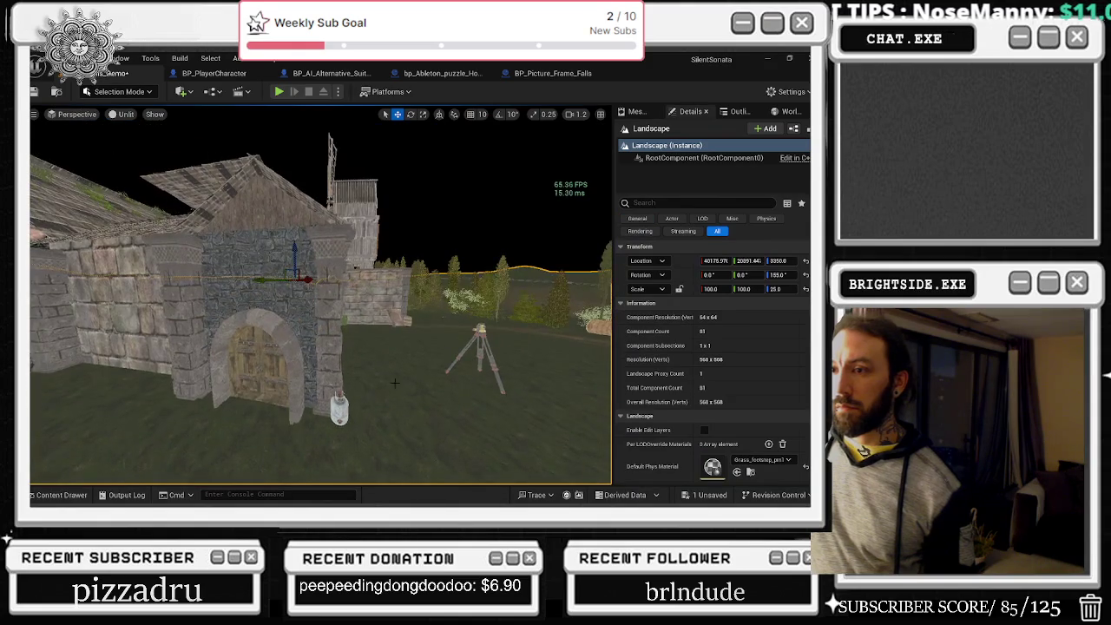
- Lower SM_Pillar48 and SM_Pillar49 slightly along Z so both sit on the ground
drag(371, 394, 371, 394)
click(372, 394)
key(e)
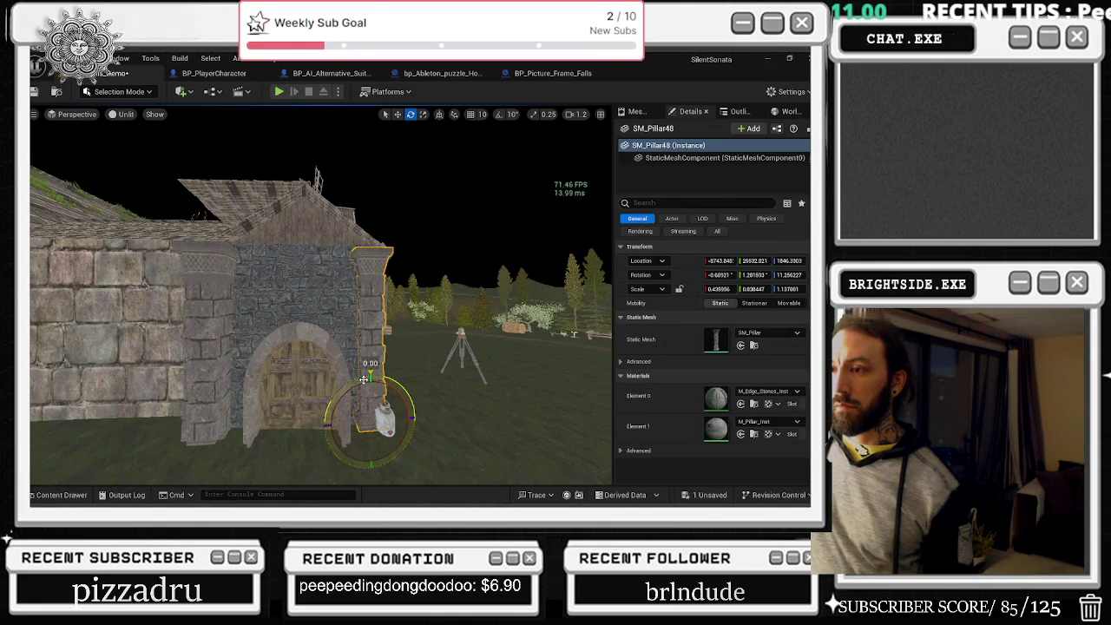
key(w)
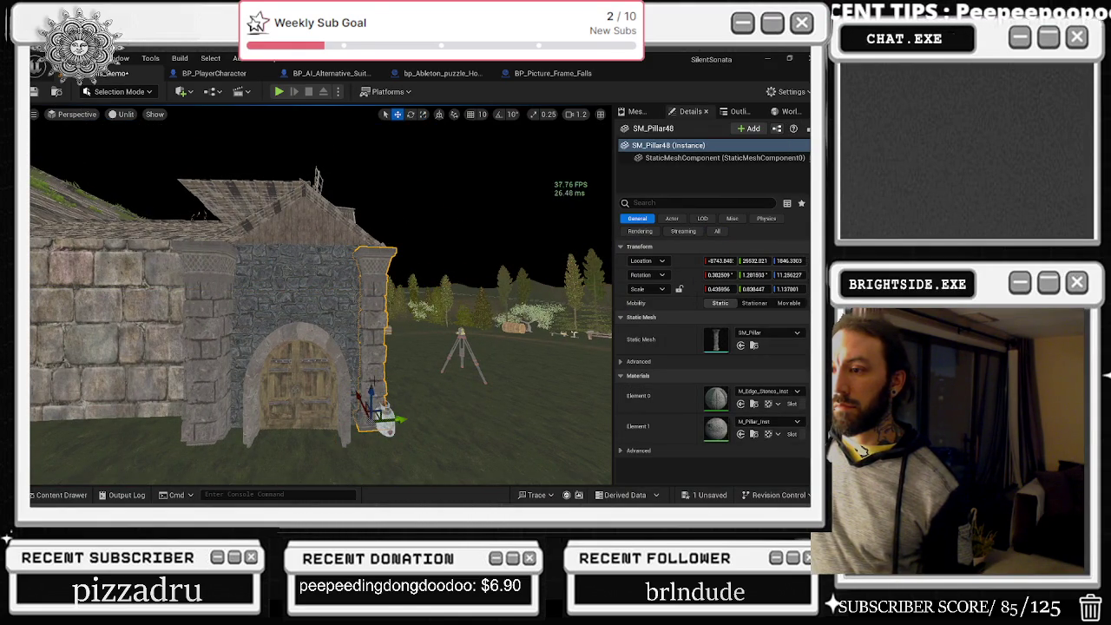
drag(371, 392, 243, 390)
click(243, 391)
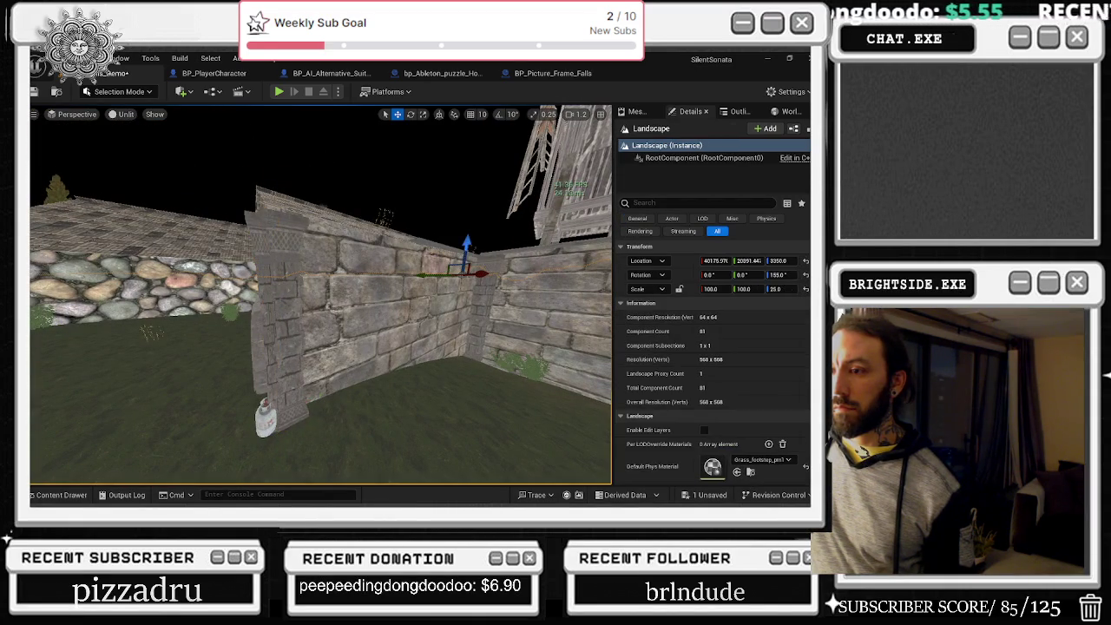
click(282, 347)
drag(290, 381, 290, 383)
click(290, 383)
key(f)
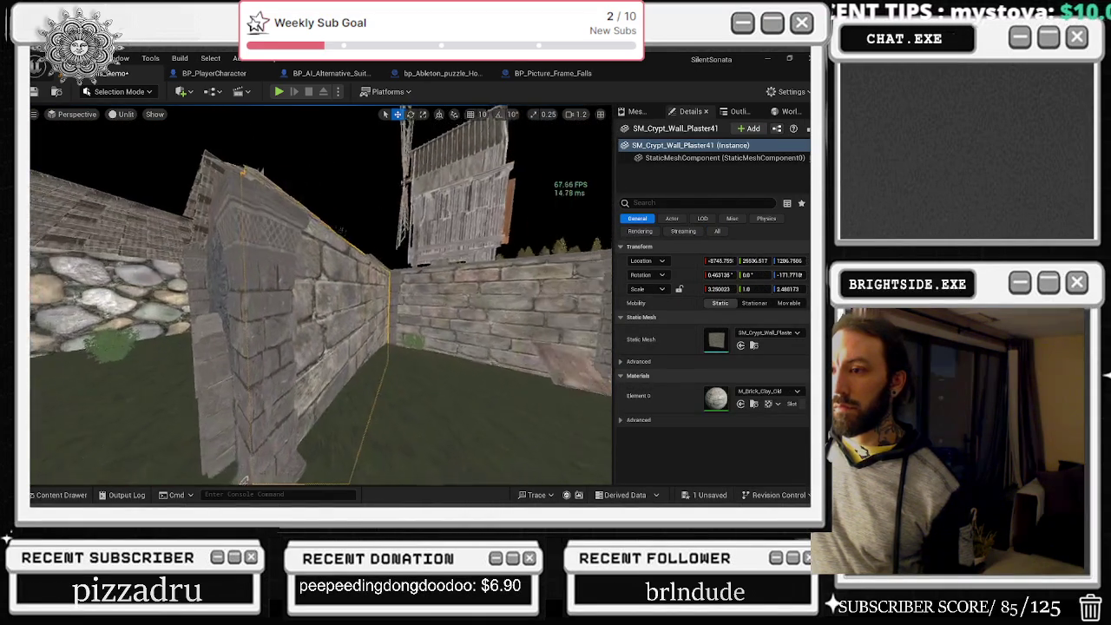
drag(358, 430, 358, 430)
- Slide the left door half into the archway
click(346, 367)
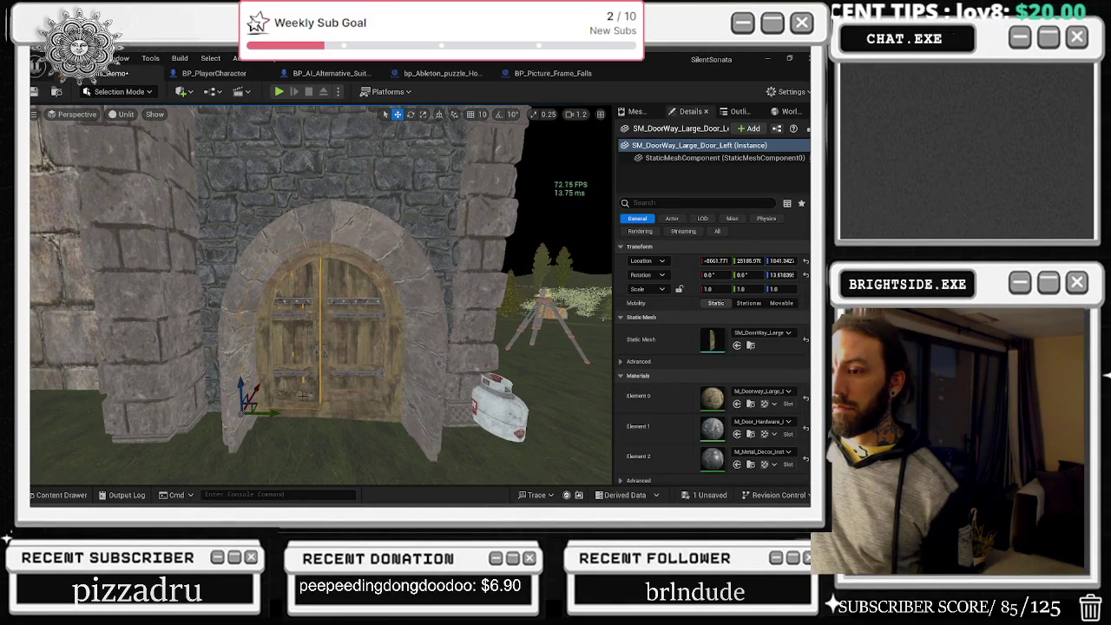
mouse_move(271, 416)
mouse_down()
mouse_move(294, 420)
mouse_move(276, 398)
mouse_move(260, 406)
mouse_move(266, 418)
mouse_up()
key(e)
key(r)
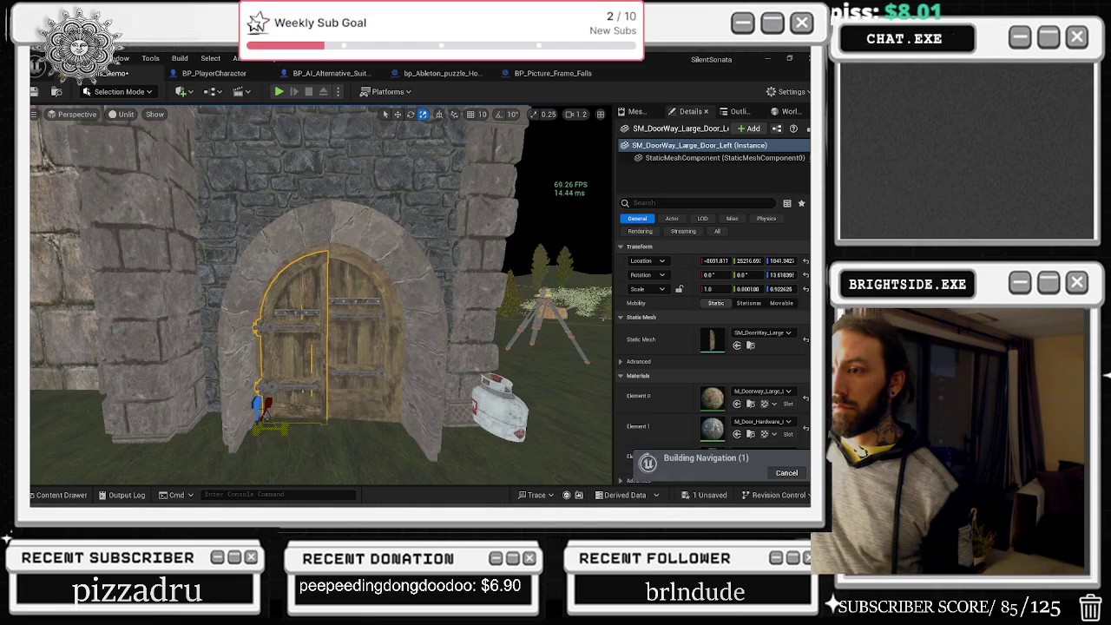
- Narrow the right door half Door_Right3 and fit it into the archway
click(381, 391)
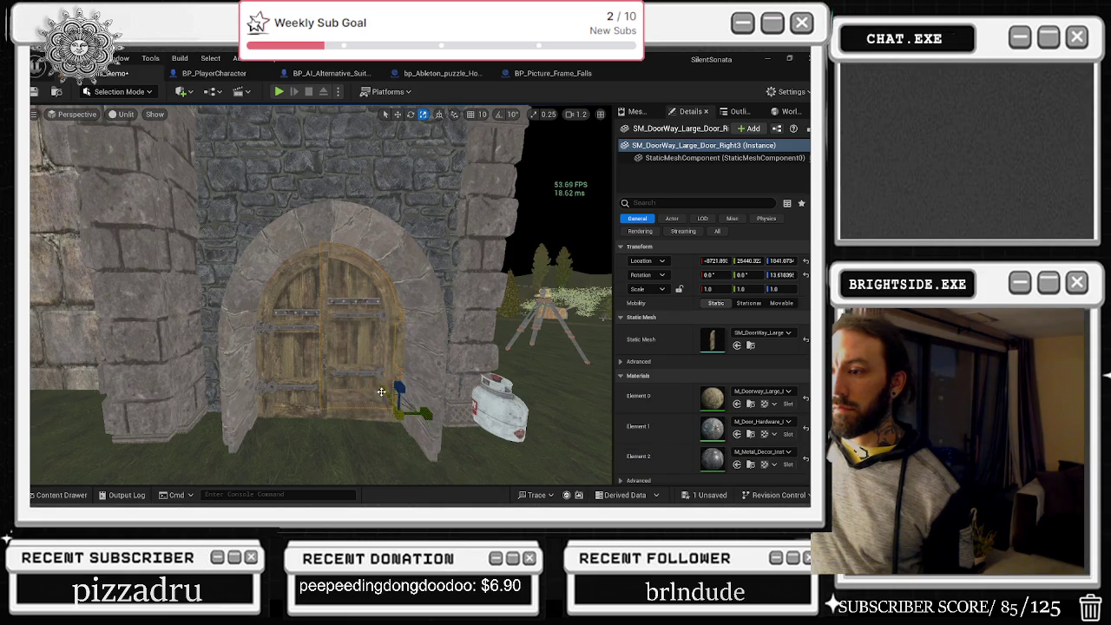
drag(383, 392, 388, 395)
key(e)
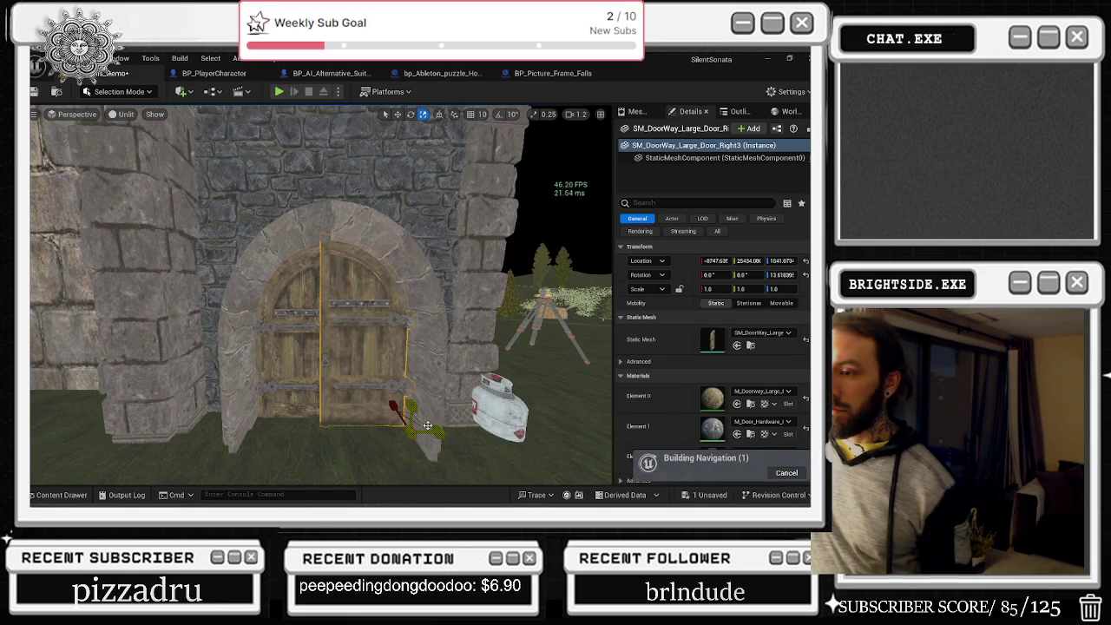
mouse_move(443, 431)
mouse_down()
mouse_move(409, 395)
mouse_move(397, 406)
mouse_move(428, 423)
mouse_up()
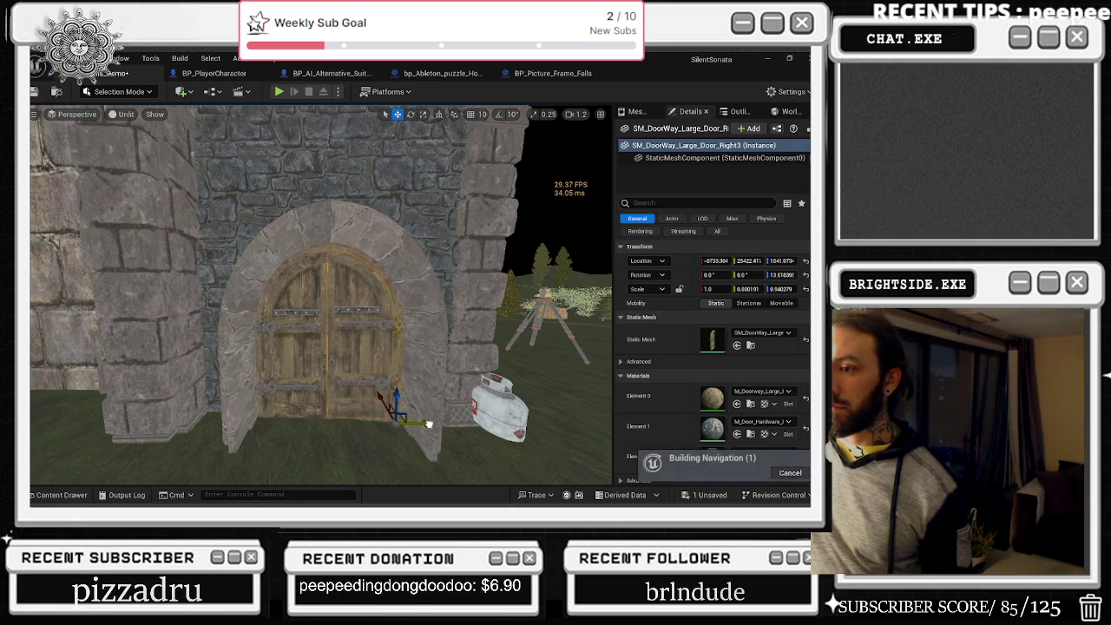
scroll(430, 421, up, 5)
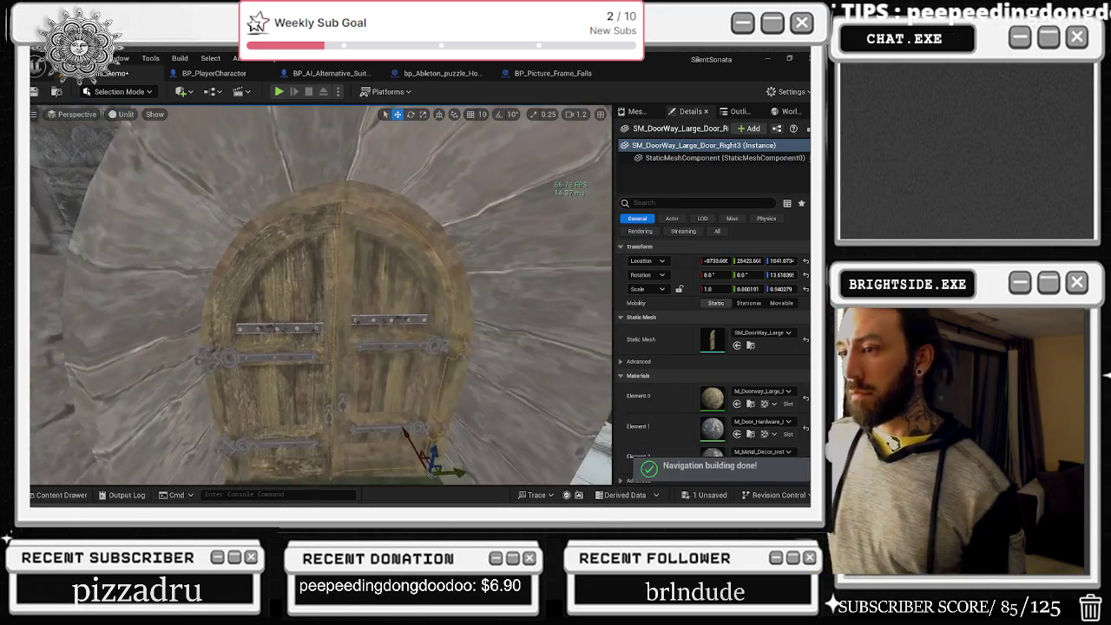
drag(432, 419, 425, 422)
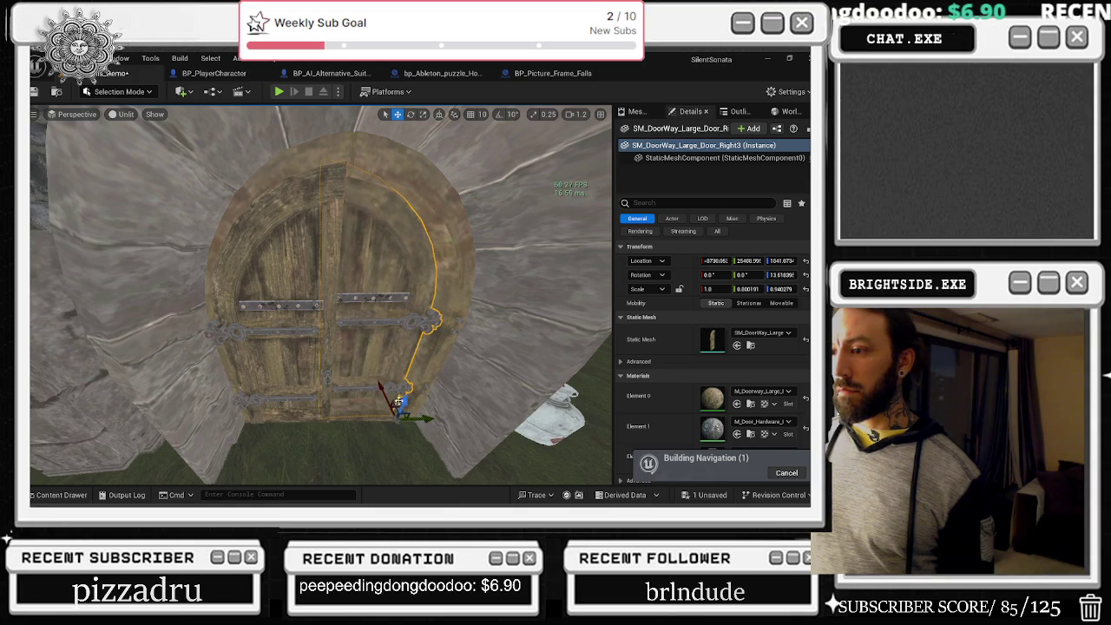
key(ctrl+z)
drag(394, 394, 399, 398)
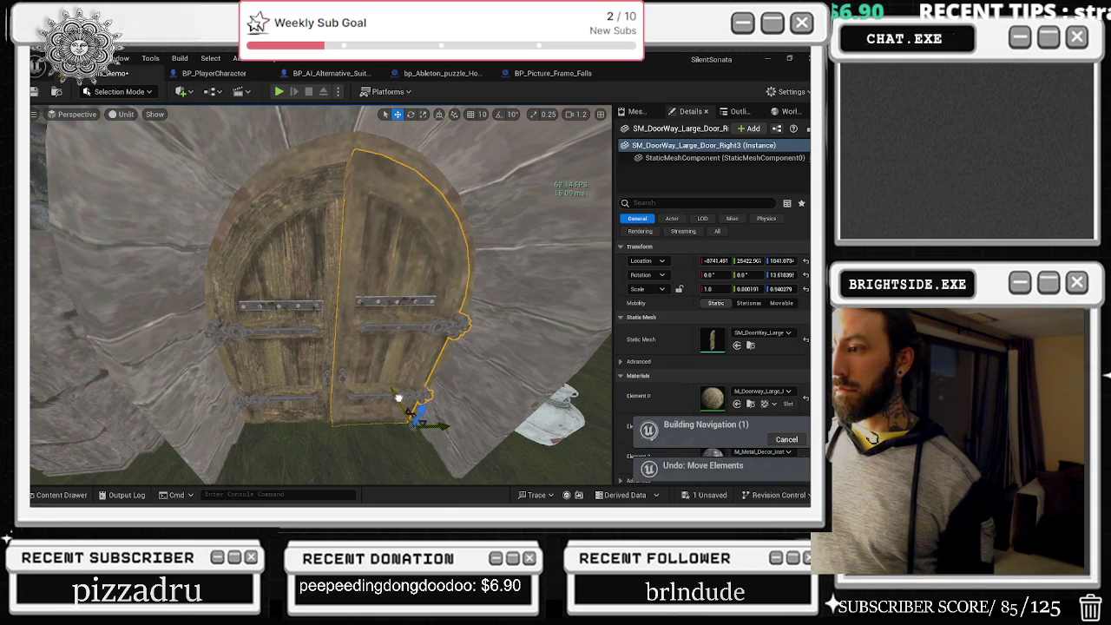
- Swing the left door half open to about 43.8 degrees on Z
key(e)
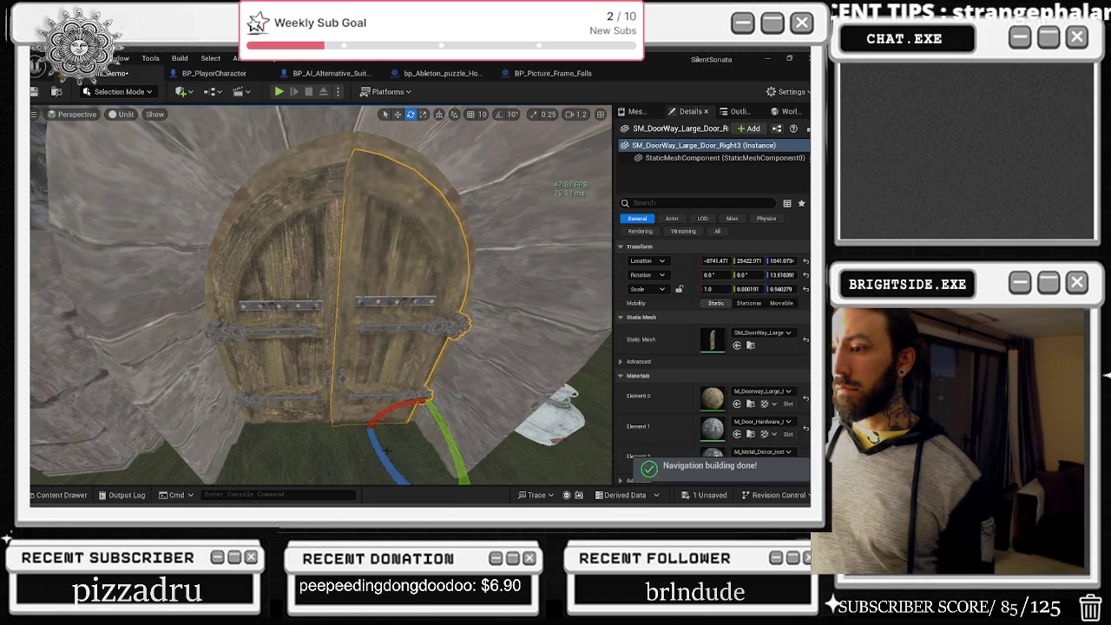
click(312, 405)
drag(312, 405, 334, 426)
scroll(335, 426, down, 10)
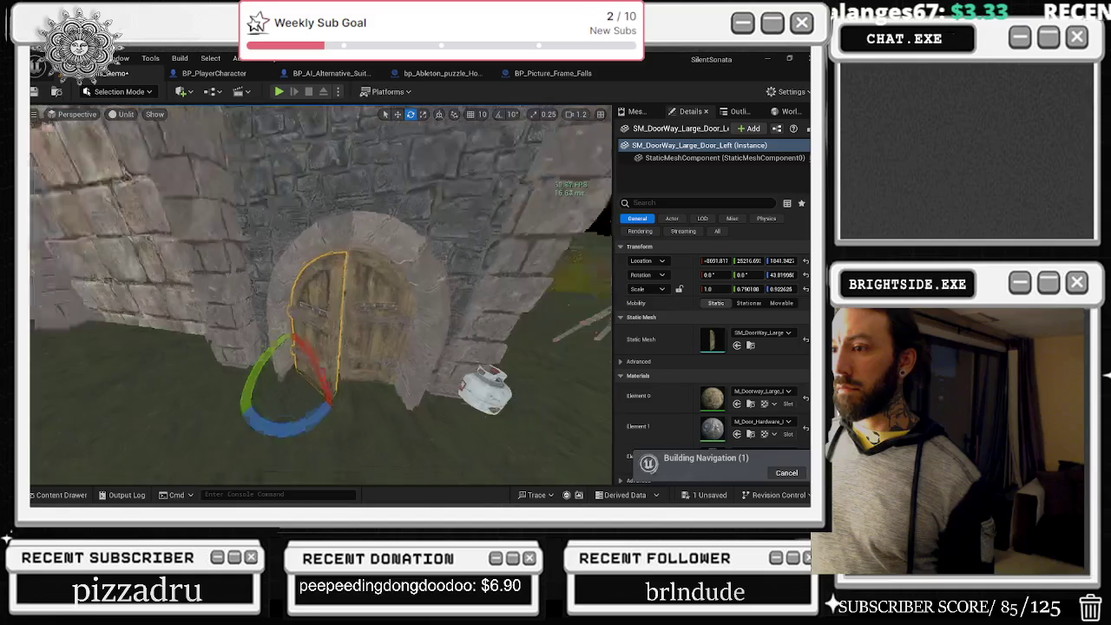
scroll(334, 426, down, 8)
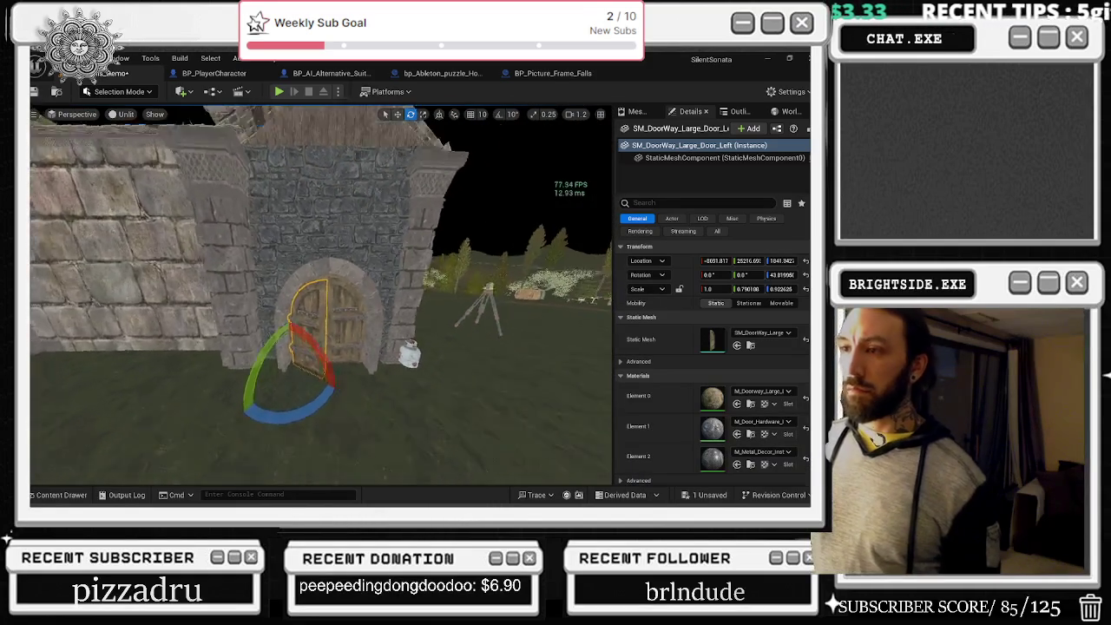
drag(335, 426, 213, 386)
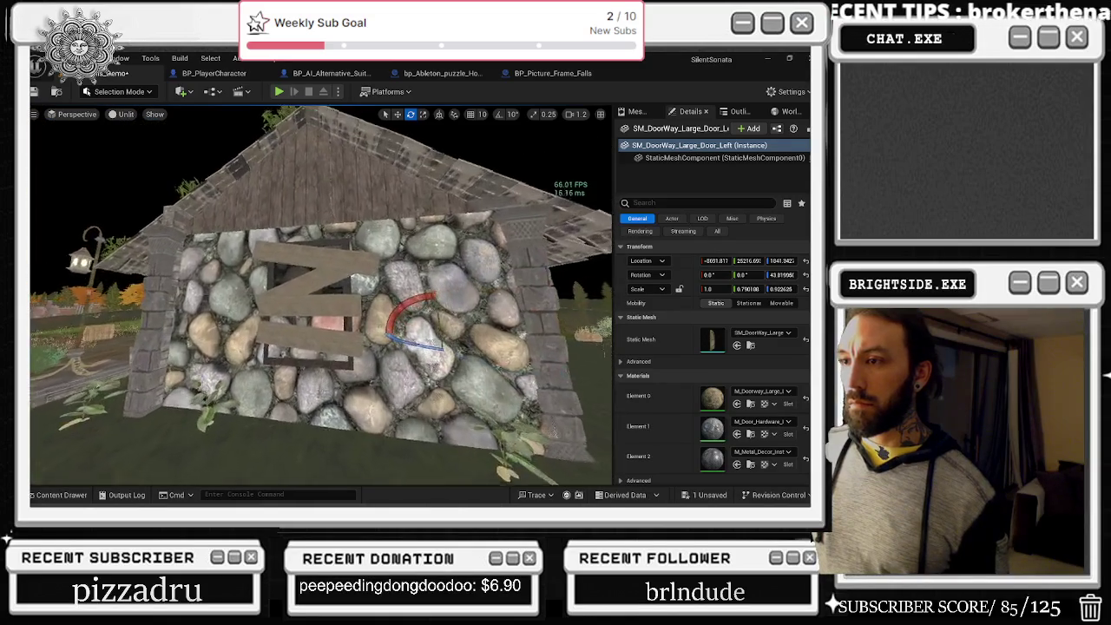
- Select the windmill base side wall, frame it, and orbit outside to inspect its face
drag(213, 386, 196, 382)
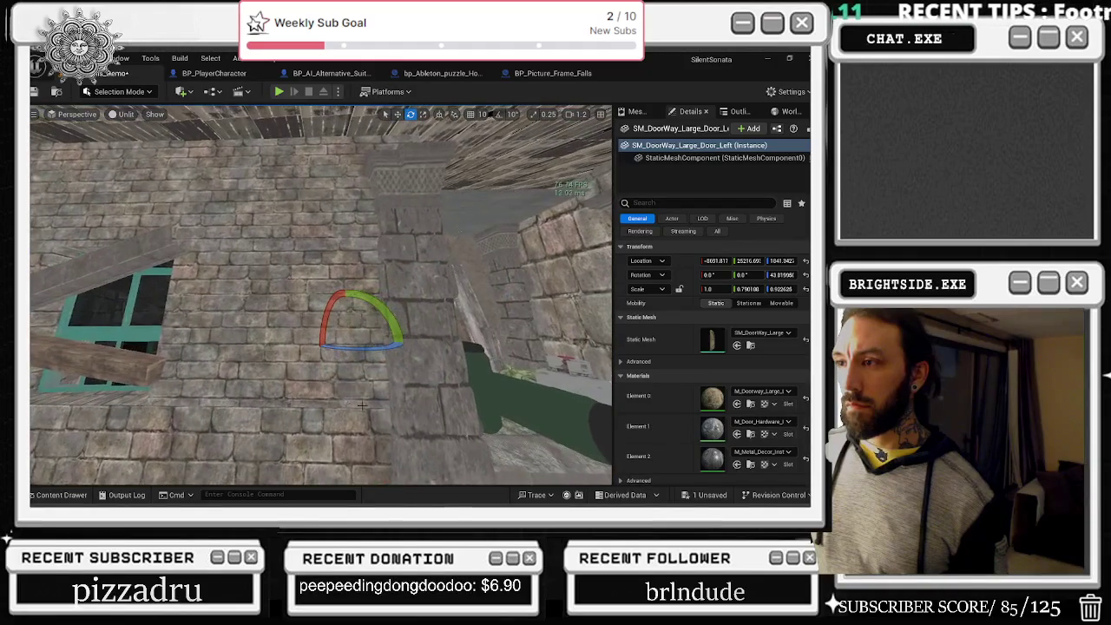
right_click(362, 404)
click(270, 373)
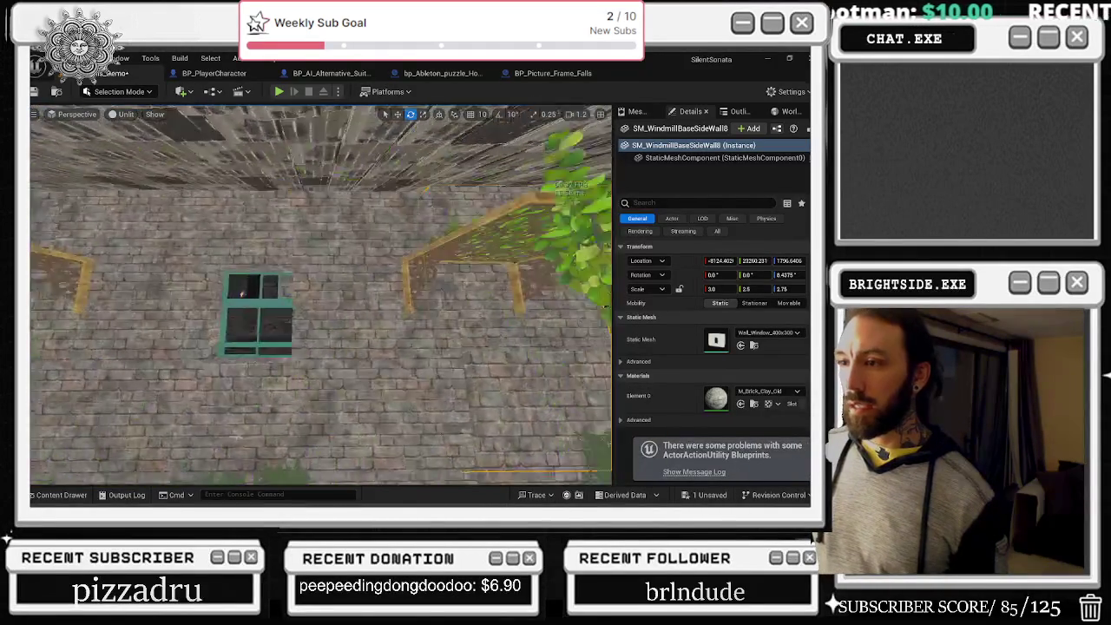
key(f)
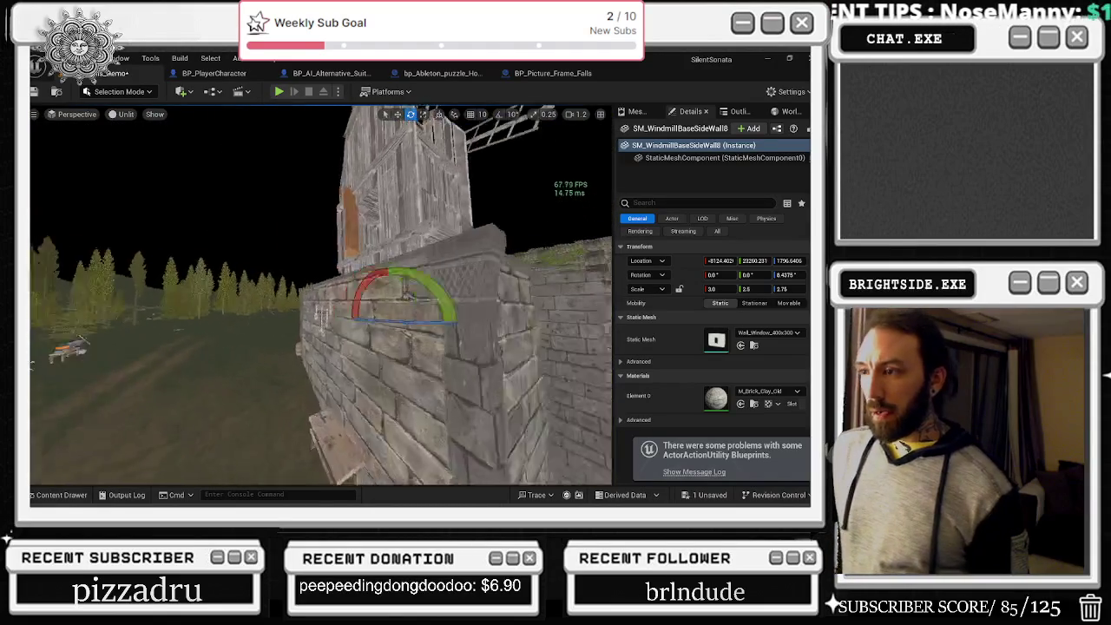
drag(321, 296, 391, 296)
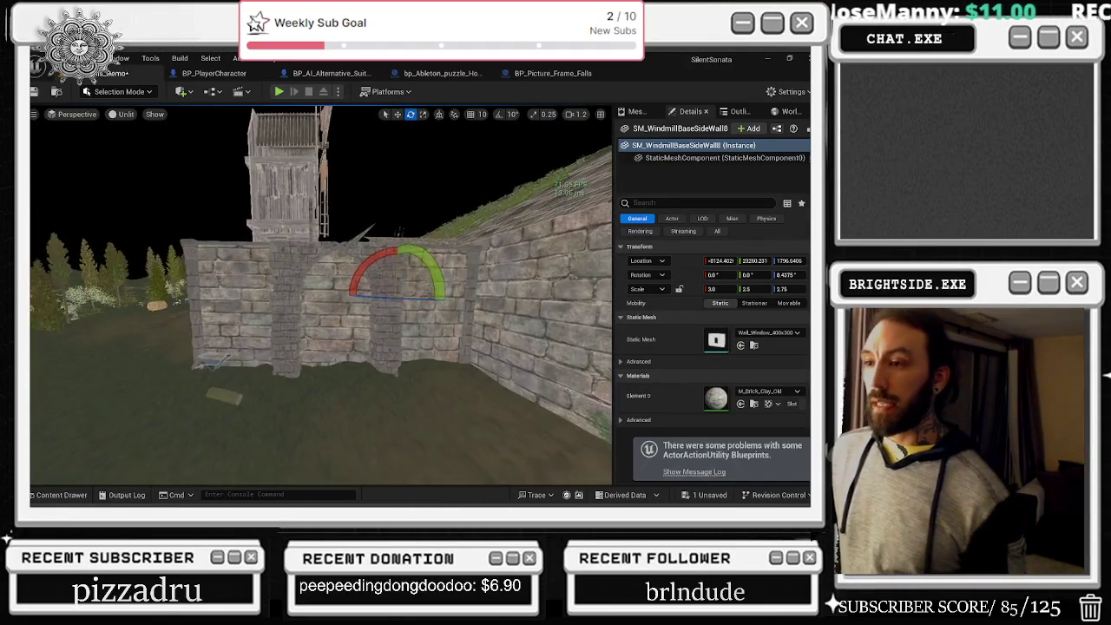
mouse_move(322, 295)
mouse_down()
mouse_move(286, 296)
mouse_move(347, 295)
mouse_move(243, 296)
mouse_move(348, 295)
mouse_move(344, 271)
mouse_move(373, 286)
mouse_up()
click(365, 317)
- Lower the three door-arch pieces into the archway and scale them to about 1.83
ctrl+click(395, 261)
ctrl+click(373, 239)
mouse_move(395, 347)
mouse_down()
mouse_move(382, 382)
mouse_move(391, 460)
mouse_move(378, 451)
mouse_up()
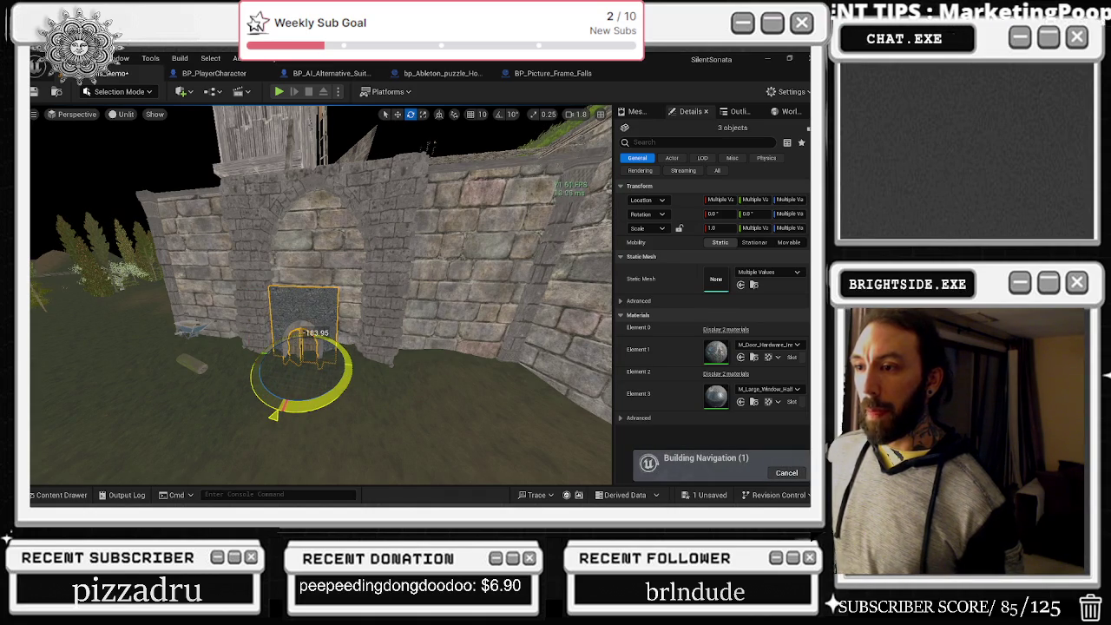
key(r)
mouse_move(299, 358)
mouse_down()
mouse_move(305, 337)
mouse_move(338, 365)
mouse_up()
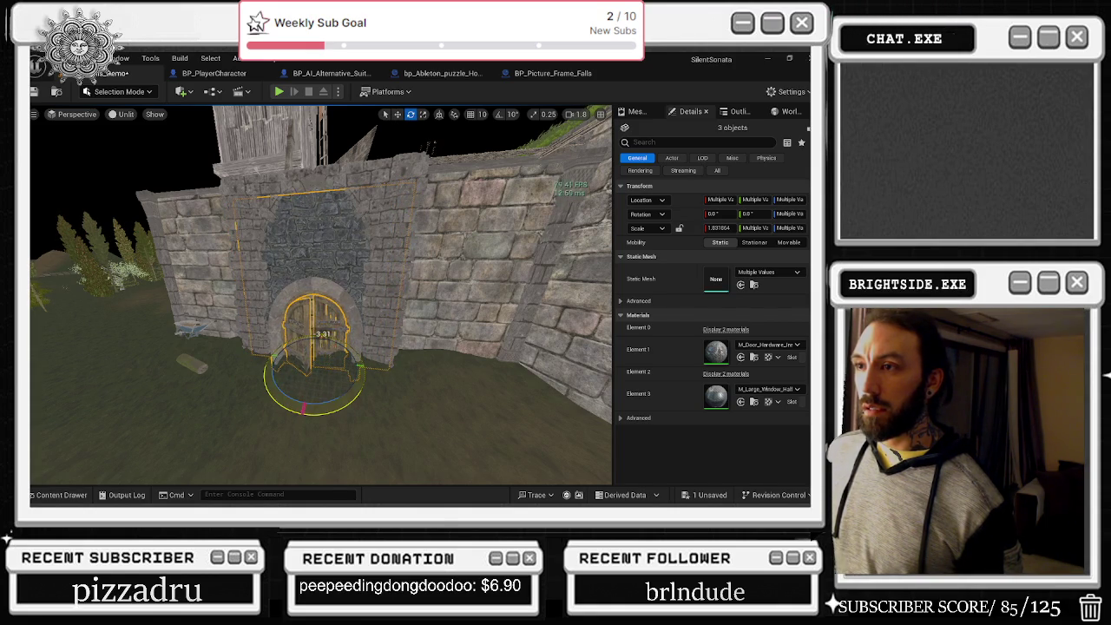
key(w)
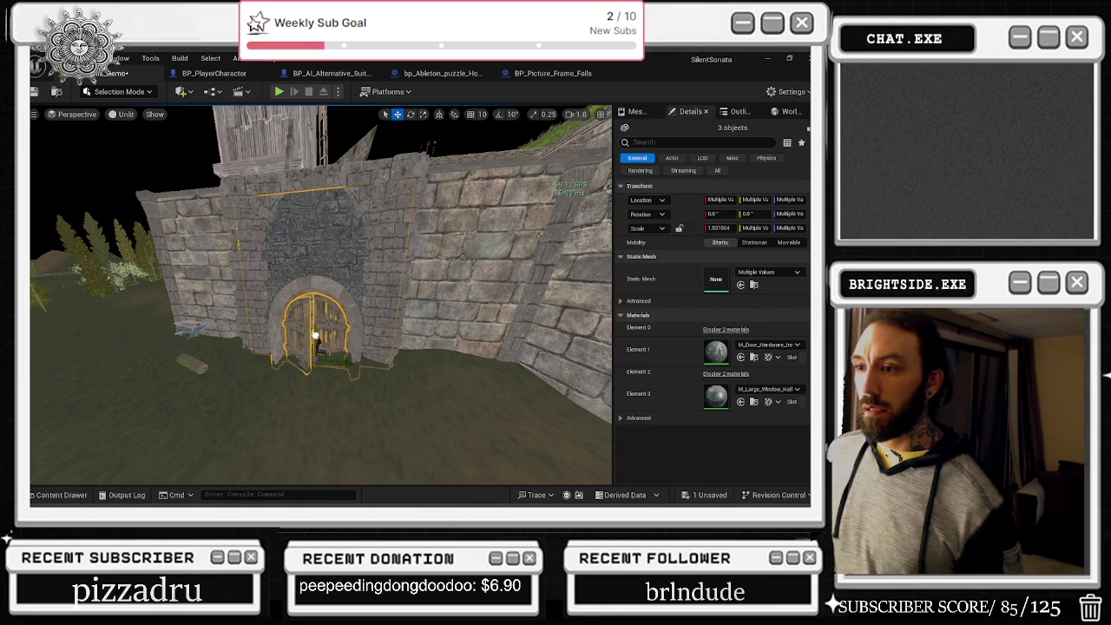
- Rotate the left door panel to -160.2° on Z, then frame it in lit view
click(322, 408)
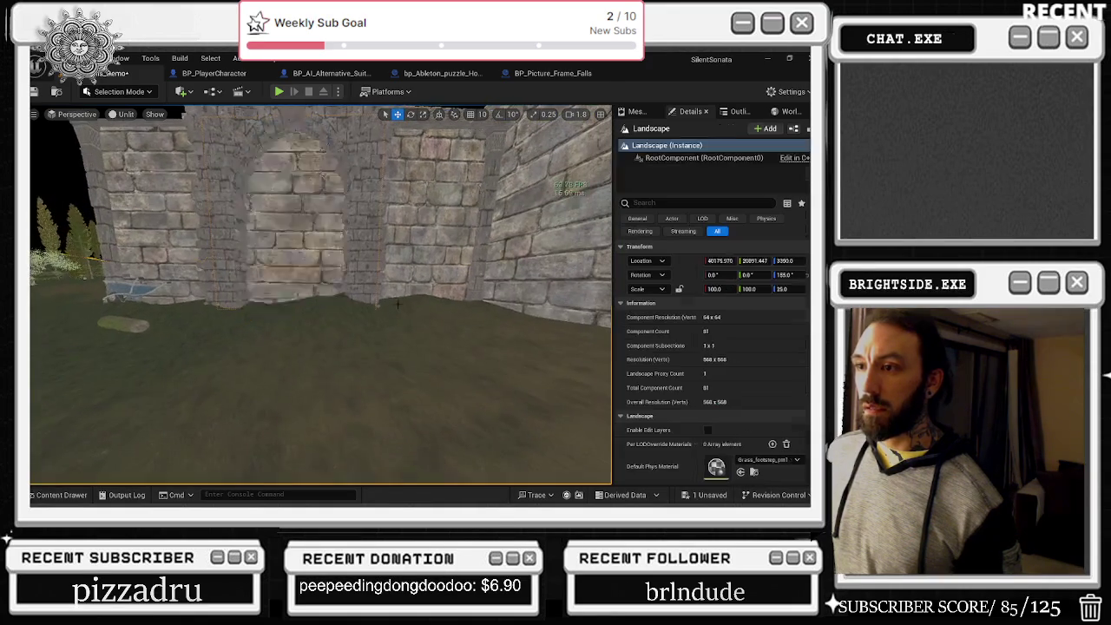
click(297, 316)
key(e)
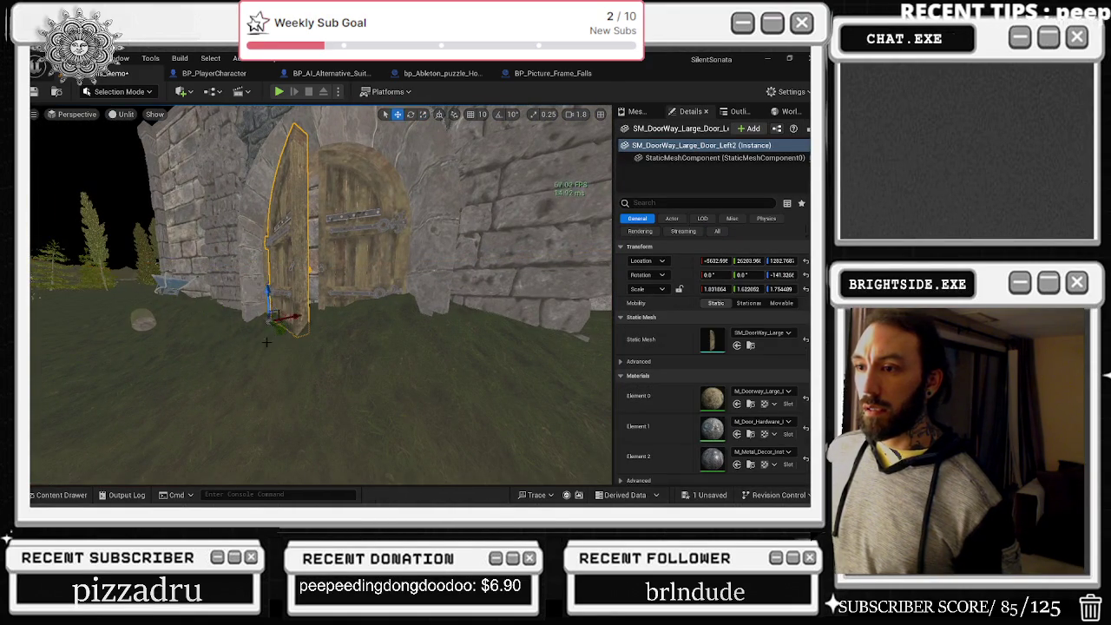
drag(266, 343, 300, 340)
key(f)
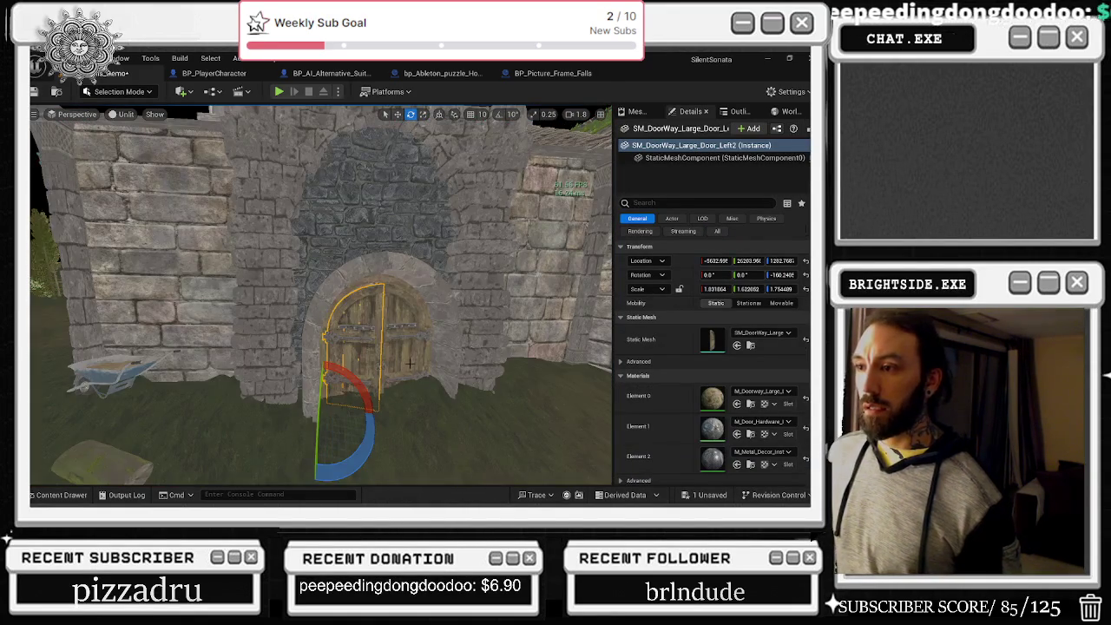
key(alt+4)
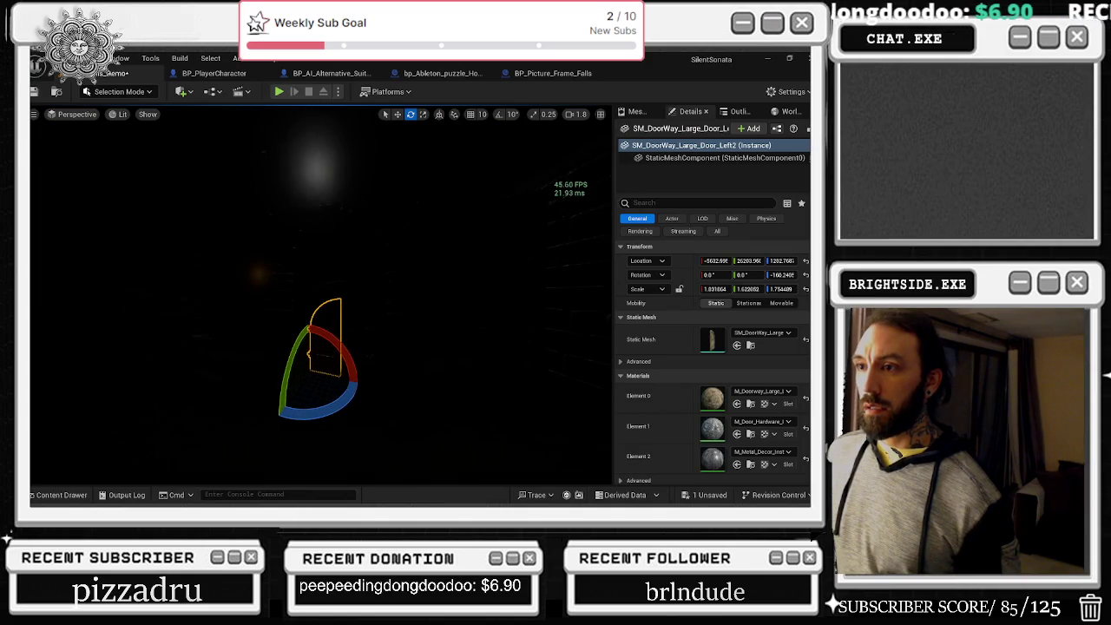
- Fly from the door to the brick fence, cycling wireframe/unlit/lit views, and select the fence actor
key(w)
key(e)
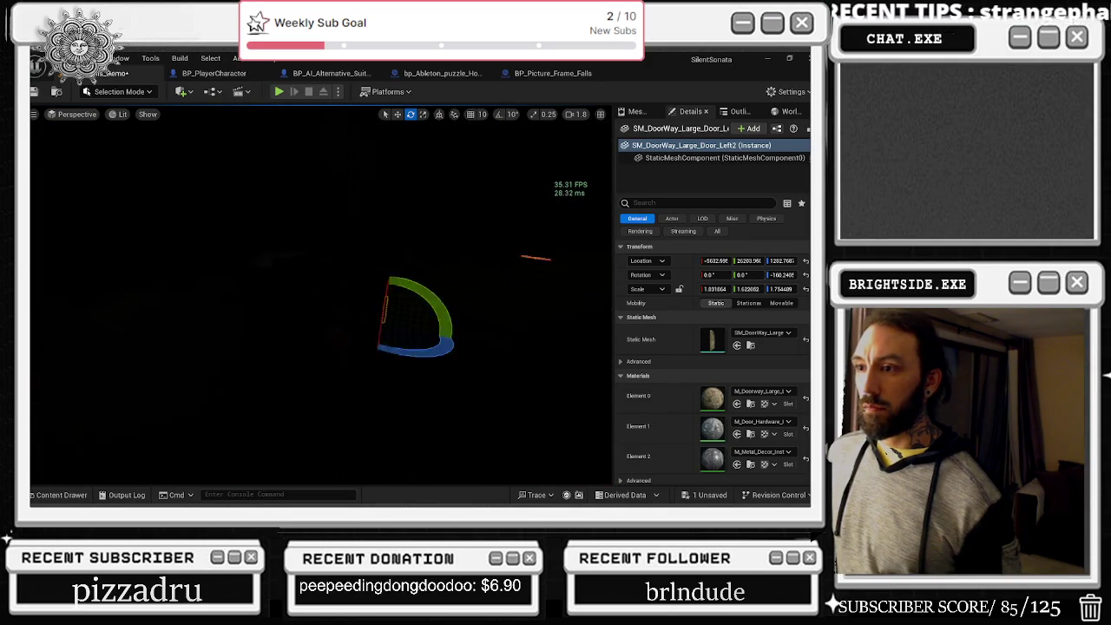
key(alt+2)
key(alt+3)
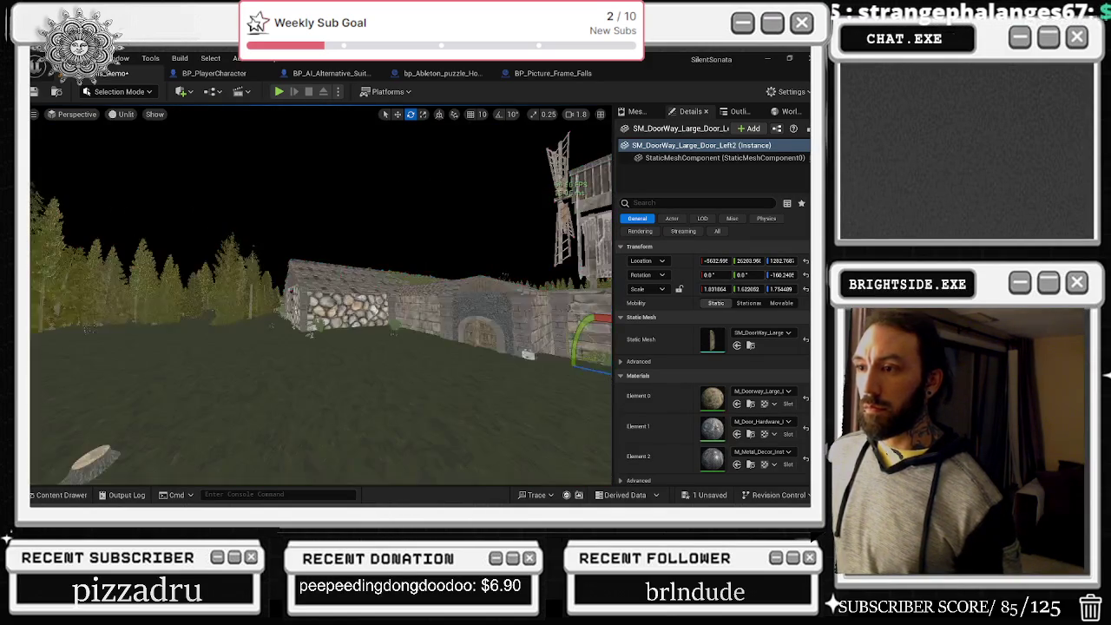
key(alt+4)
key(alt+2)
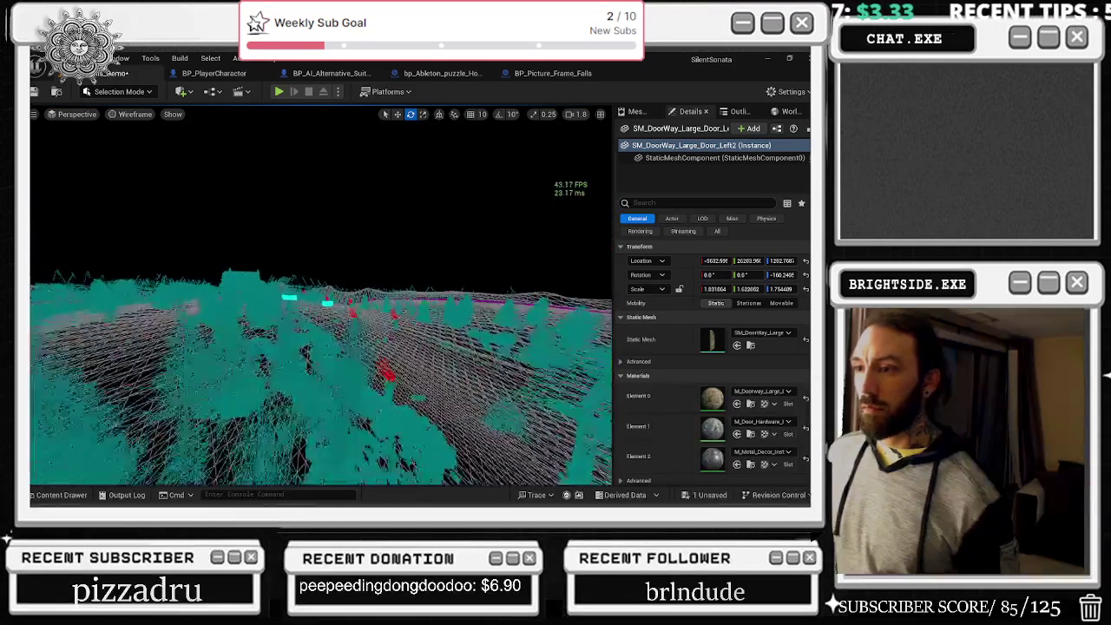
scroll(321, 299, up, 2)
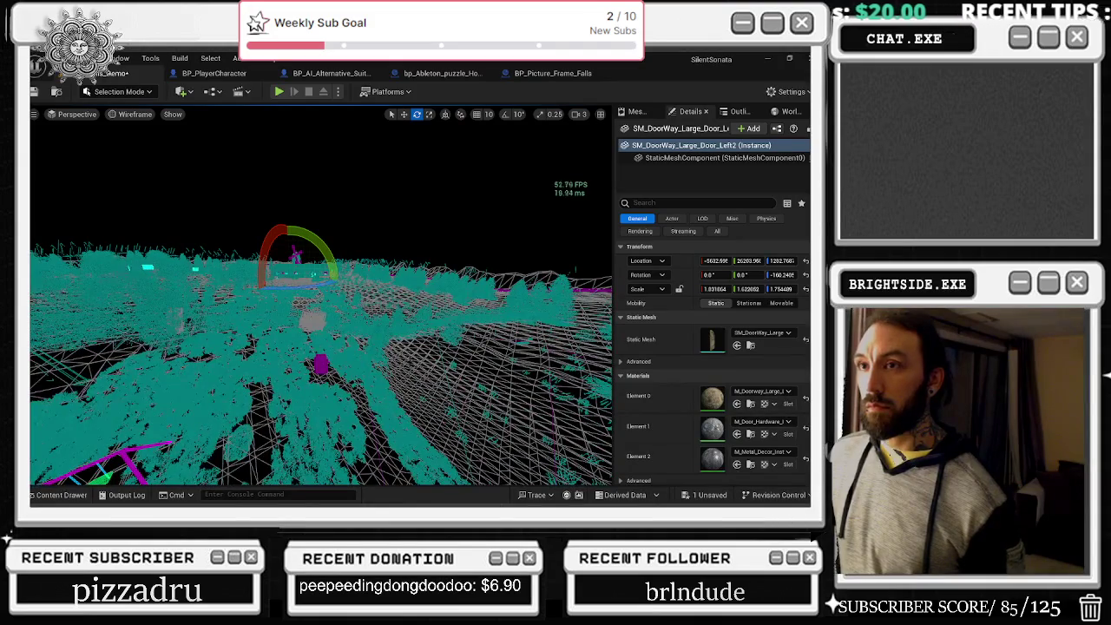
key(alt+3)
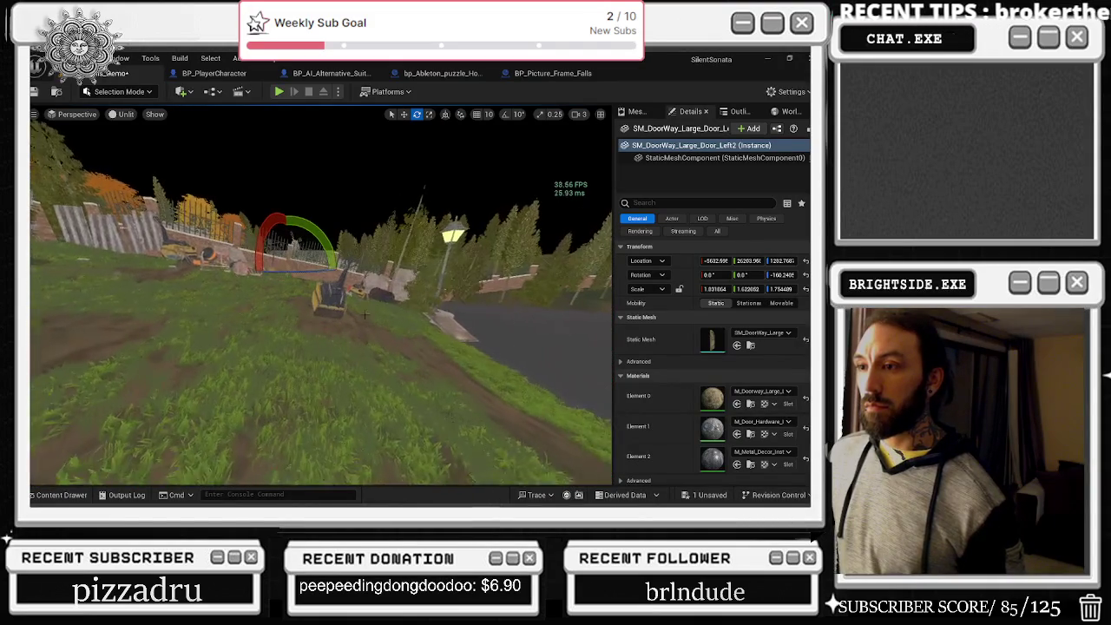
click(330, 299)
- Open BP_brick_fence in the Blueprint editor with Ctrl+E and select its Box component
key(w)
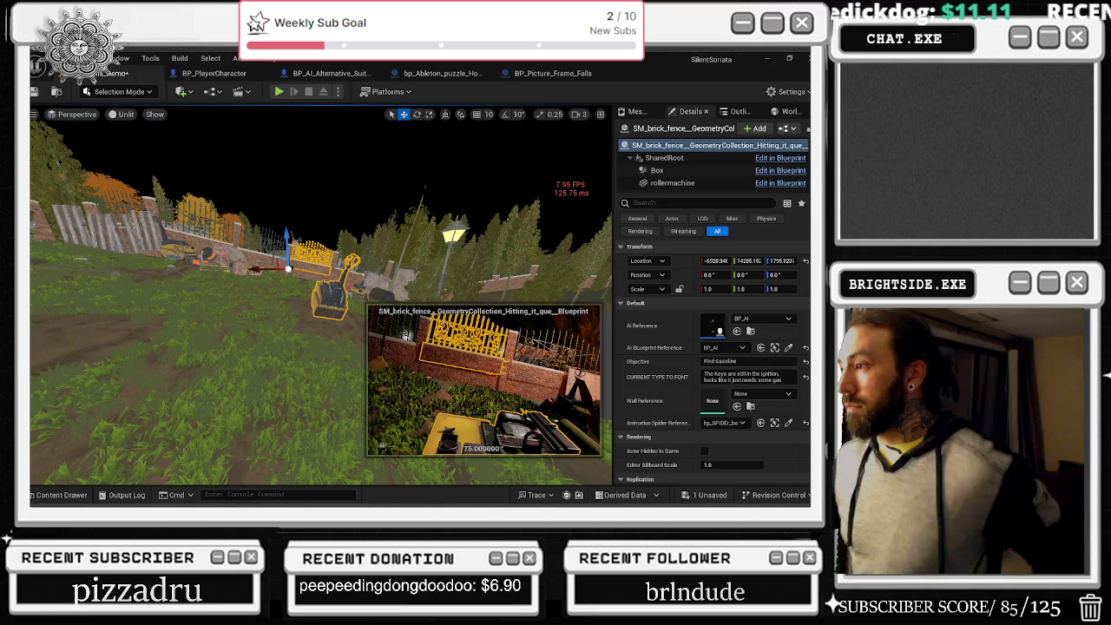
key(ctrl+e)
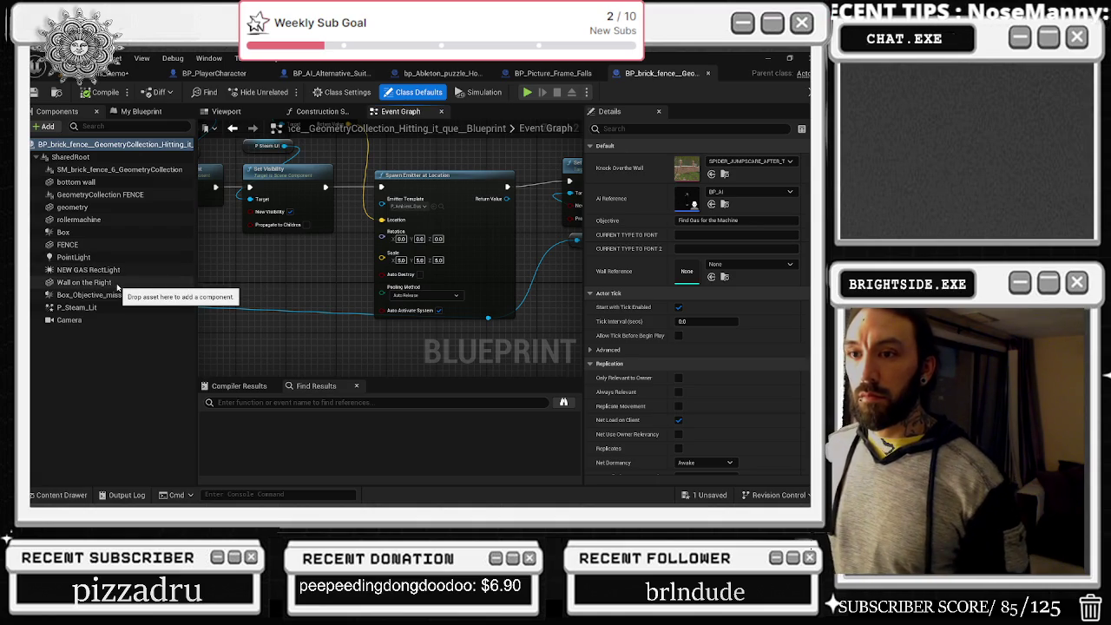
click(148, 233)
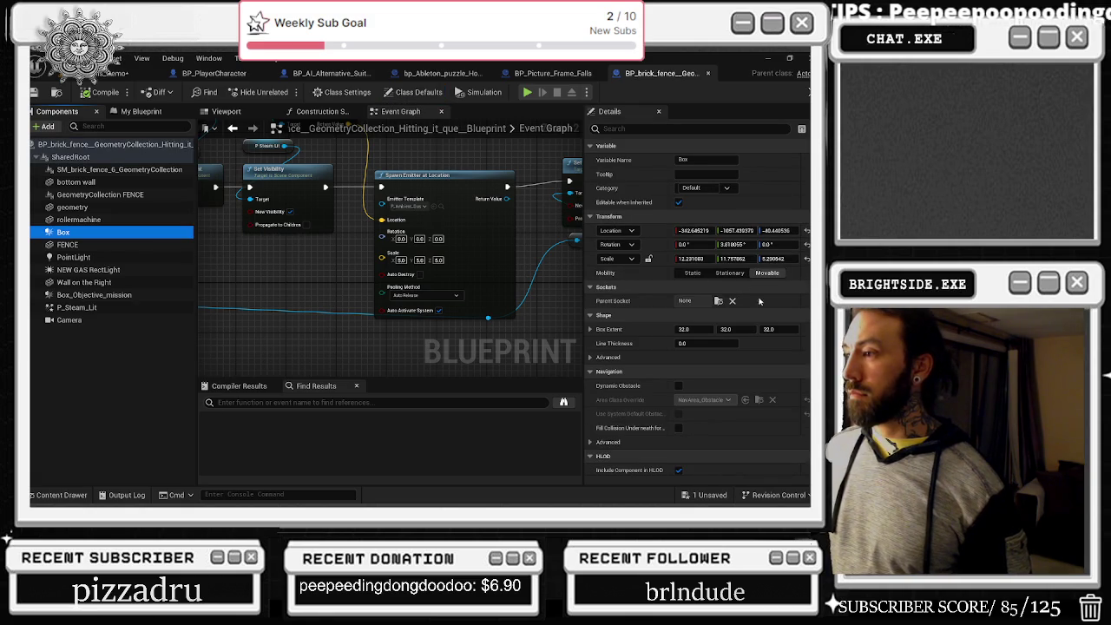
- Pan the Event Graph to the boss-hiding event and Stop Seeing Player nodes
scroll(442, 349, down, 10)
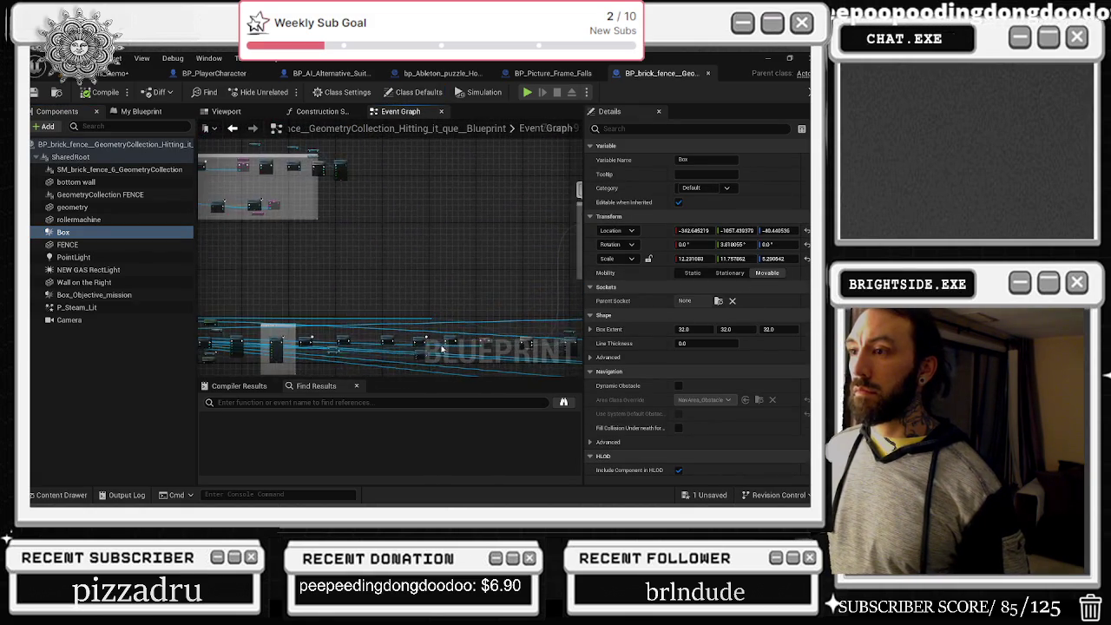
scroll(442, 348, up, 6)
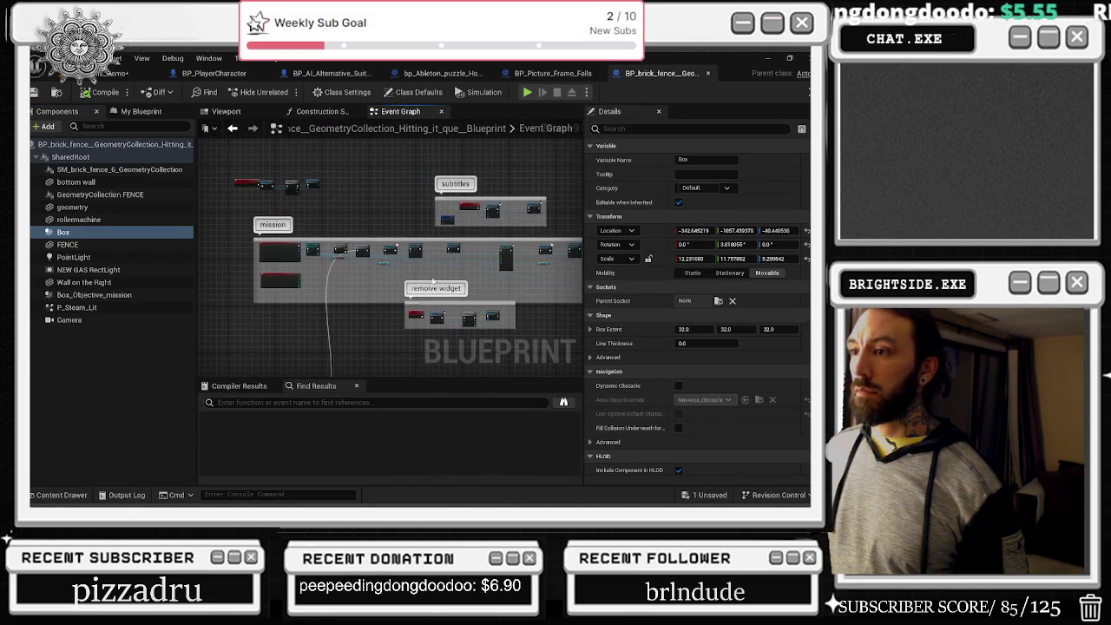
scroll(433, 280, up, 3)
mouse_move(402, 266)
mouse_down()
mouse_move(425, 268)
mouse_move(409, 294)
mouse_up()
scroll(286, 252, up, 3)
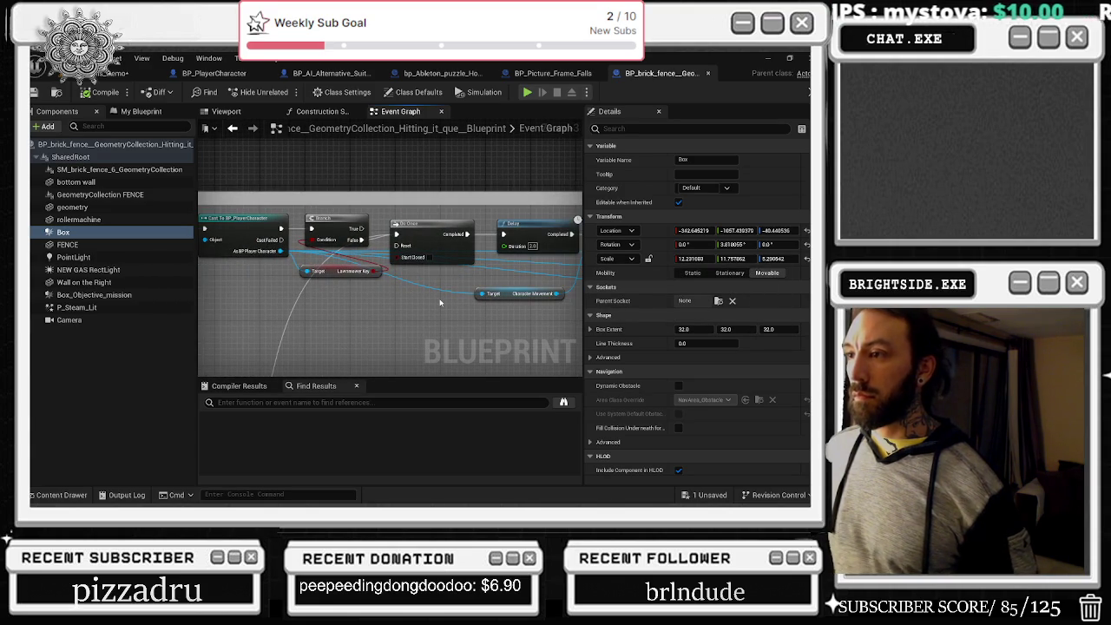
scroll(440, 303, down, 3)
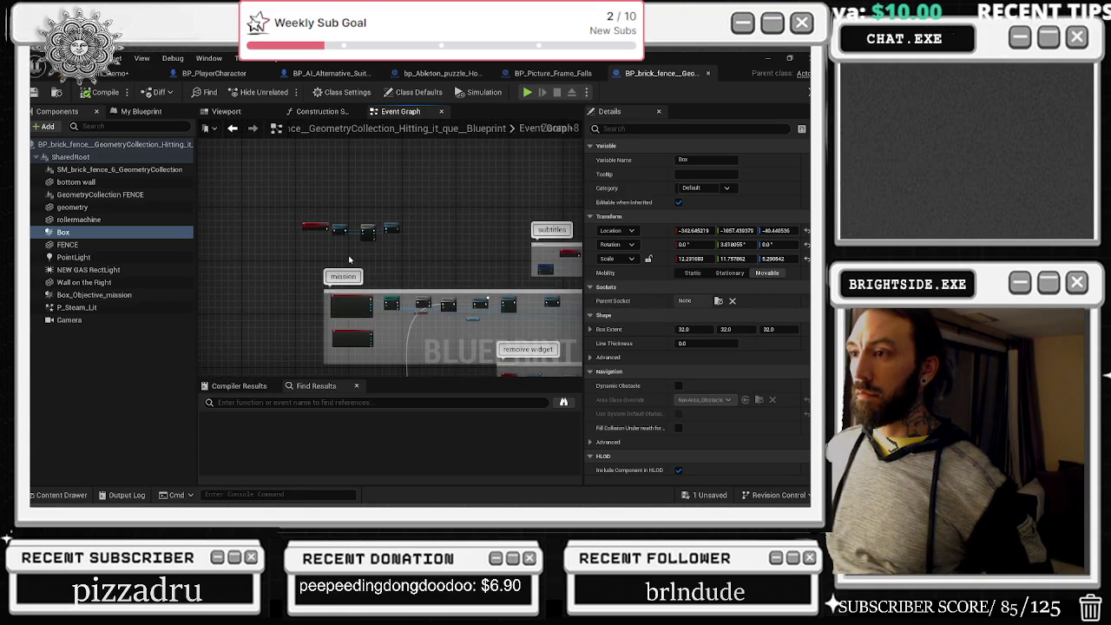
scroll(326, 251, down, 2)
drag(325, 251, 435, 179)
scroll(330, 239, up, 5)
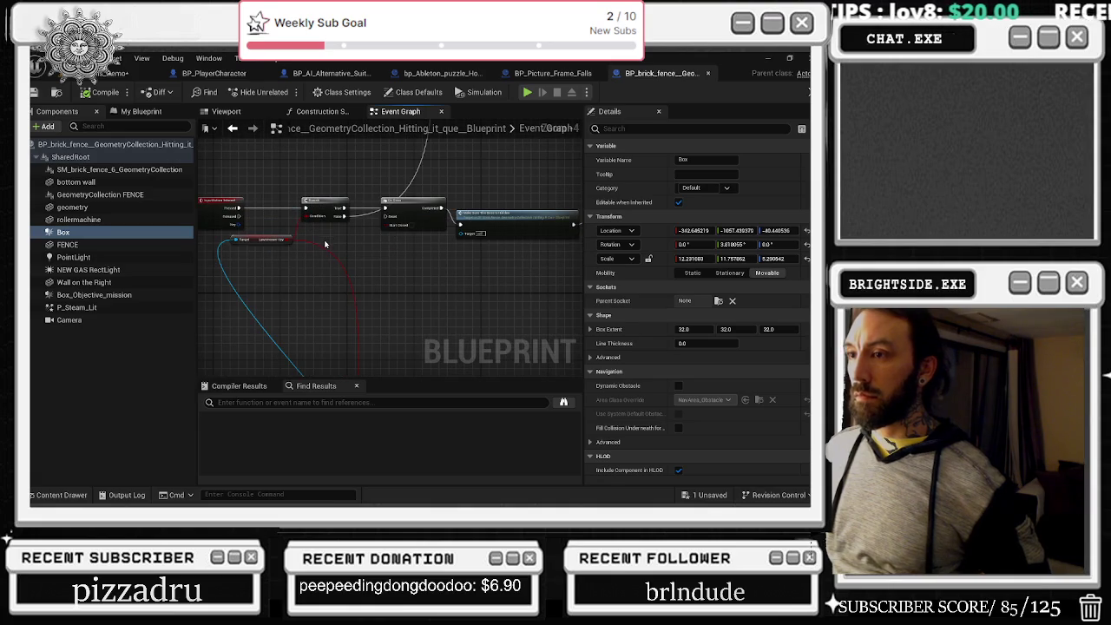
click(488, 258)
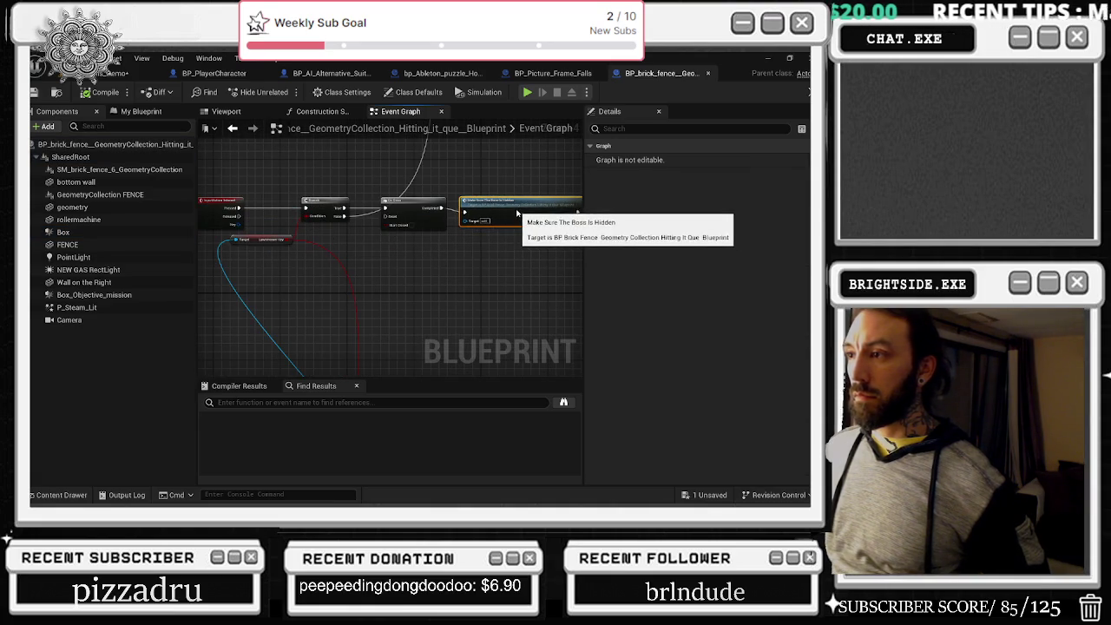
drag(469, 250, 580, 245)
drag(508, 258, 365, 243)
click(377, 224)
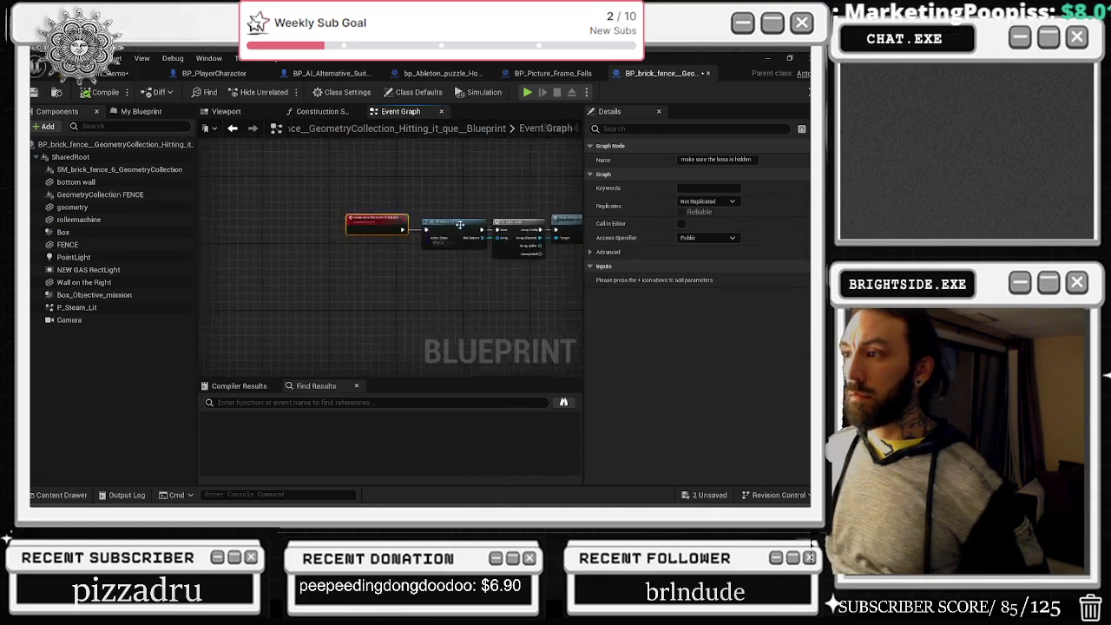
drag(460, 224, 311, 245)
scroll(315, 276, up, 2)
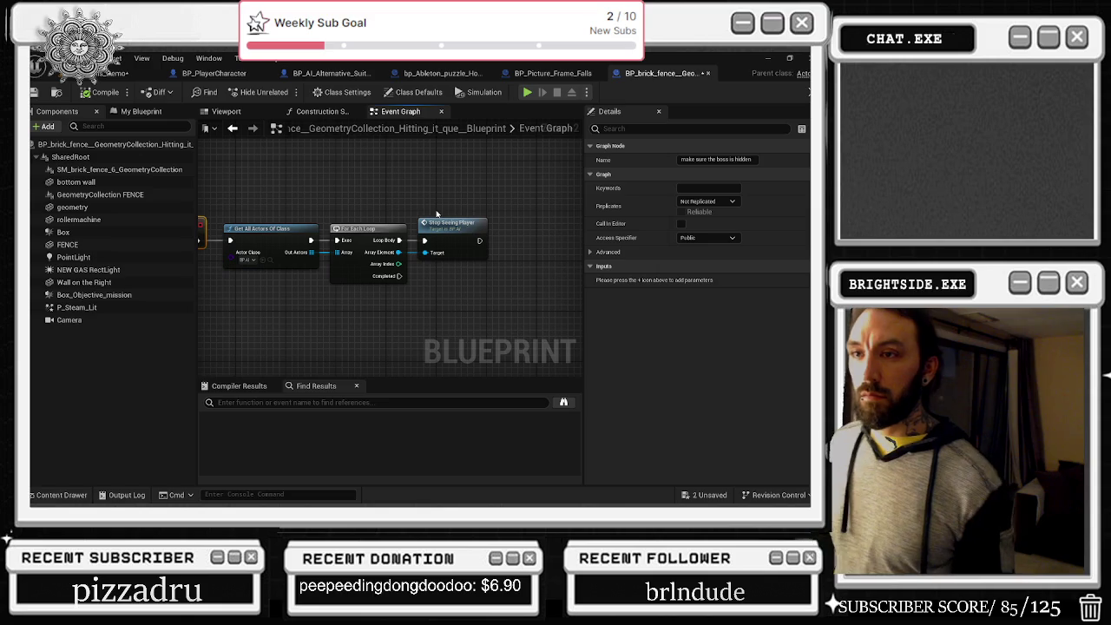
- Add an Ai Reference getter beside a repositioned Stop Seeing Player node, then return to the level
click(139, 112)
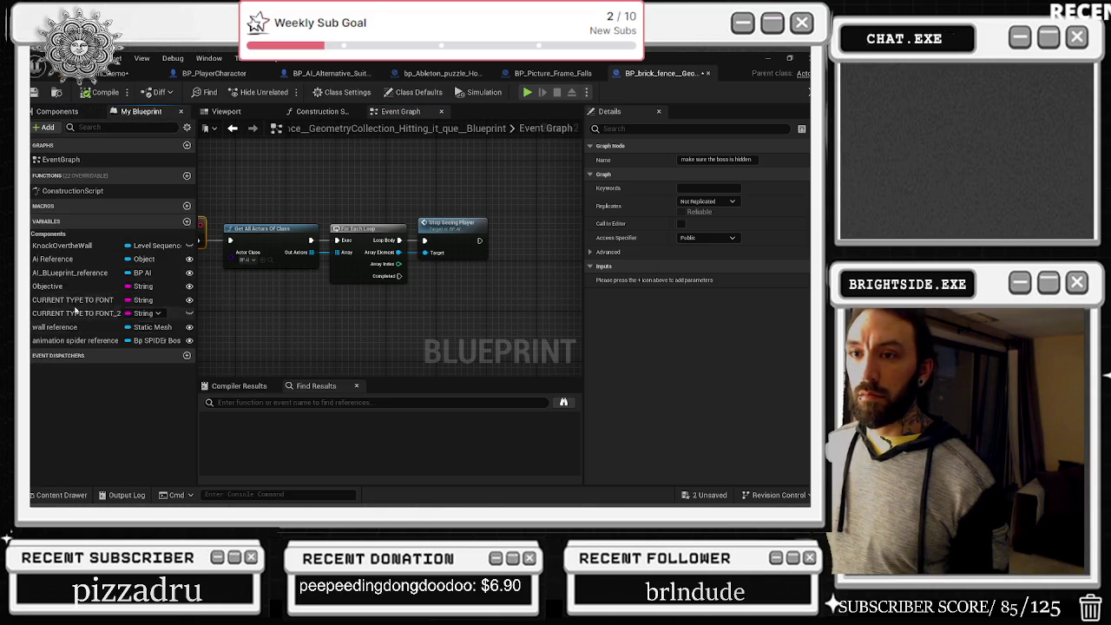
mouse_move(52, 258)
mouse_down()
mouse_move(366, 205)
mouse_move(375, 188)
mouse_up()
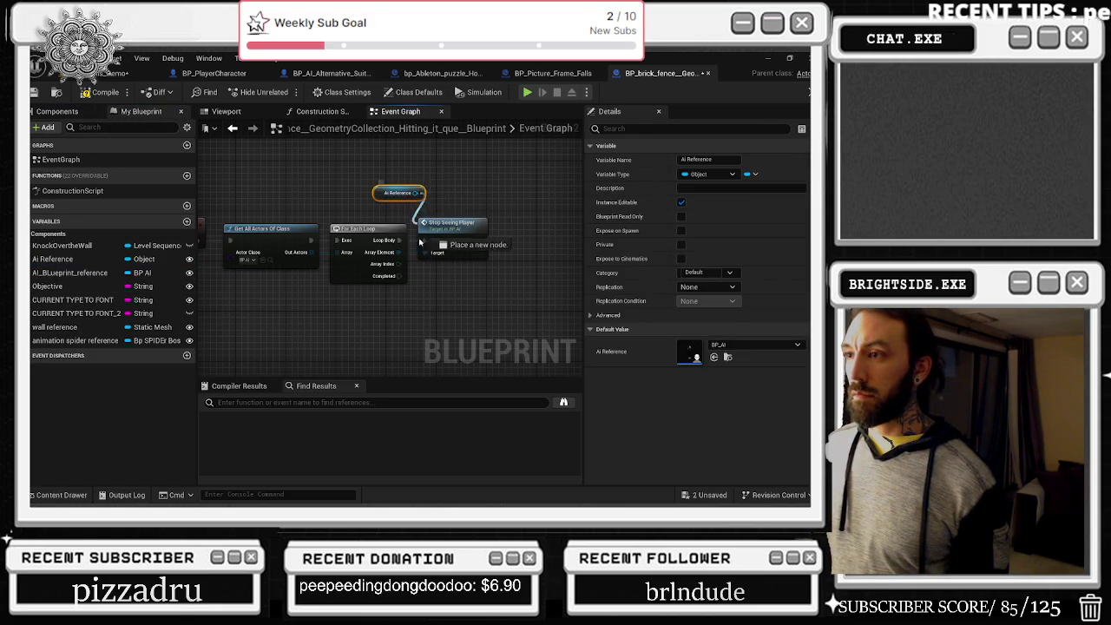
click(464, 172)
drag(431, 247, 456, 239)
drag(415, 193, 449, 247)
click(457, 179)
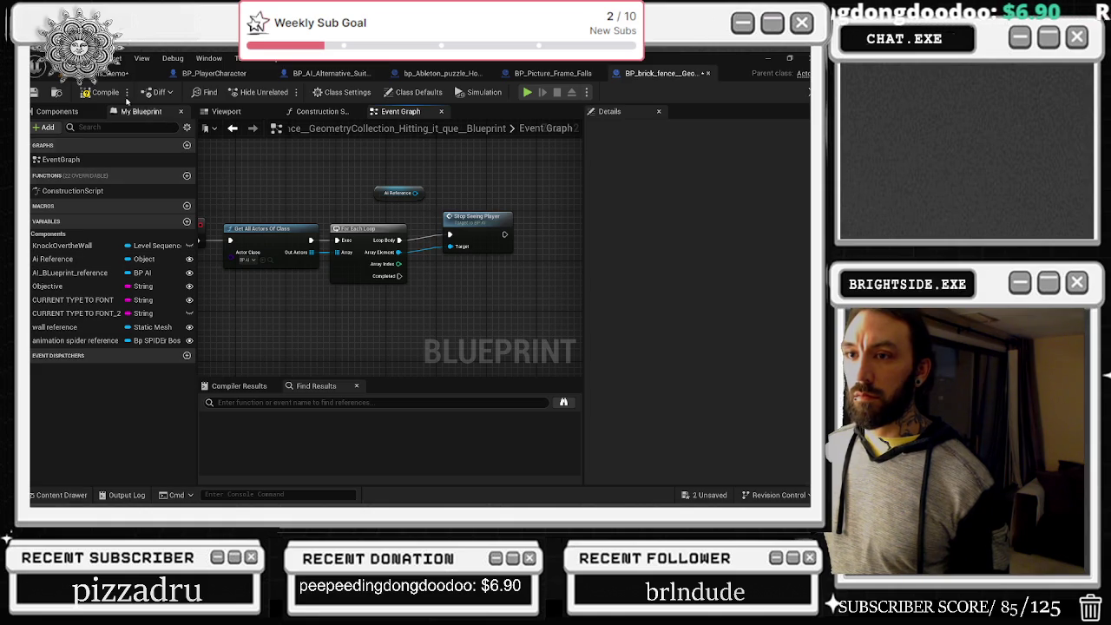
click(90, 79)
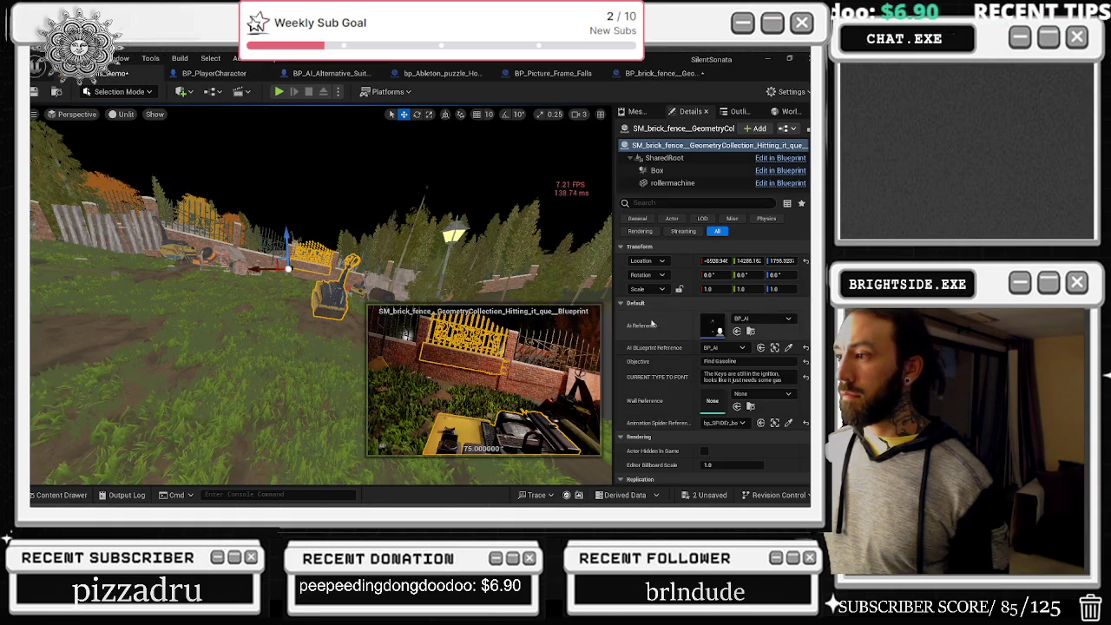
- Nudge Stop Seeing Player, check the AI character and its Blueprint, then return to the fence graph
click(660, 73)
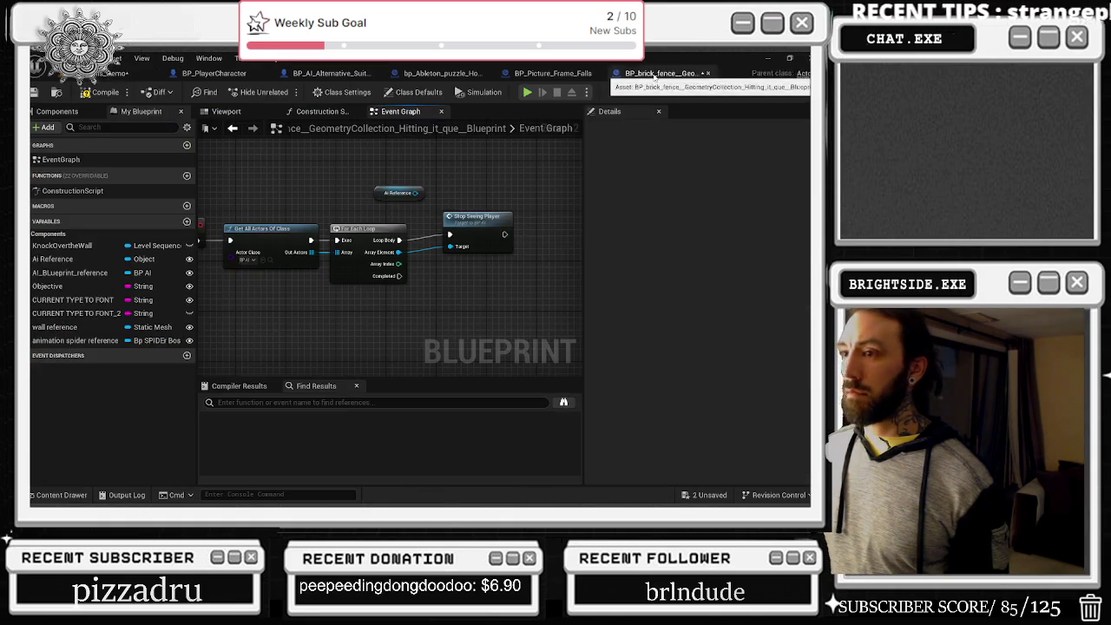
drag(470, 216, 483, 224)
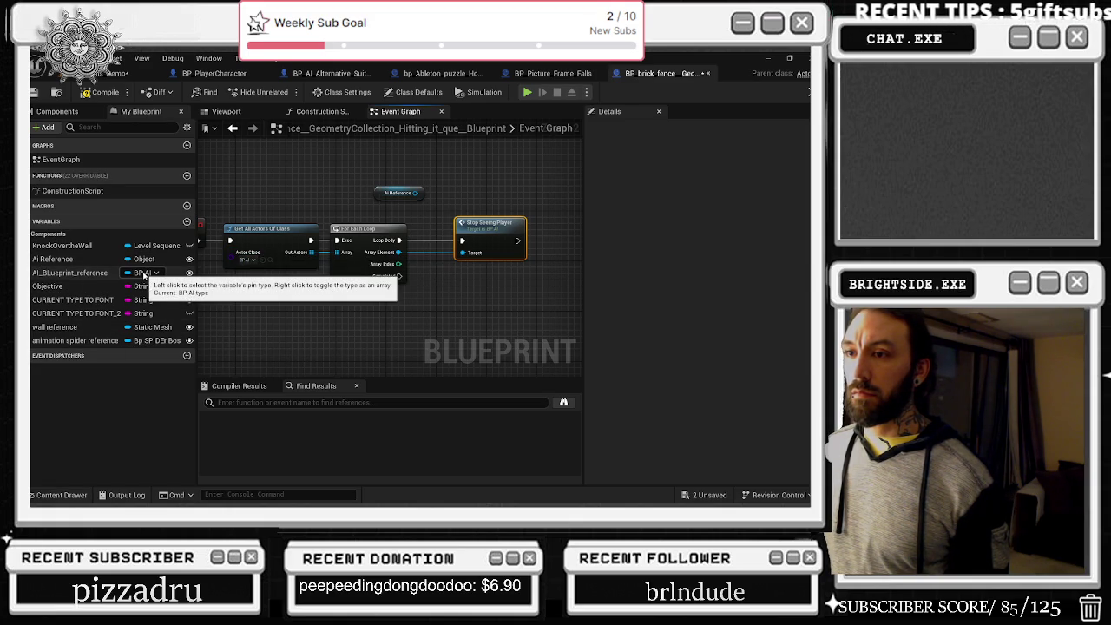
click(104, 73)
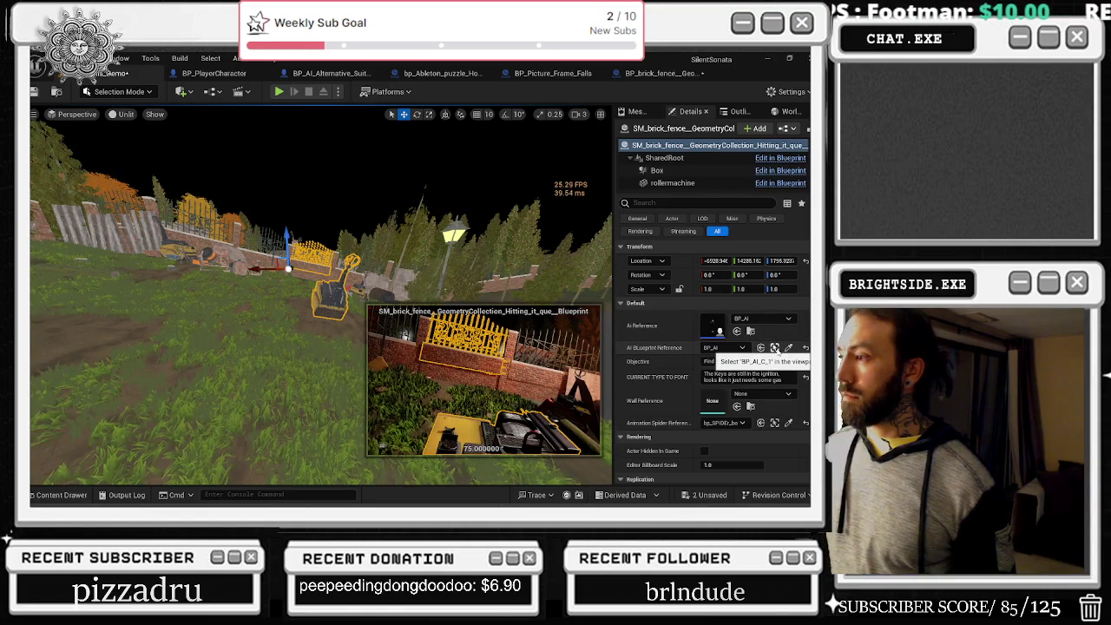
click(775, 348)
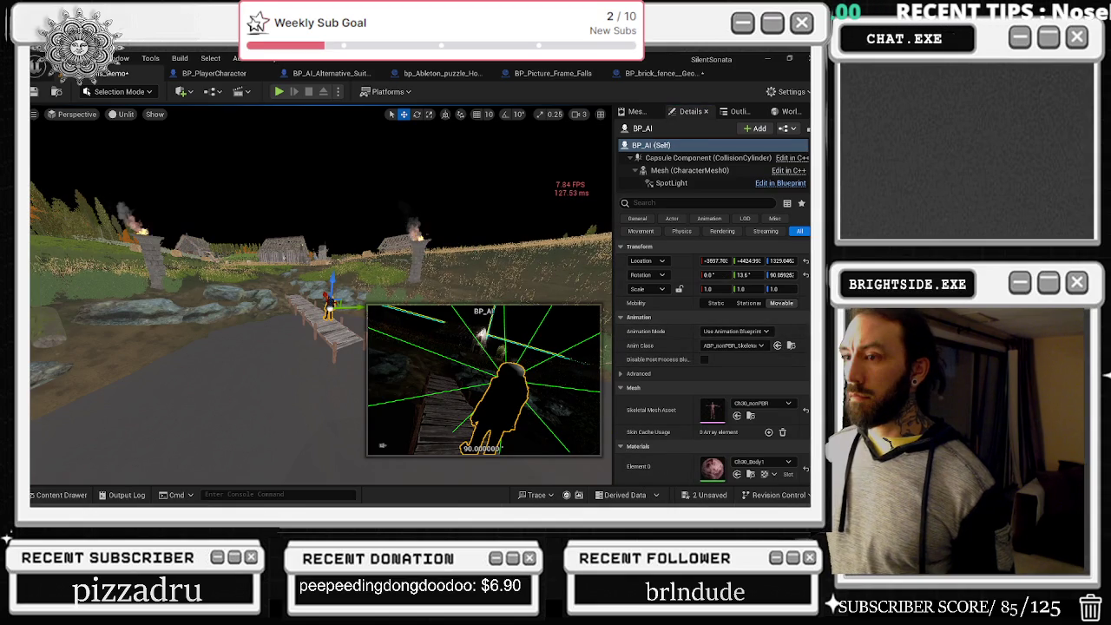
click(234, 75)
click(647, 75)
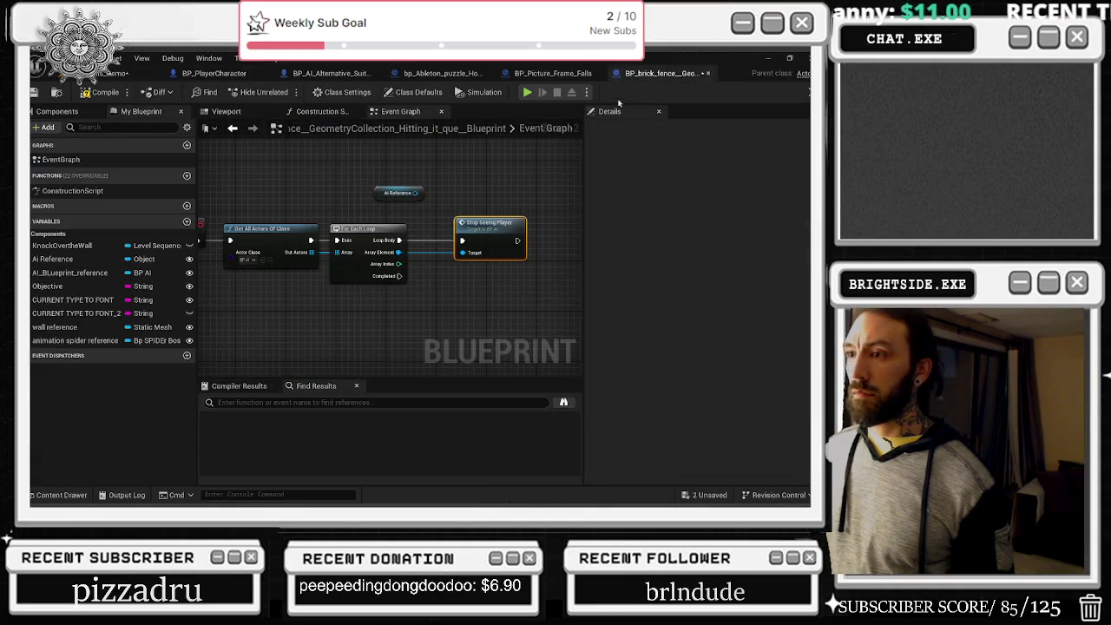
- Add an AI_BLueprint_reference getter and delete Get All Actors Of Class and For Each Loop
mouse_move(69, 273)
mouse_down()
mouse_move(409, 167)
mouse_move(473, 258)
mouse_up()
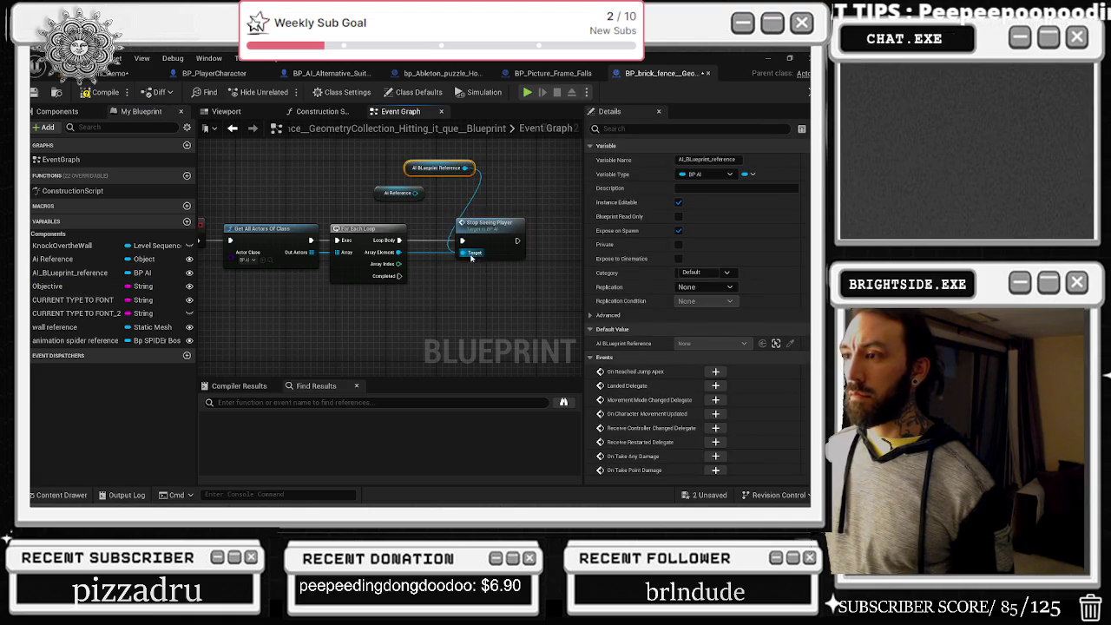
mouse_move(252, 291)
mouse_down()
mouse_move(420, 202)
mouse_move(254, 172)
mouse_up()
key(Delete)
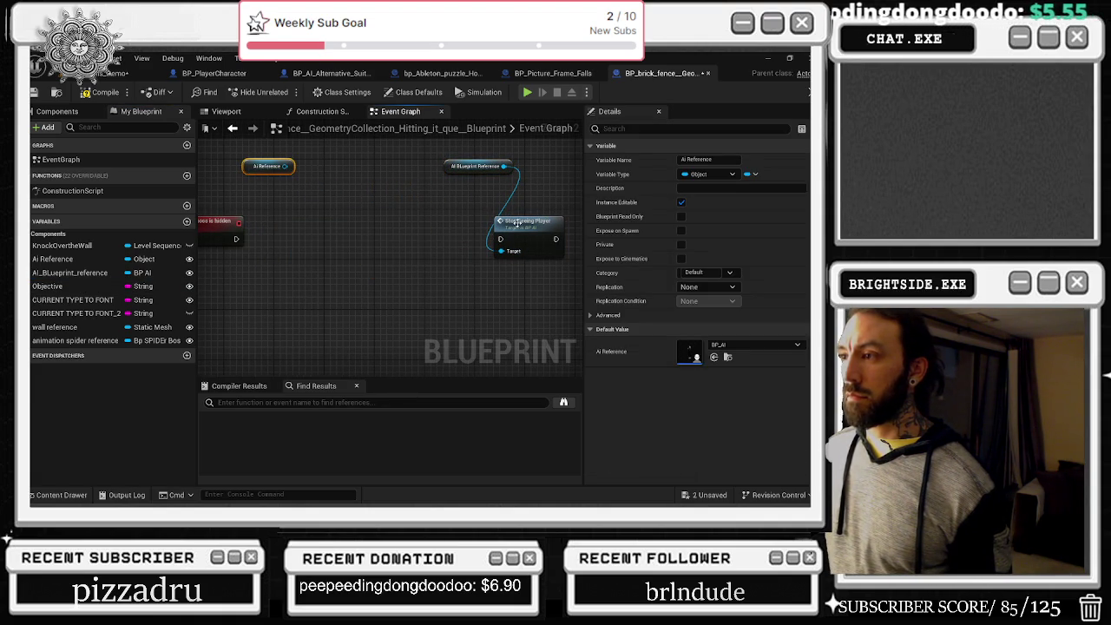
mouse_move(451, 169)
mouse_down()
mouse_move(253, 209)
mouse_move(230, 189)
mouse_up()
mouse_move(512, 235)
mouse_down()
mouse_move(402, 234)
mouse_move(290, 255)
mouse_up()
- Add a Set Movement Mode node from the AI reference, wired after Stop Seeing Player
drag(284, 185, 360, 187)
text(set d)
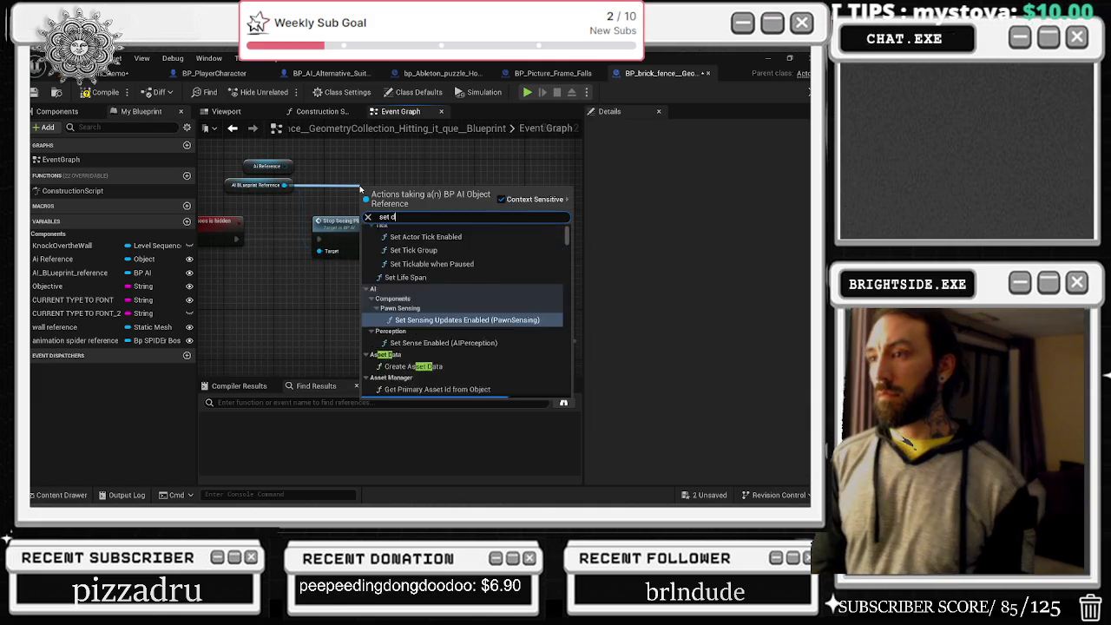
text(ilatioset movement mode)
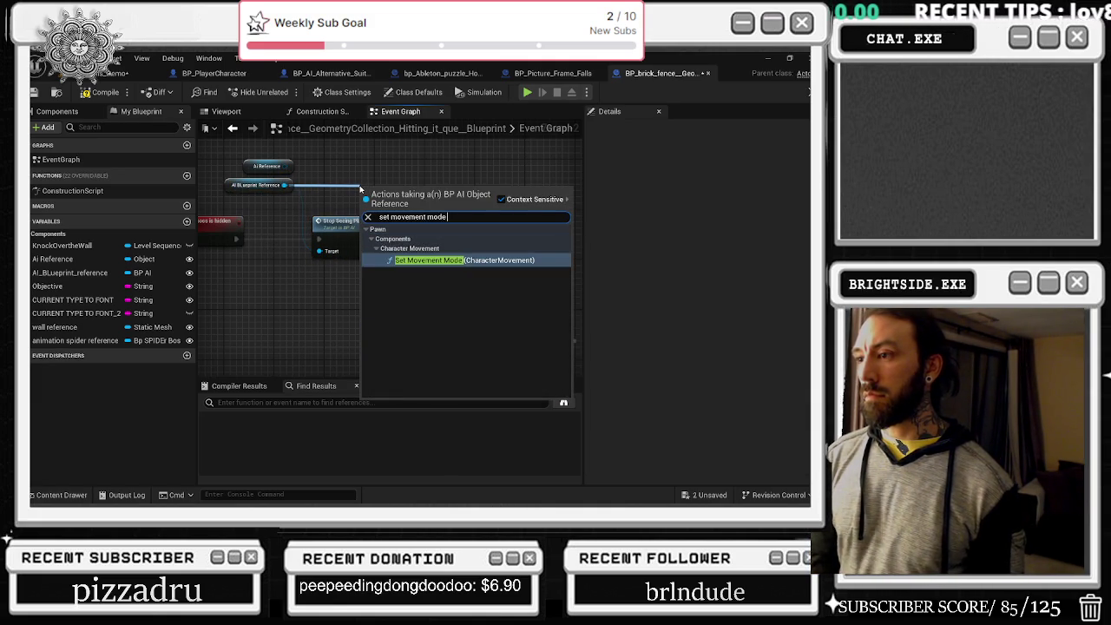
key(Return)
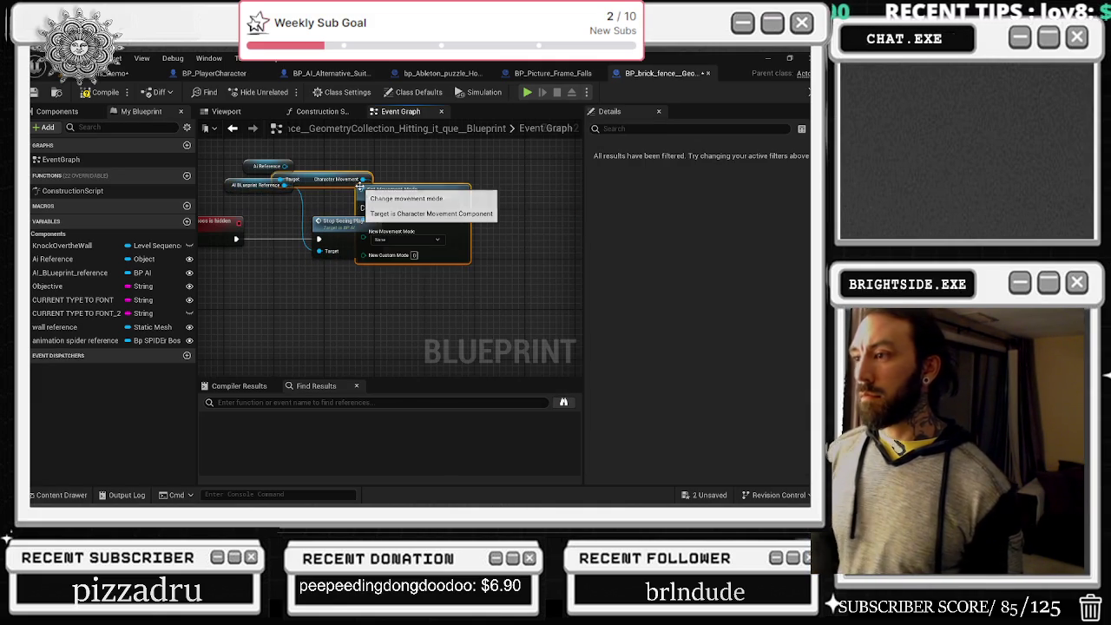
drag(385, 192, 435, 213)
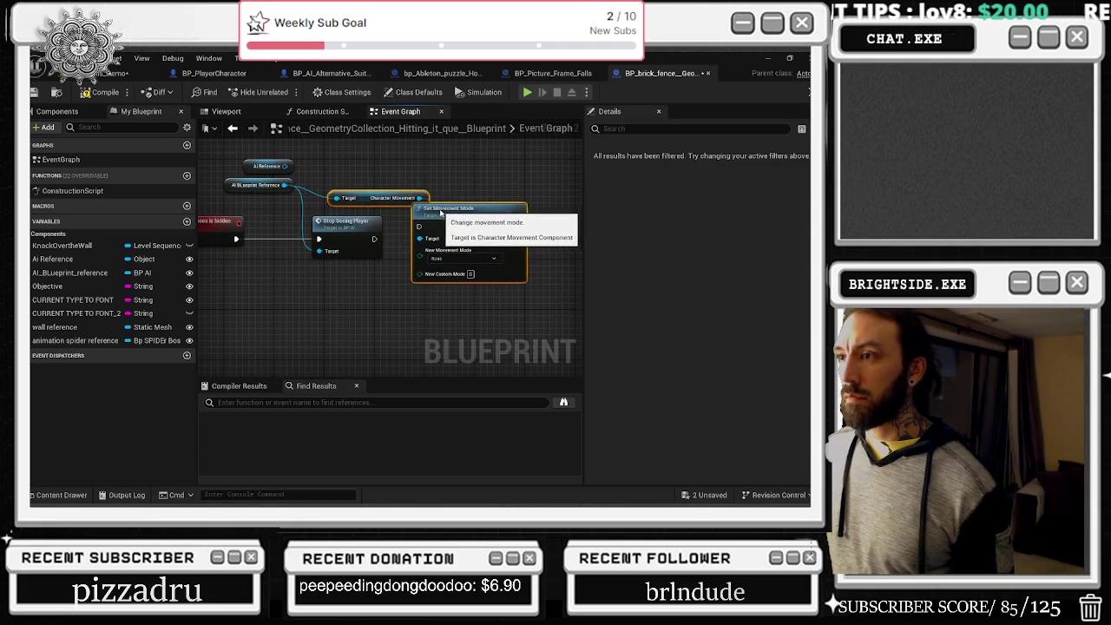
mouse_move(375, 239)
mouse_down()
mouse_move(420, 236)
mouse_move(414, 227)
mouse_up()
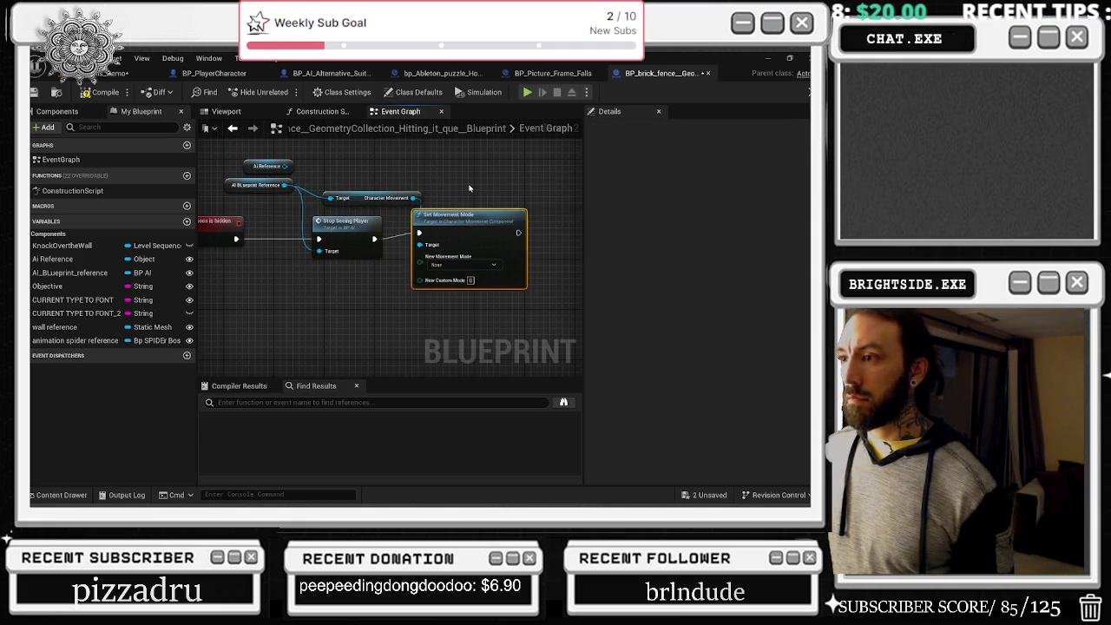
drag(483, 179, 372, 215)
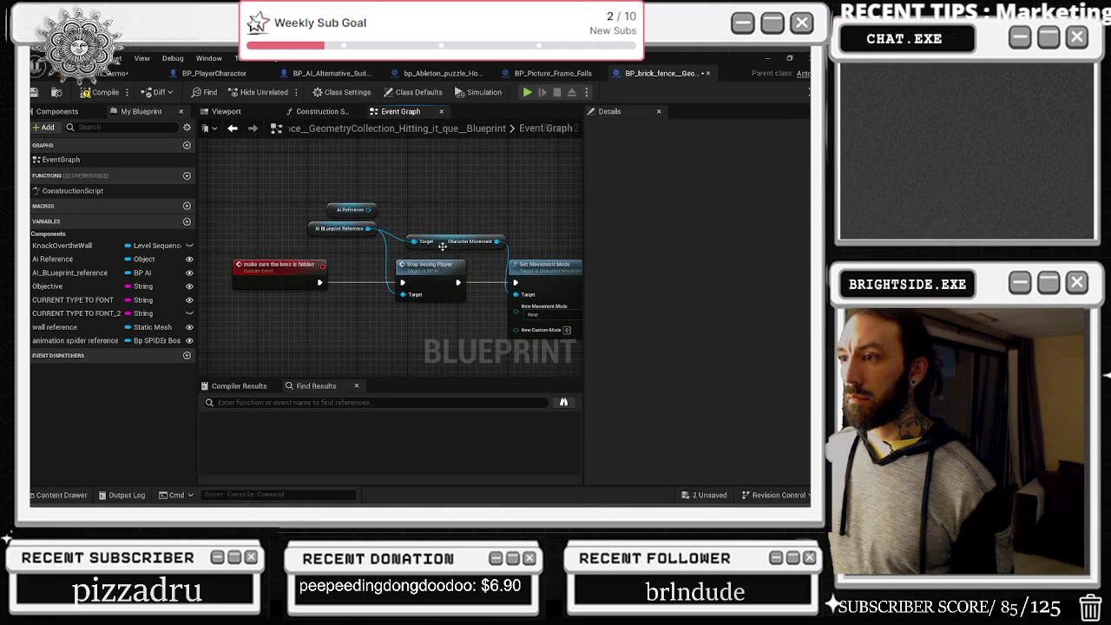
click(442, 243)
drag(552, 273, 498, 212)
drag(388, 181, 388, 186)
click(507, 294)
drag(507, 294, 421, 295)
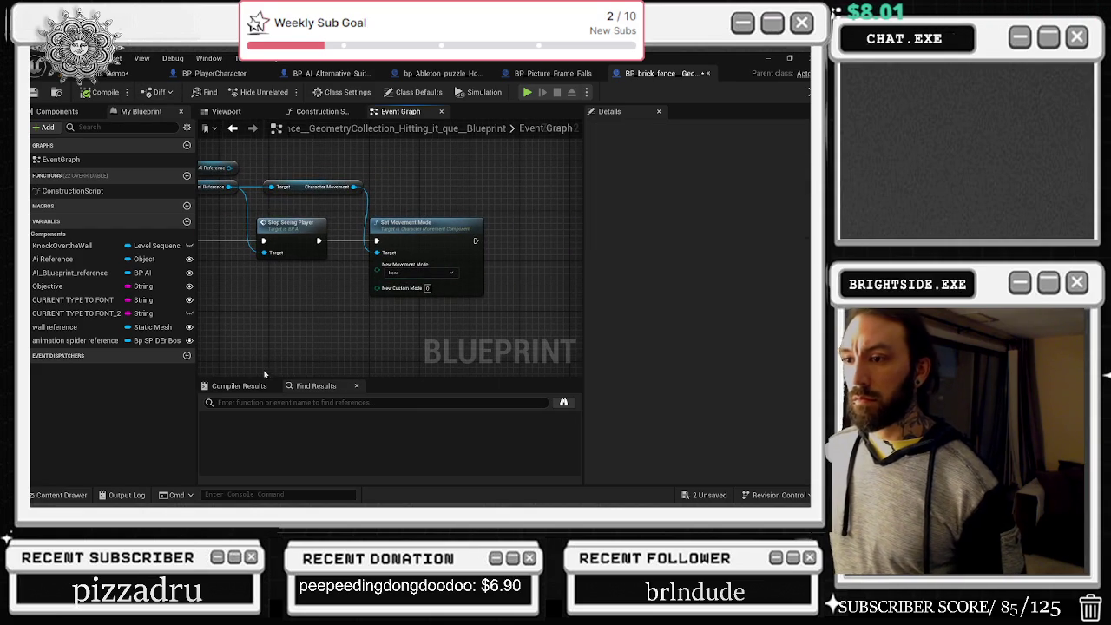
click(233, 128)
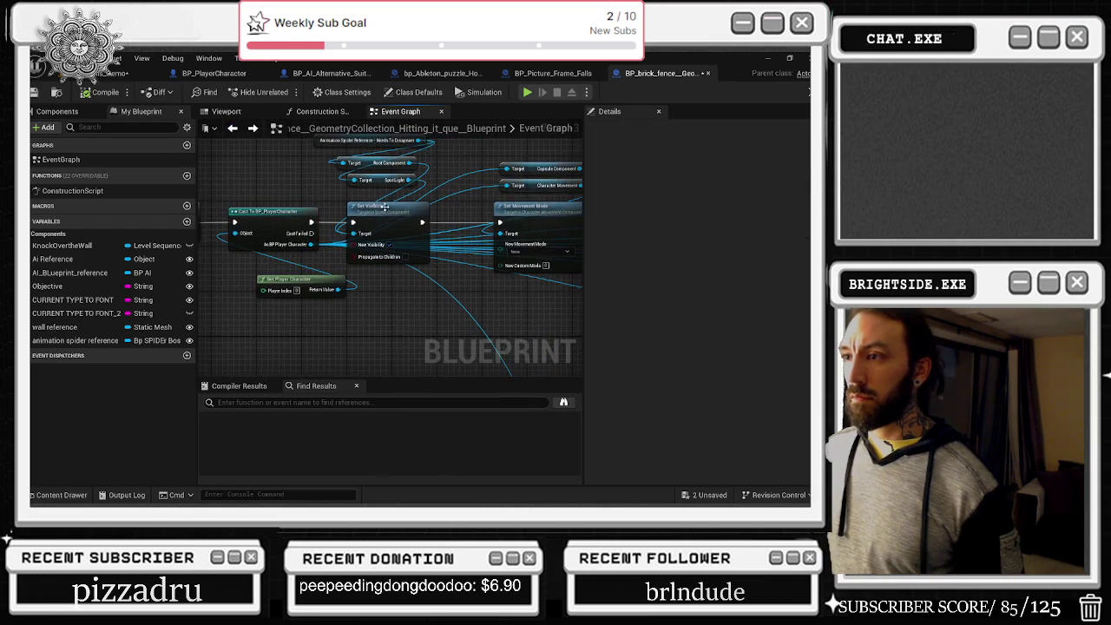
- Move the Animation Spider Reference and Create Level Sequence Player nodes while reviewing the graph
mouse_move(351, 189)
mouse_down()
mouse_move(423, 249)
mouse_move(334, 230)
mouse_up()
drag(330, 287, 124, 328)
right_click(355, 248)
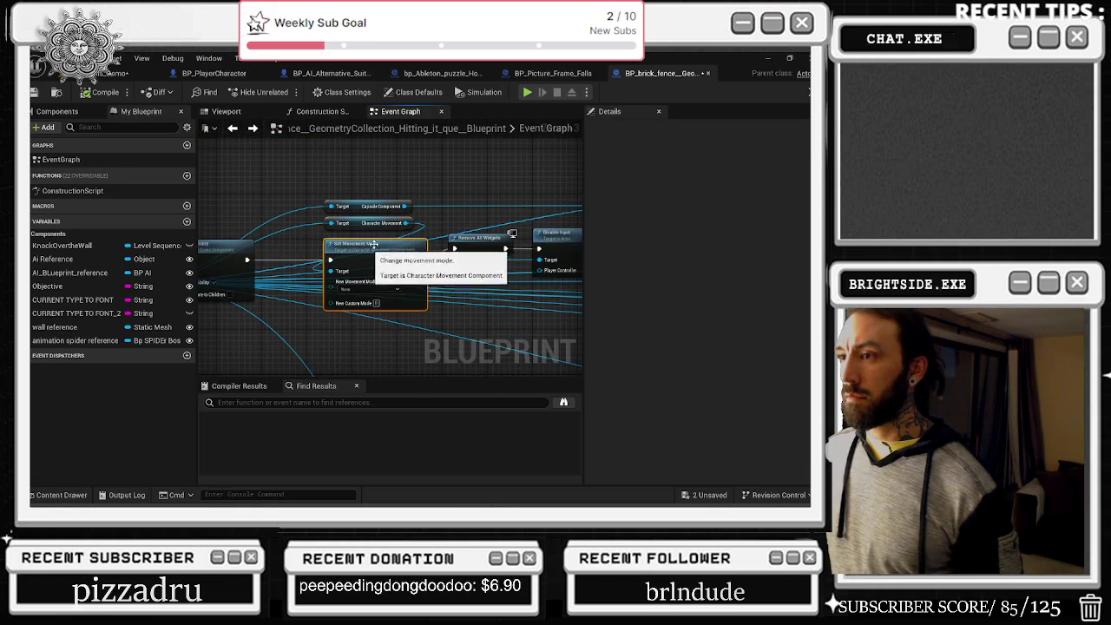
mouse_move(488, 253)
mouse_down()
mouse_move(408, 247)
mouse_move(391, 210)
mouse_up()
mouse_move(496, 245)
mouse_down()
mouse_move(385, 245)
mouse_move(352, 202)
mouse_move(358, 163)
mouse_move(479, 227)
mouse_move(256, 224)
mouse_move(330, 226)
mouse_up()
click(399, 245)
click(434, 243)
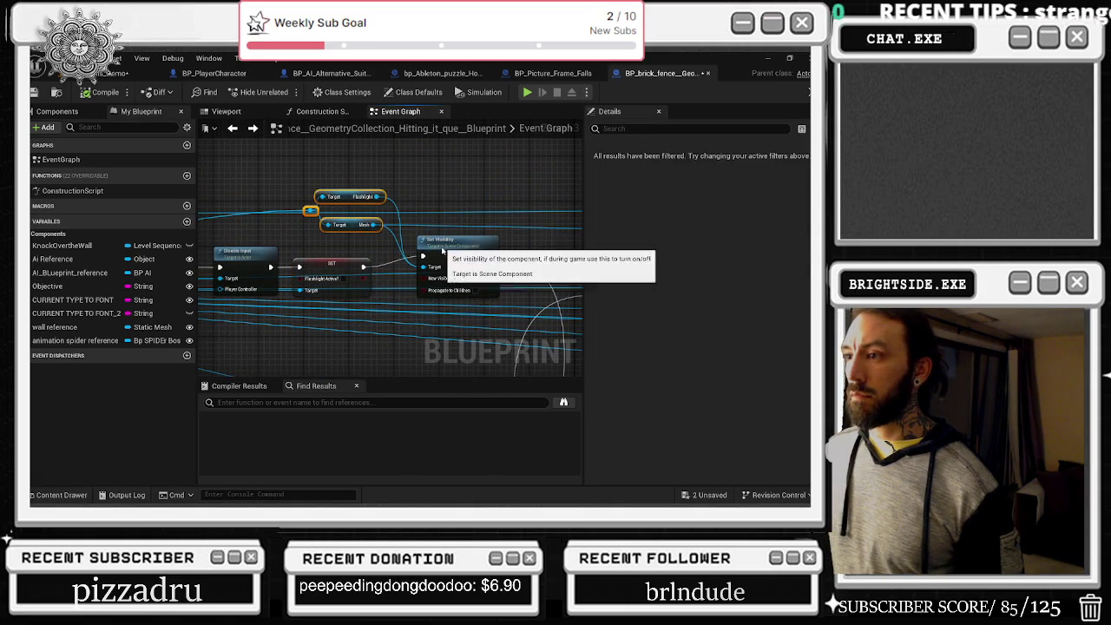
mouse_move(438, 247)
mouse_down()
mouse_move(355, 253)
mouse_move(287, 318)
mouse_move(244, 335)
mouse_up()
click(379, 263)
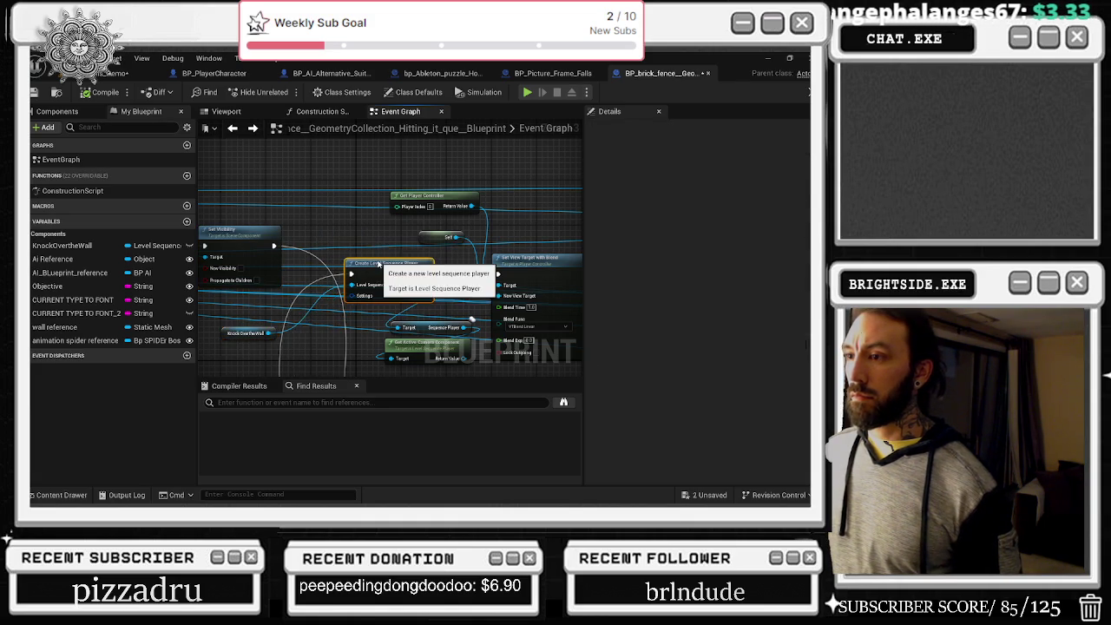
mouse_move(379, 263)
mouse_down()
mouse_move(317, 139)
mouse_move(260, 132)
mouse_move(403, 288)
mouse_up()
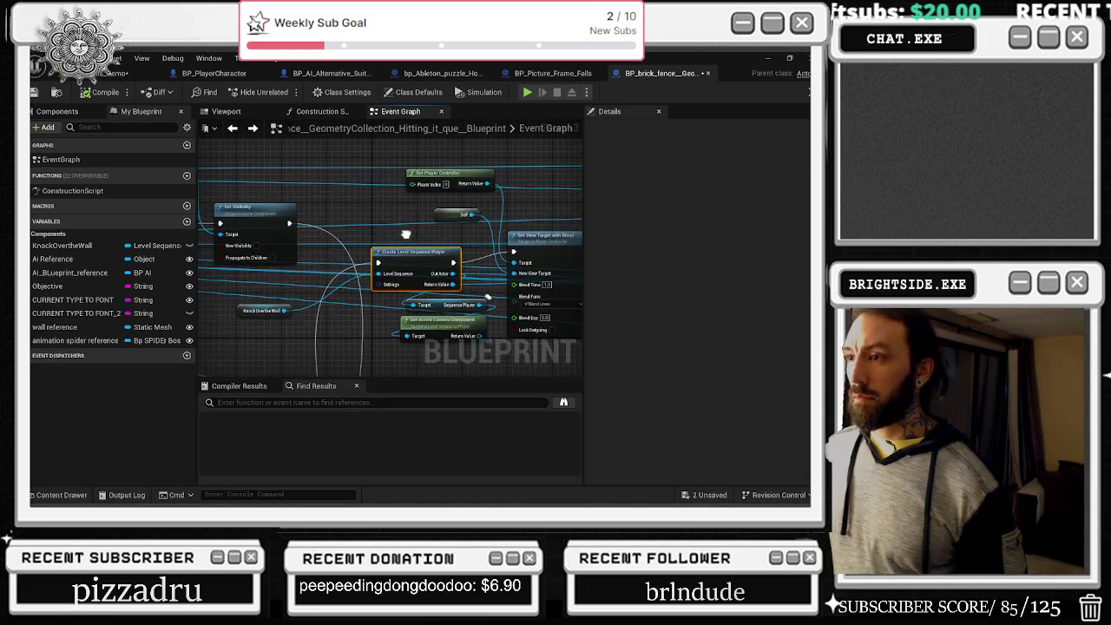
drag(492, 201, 428, 342)
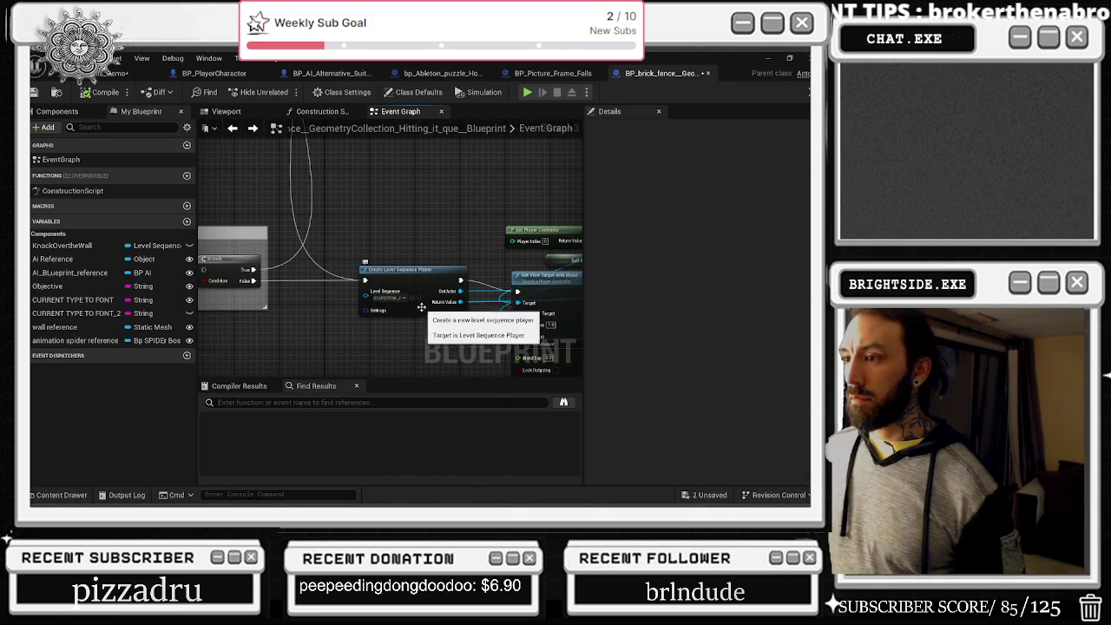
drag(419, 297, 247, 281)
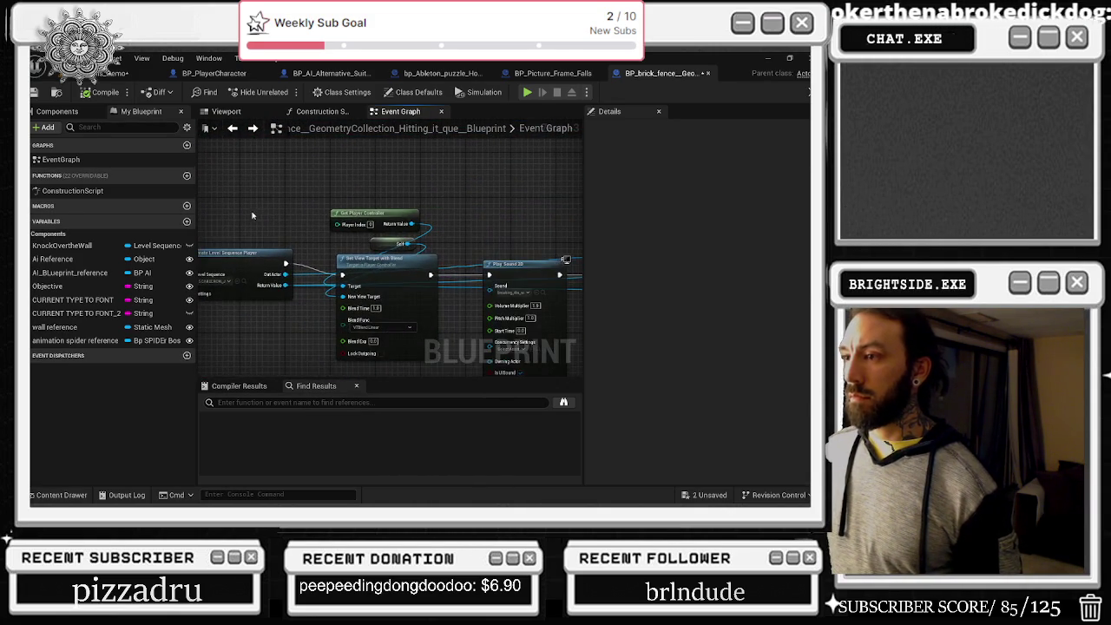
- Reposition Get Player Controller, Set View Target with Blend, Play Sound 2D, Sequence Player and Delay nodes
drag(382, 238, 384, 242)
drag(364, 217, 267, 189)
mouse_move(415, 253)
mouse_down()
mouse_move(417, 242)
mouse_move(260, 202)
mouse_up()
mouse_move(375, 229)
mouse_down()
mouse_move(371, 219)
mouse_move(260, 217)
mouse_up()
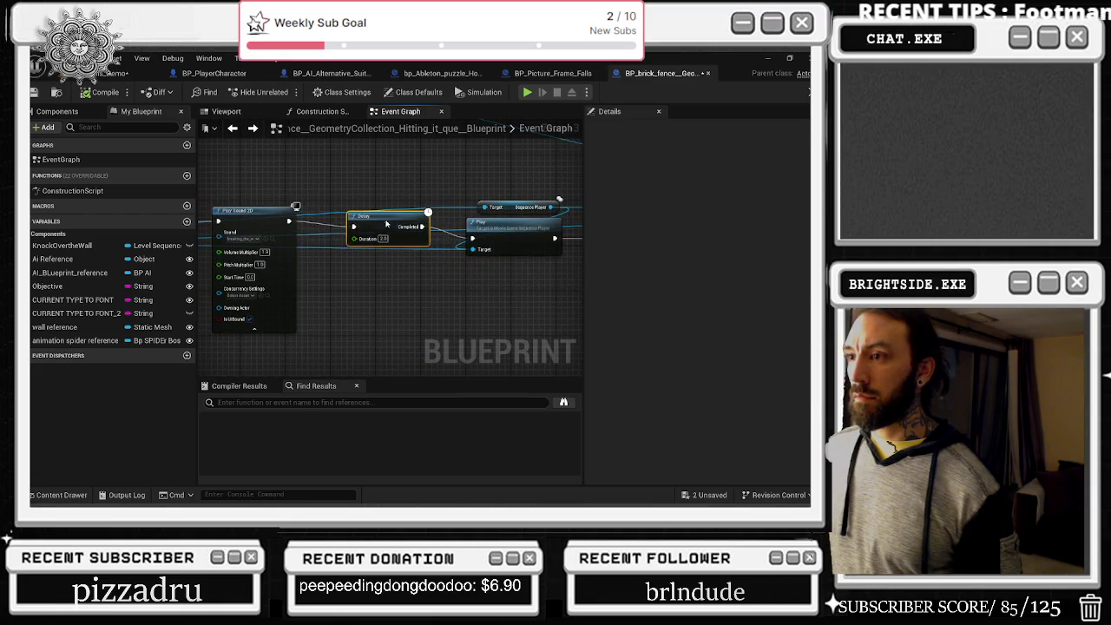
mouse_move(376, 218)
mouse_down()
mouse_move(329, 232)
mouse_move(315, 182)
mouse_move(260, 184)
mouse_up()
mouse_move(399, 199)
mouse_down()
mouse_move(444, 205)
mouse_move(228, 252)
mouse_move(193, 247)
mouse_up()
click(447, 214)
drag(387, 271, 380, 260)
mouse_move(447, 220)
mouse_down()
mouse_move(269, 181)
mouse_move(251, 251)
mouse_move(295, 203)
mouse_move(324, 204)
mouse_up()
drag(480, 239, 194, 210)
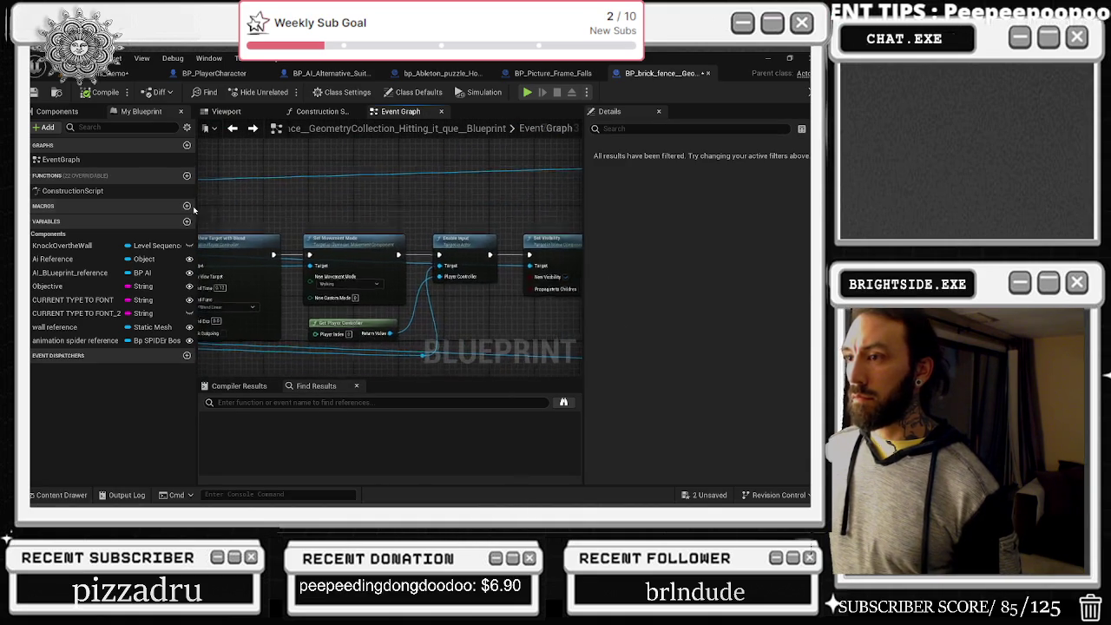
drag(348, 258, 351, 260)
mouse_move(379, 346)
mouse_down()
mouse_move(339, 309)
mouse_move(339, 278)
mouse_up()
drag(430, 296, 545, 302)
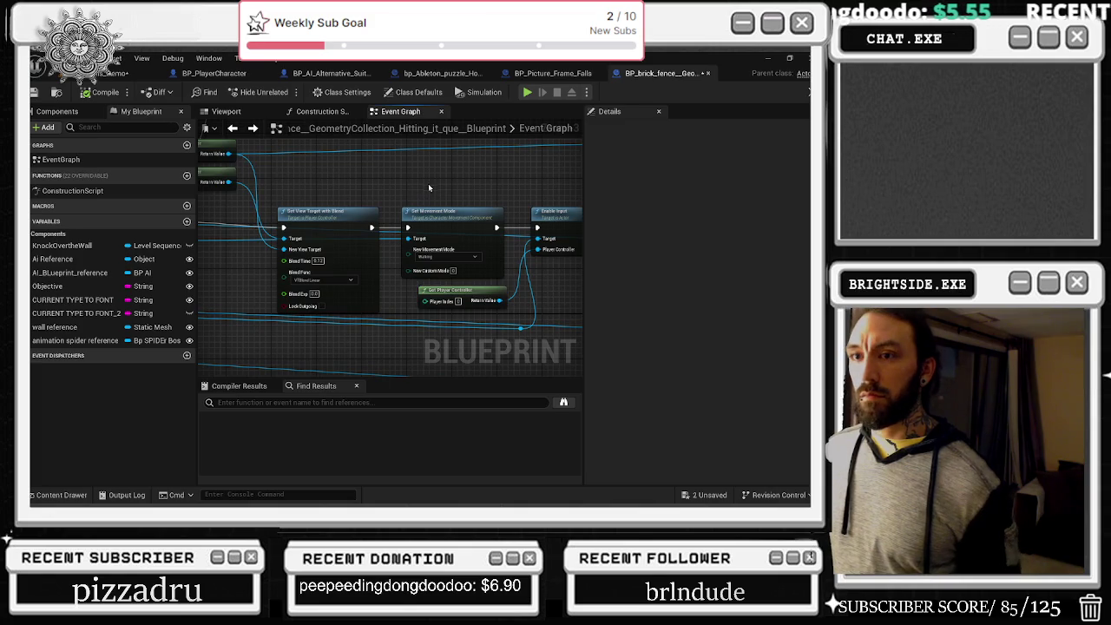
- Add Ai Reference and AI_Blueprint_reference getters to the graph
drag(52, 259, 356, 191)
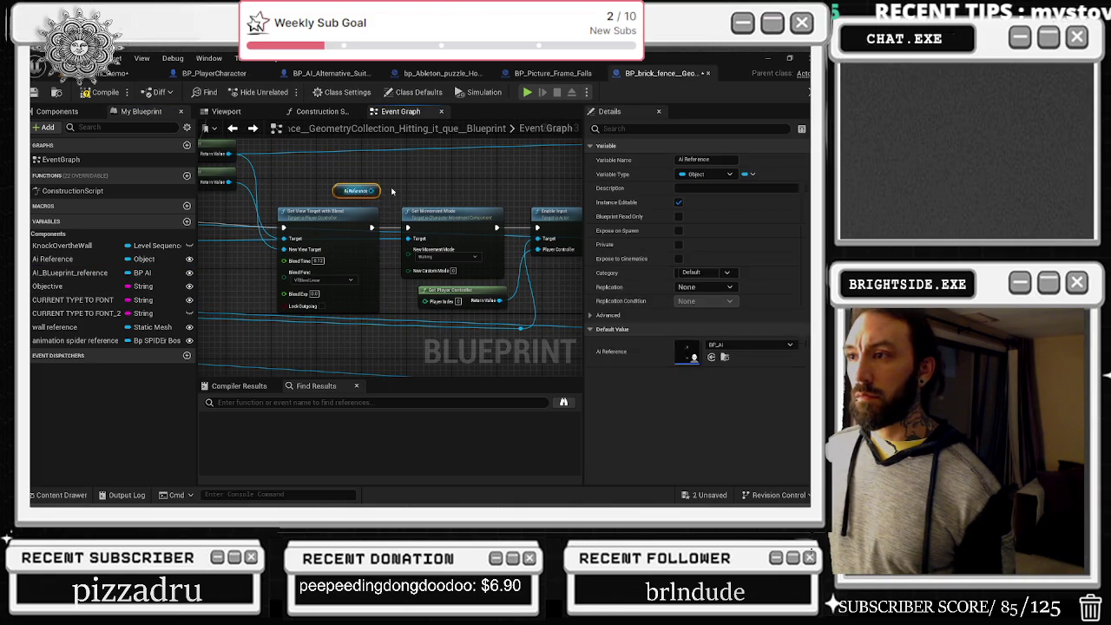
click(69, 273)
mouse_move(69, 273)
mouse_down()
mouse_move(384, 176)
mouse_move(521, 278)
mouse_move(354, 292)
mouse_move(298, 207)
mouse_up()
- Survey the graph across the Set Visibility, Send Paper, SET and Cast nodes
drag(417, 261, 251, 261)
scroll(385, 257, down, 1)
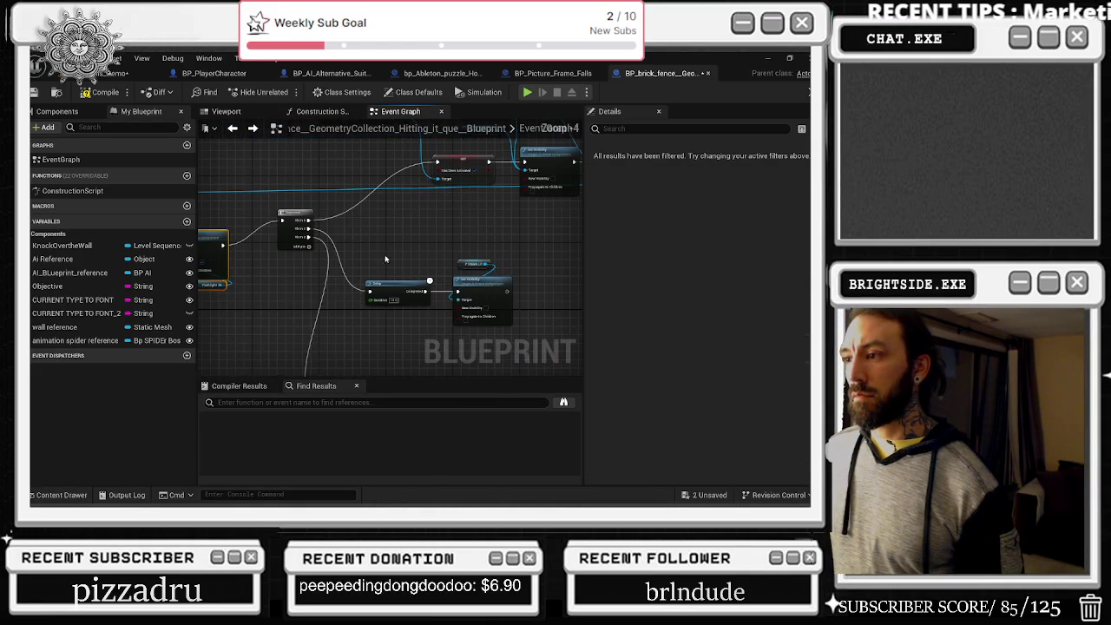
drag(278, 235, 296, 327)
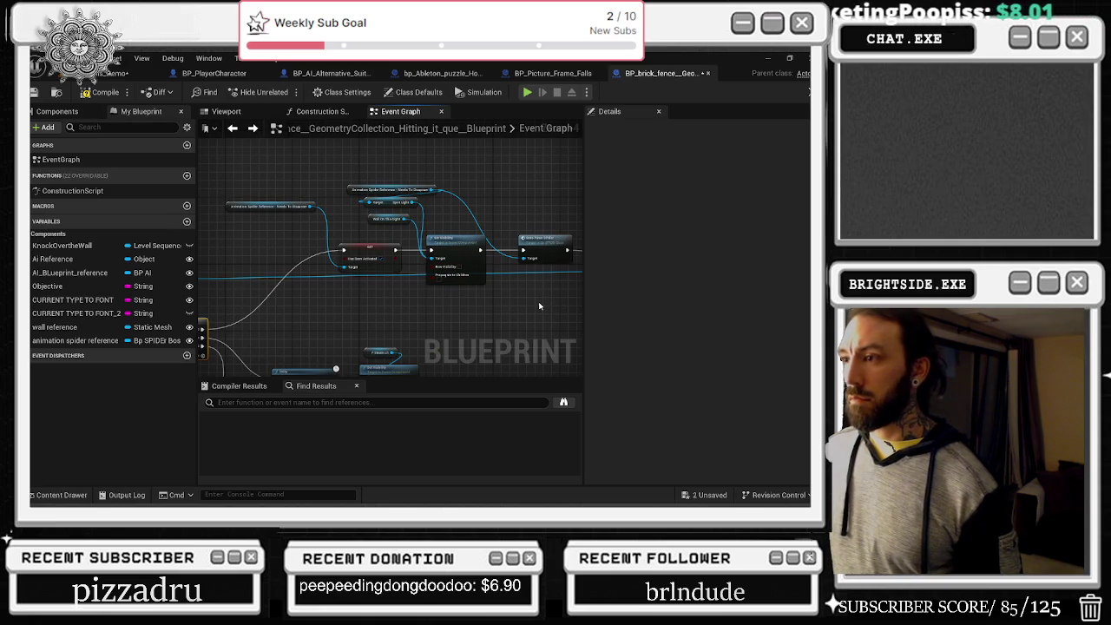
mouse_move(538, 303)
mouse_down()
mouse_move(246, 303)
mouse_move(444, 313)
mouse_move(260, 330)
mouse_move(270, 333)
mouse_up()
scroll(363, 230, up, 3)
scroll(343, 334, up, 2)
mouse_move(343, 334)
mouse_down()
mouse_move(520, 322)
mouse_move(279, 122)
mouse_up()
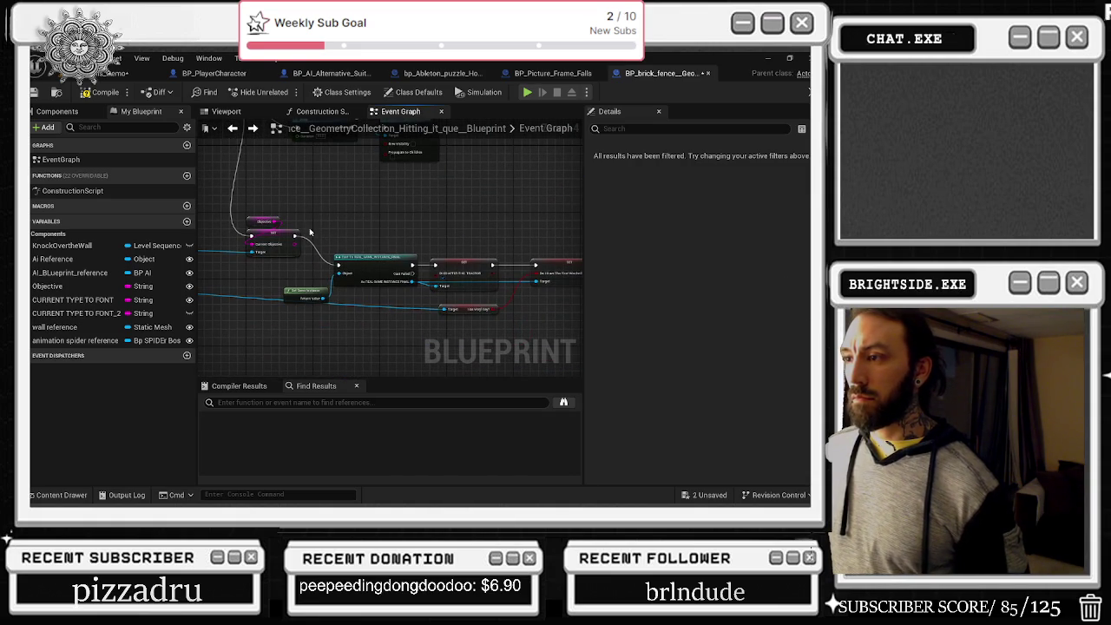
mouse_move(310, 232)
mouse_down()
mouse_move(489, 320)
mouse_move(464, 274)
mouse_up()
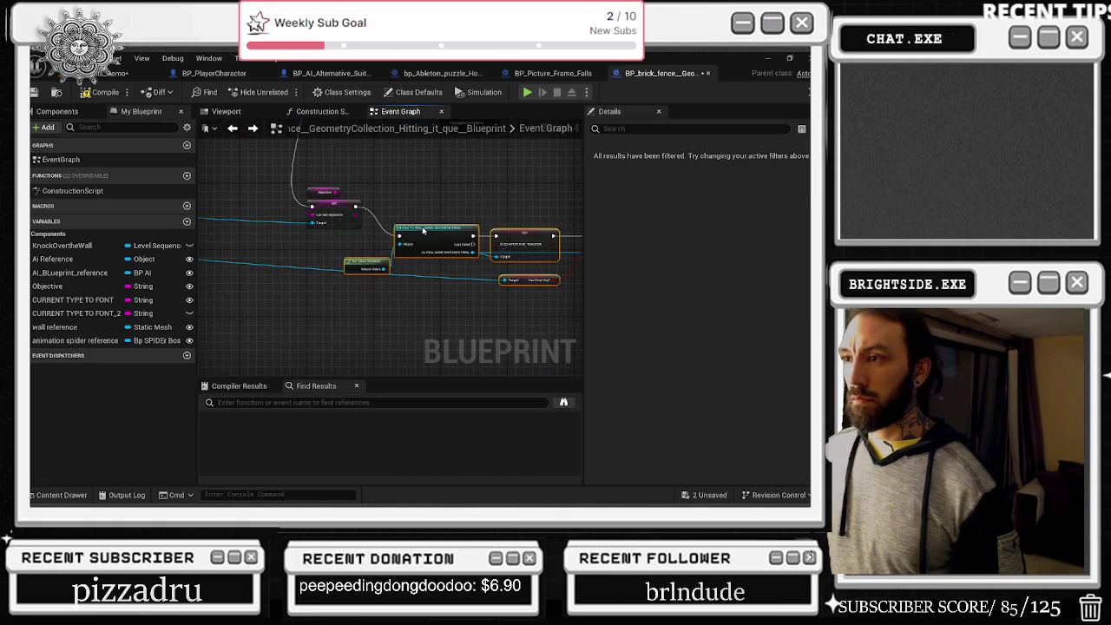
scroll(422, 230, down, 8)
drag(411, 271, 538, 198)
scroll(481, 218, up, 2)
scroll(428, 302, down, 2)
drag(427, 302, 465, 198)
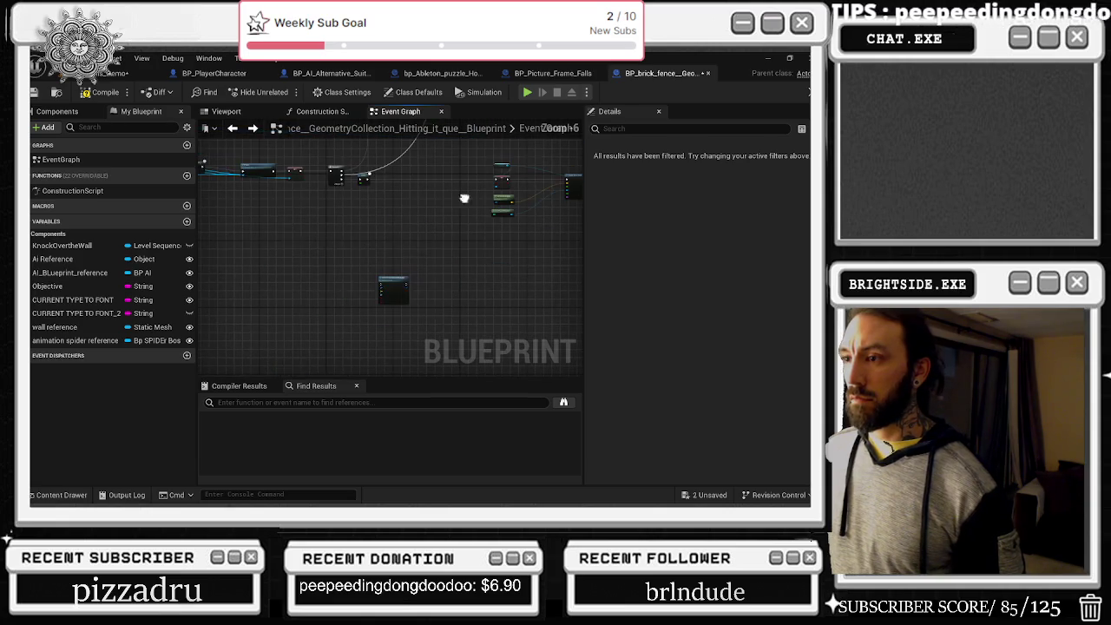
drag(388, 272, 417, 243)
scroll(457, 225, up, 2)
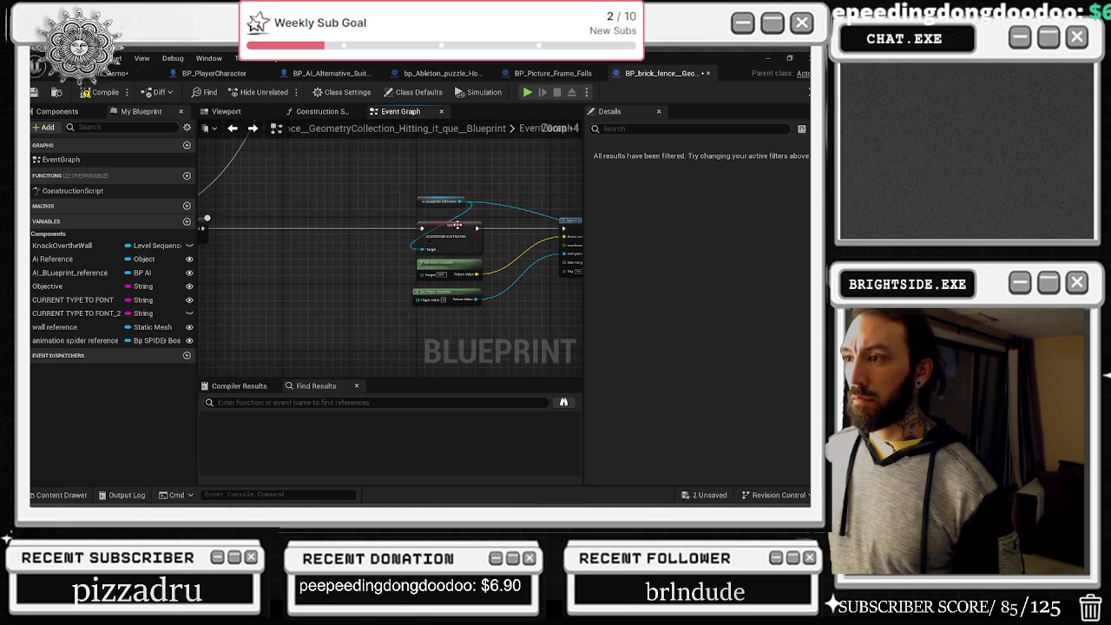
- Inspect the AI_BLueprint_reference variable and move the Delay node further right
click(422, 205)
drag(459, 299, 348, 273)
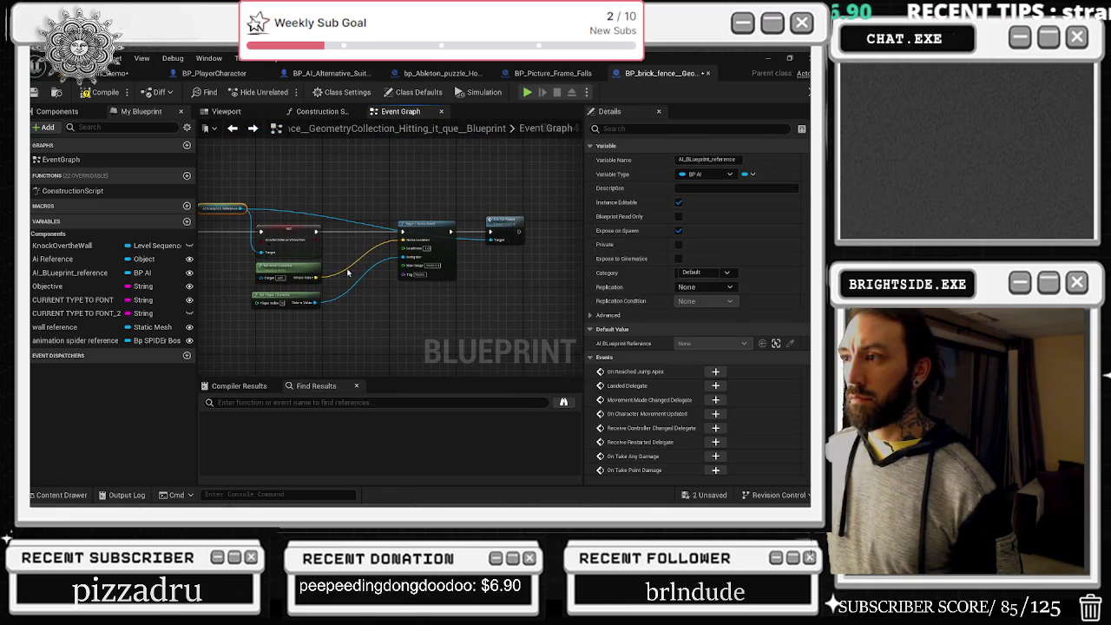
mouse_move(318, 215)
mouse_down()
mouse_move(451, 221)
mouse_move(372, 244)
mouse_move(347, 228)
mouse_move(373, 223)
mouse_move(375, 236)
mouse_up()
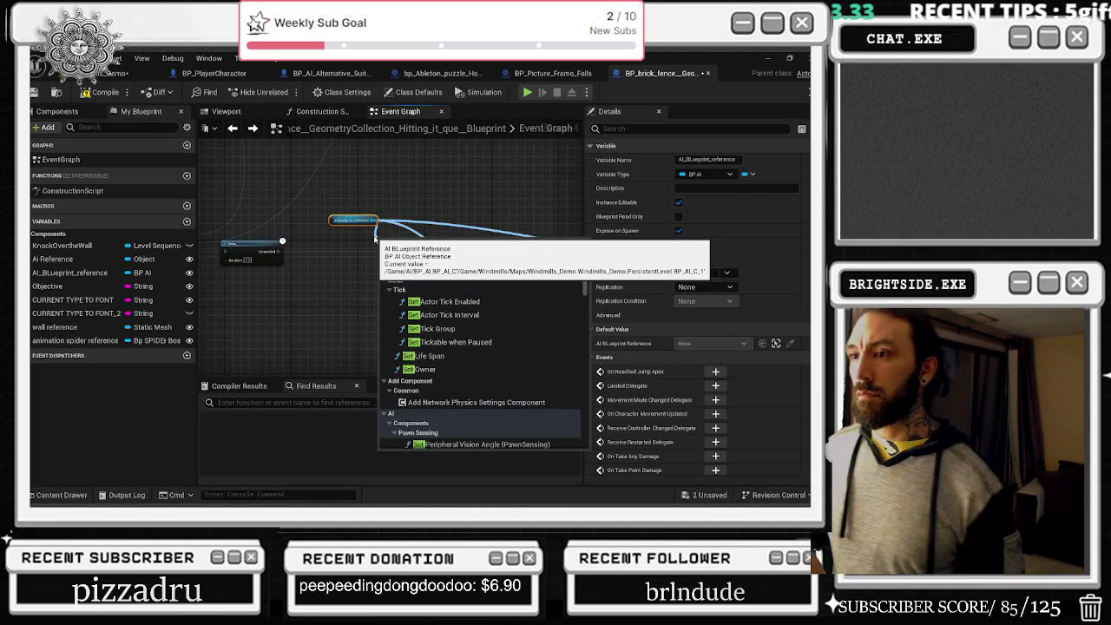
scroll(521, 243, up, 2)
mouse_move(583, 208)
mouse_down()
mouse_move(547, 195)
mouse_move(264, 226)
mouse_up()
scroll(547, 194, up, 3)
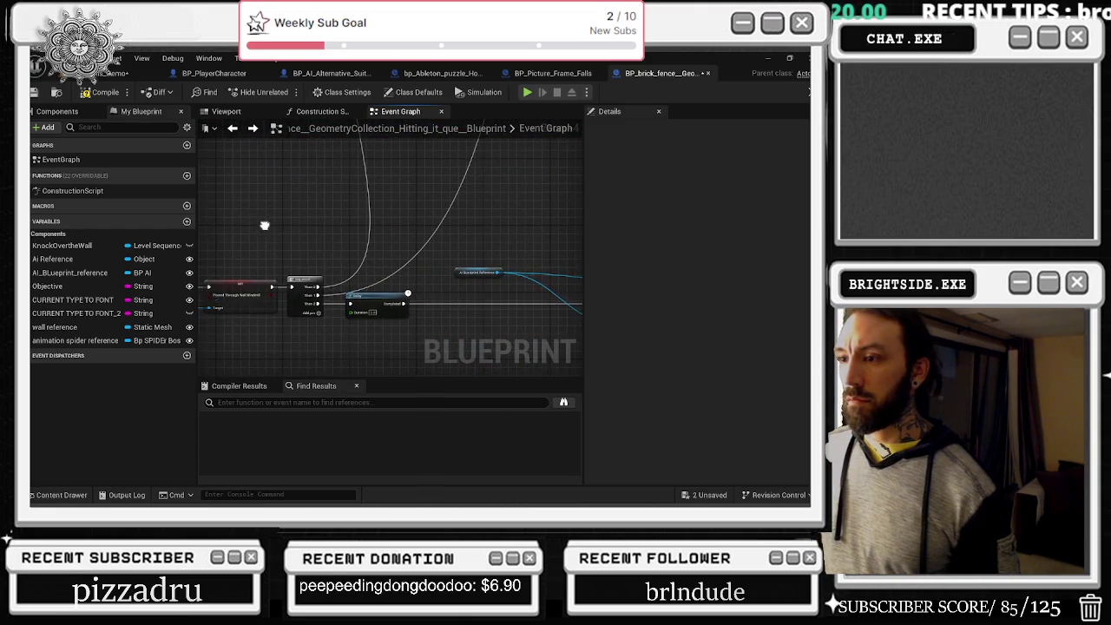
drag(373, 301, 539, 301)
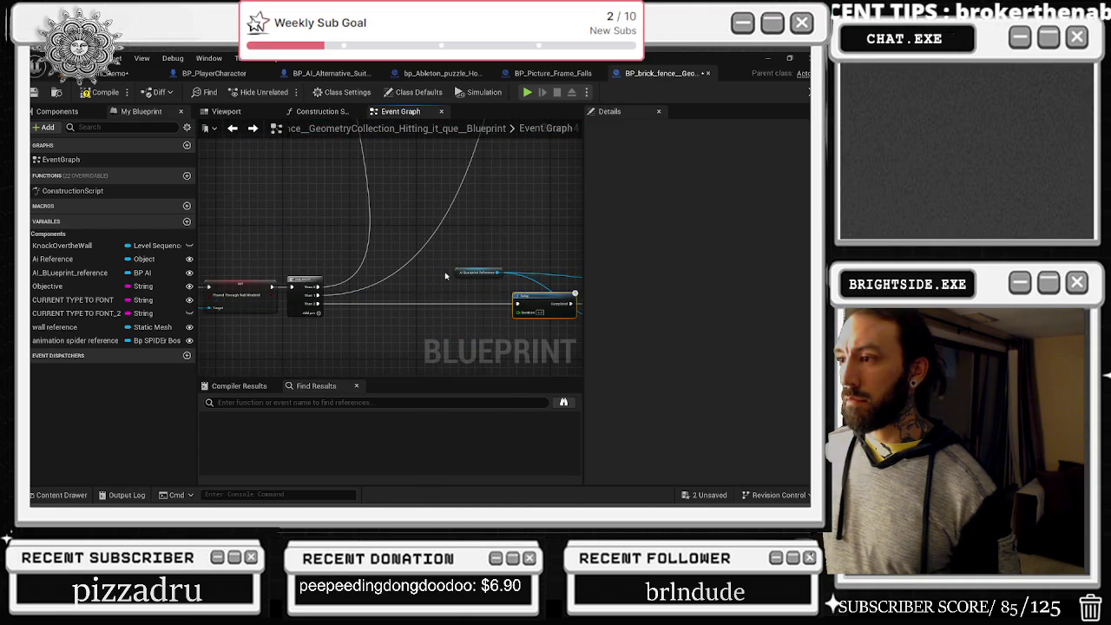
mouse_move(475, 273)
mouse_down()
mouse_move(475, 183)
mouse_move(461, 182)
mouse_up()
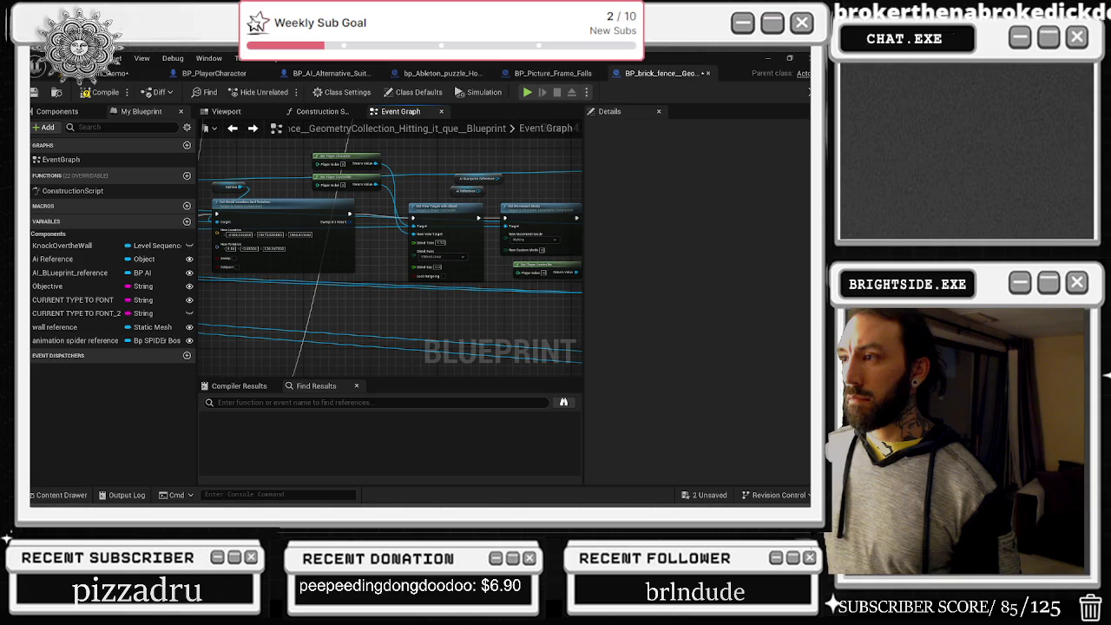
- Reposition the Character Movement and AI BLueprint Reference nodes, then compile the blueprint
scroll(364, 243, up, 2)
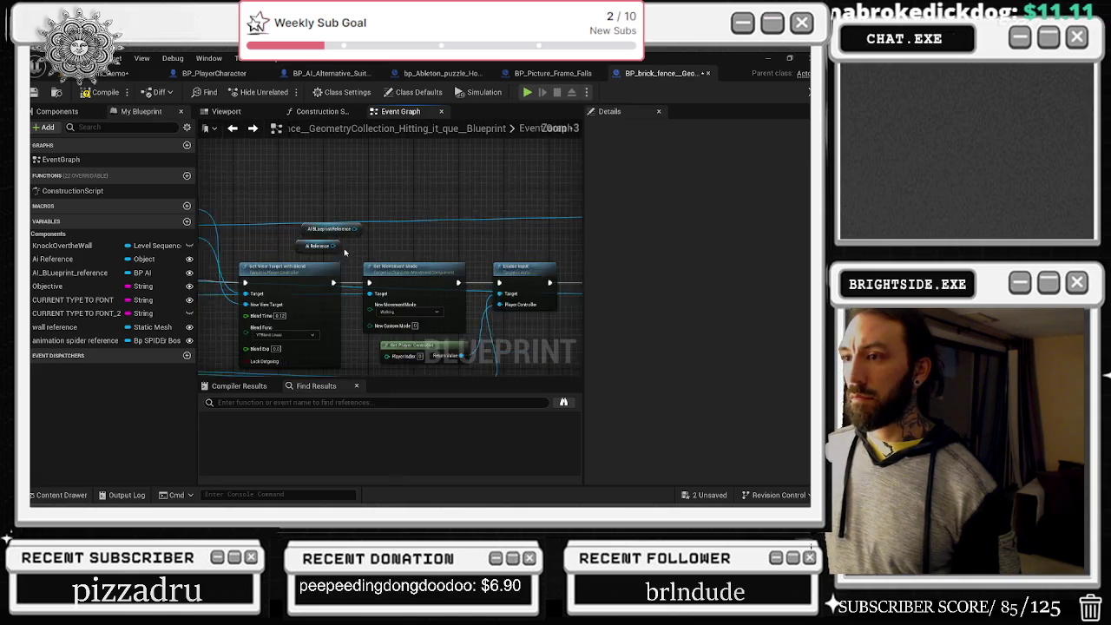
mouse_move(356, 226)
mouse_down()
mouse_move(376, 323)
mouse_move(373, 299)
mouse_up()
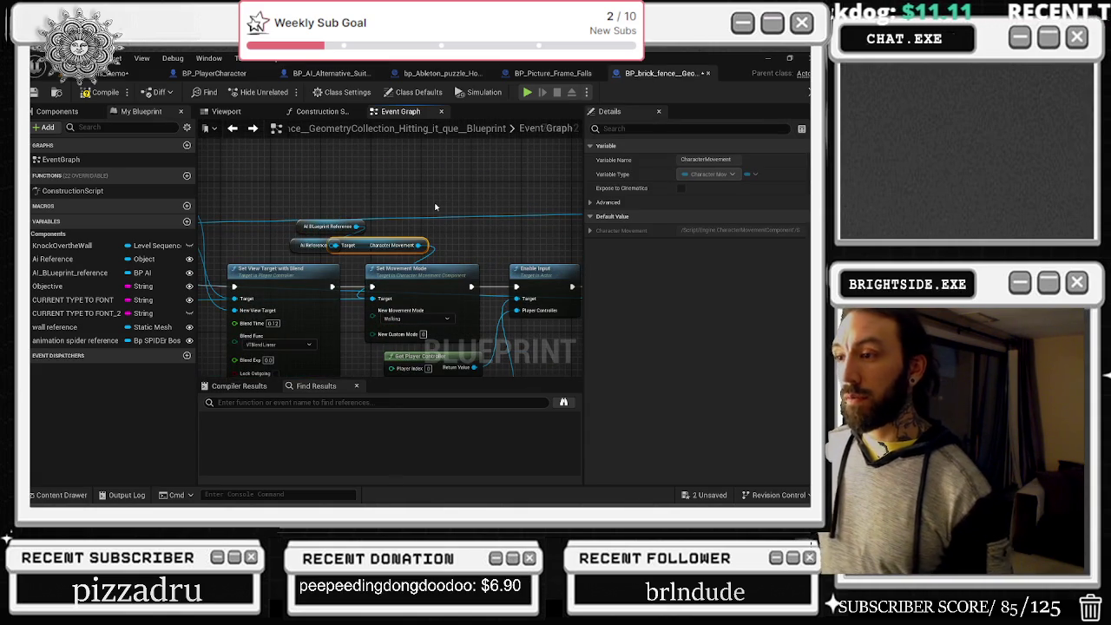
drag(371, 251, 421, 200)
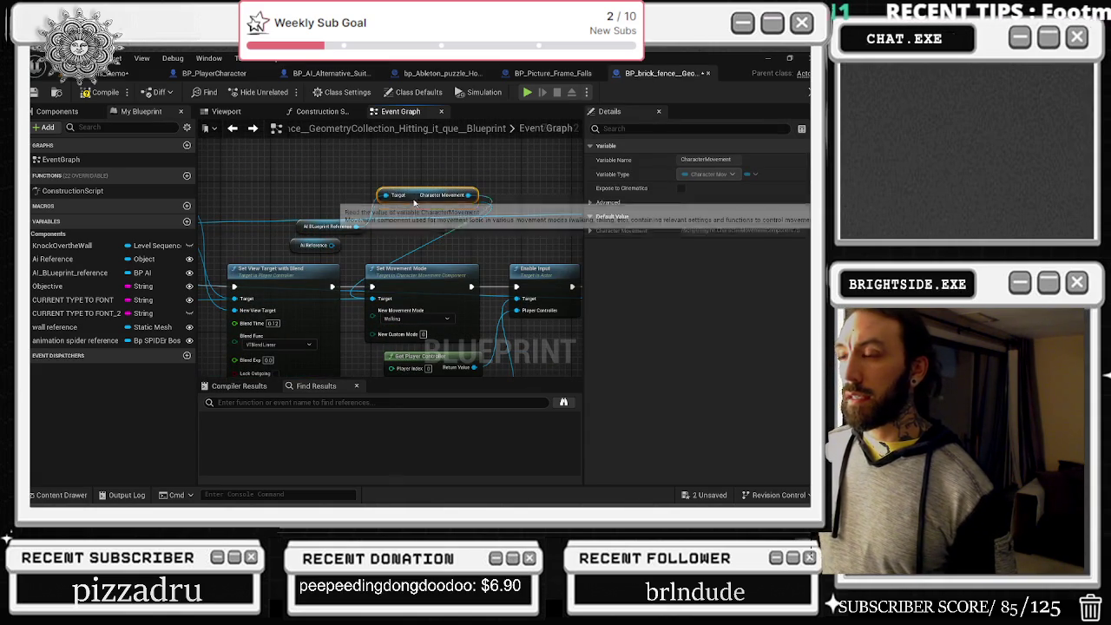
drag(329, 227, 329, 184)
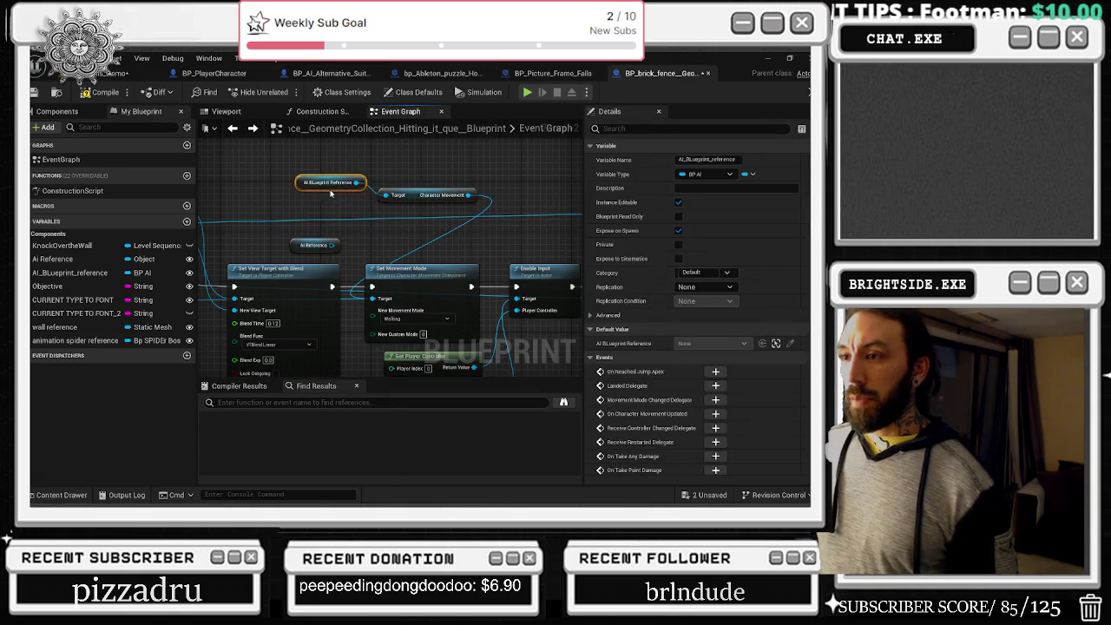
mouse_move(331, 244)
mouse_down()
mouse_move(392, 309)
mouse_move(409, 240)
mouse_move(397, 236)
mouse_up()
key(Escape)
mouse_move(411, 196)
mouse_down()
mouse_move(324, 214)
mouse_move(247, 193)
mouse_up()
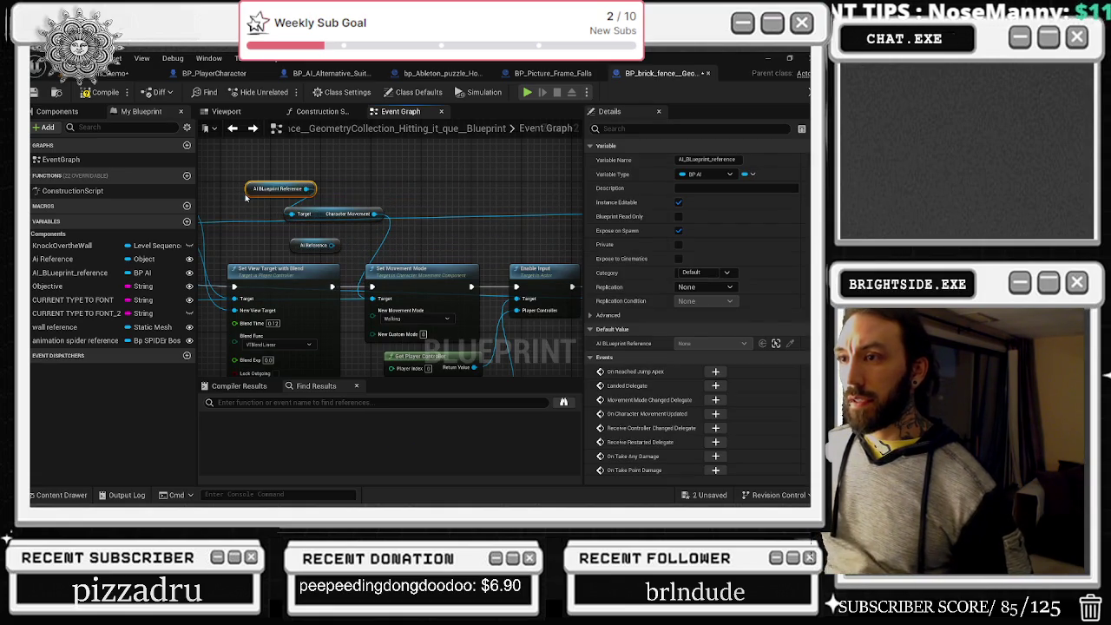
click(100, 92)
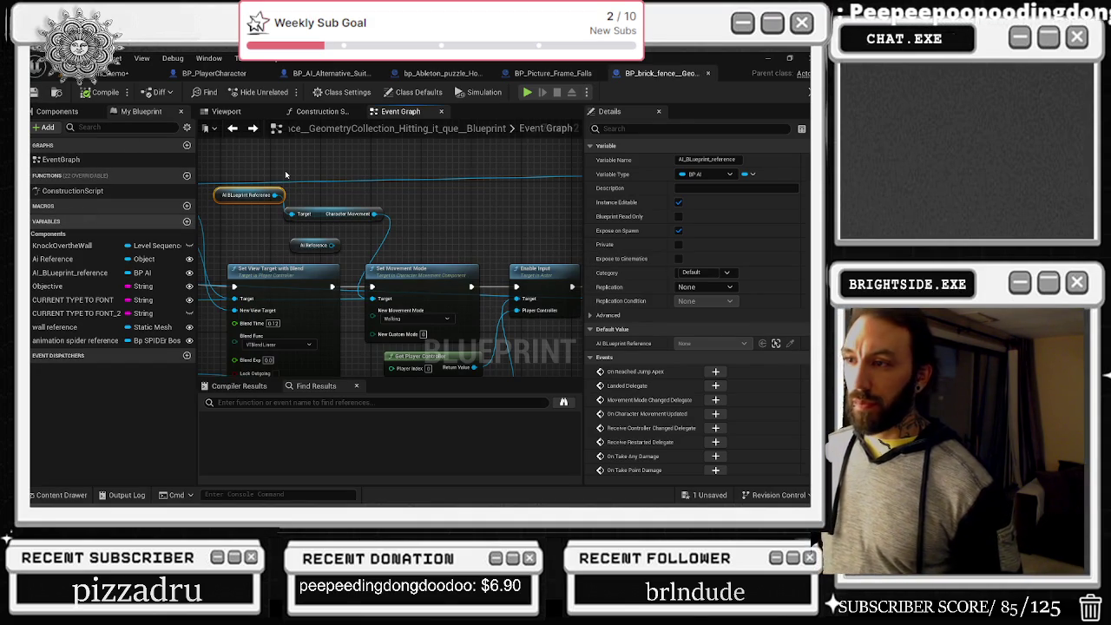
- Shift the Box, Bottom Wall, FENCE, P Stream Lit and Flashlight getter nodes into place
scroll(416, 210, down, 3)
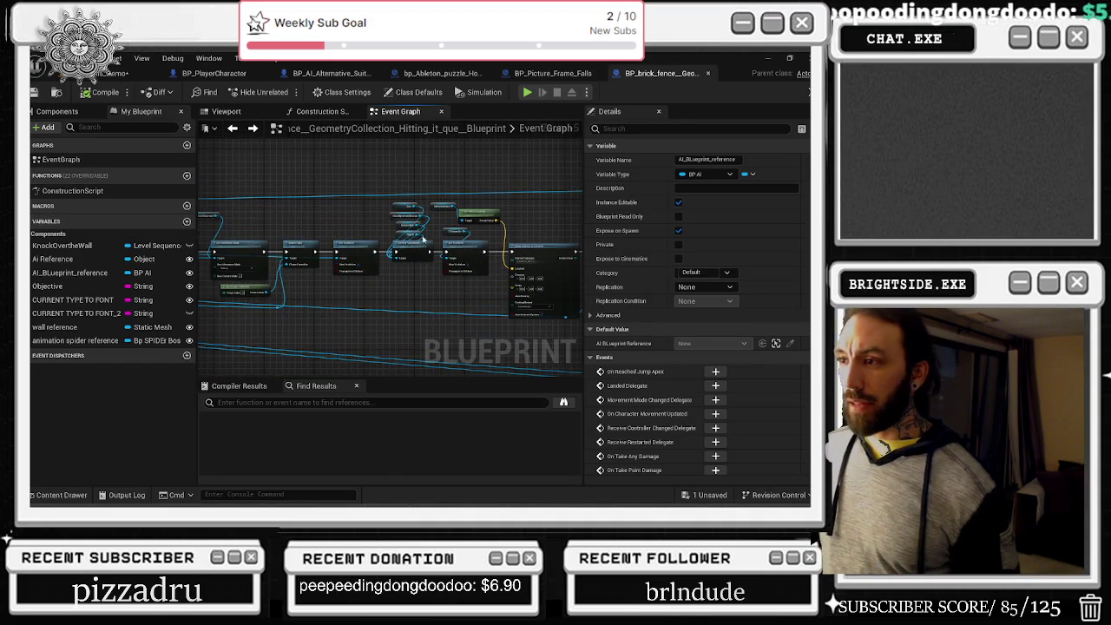
scroll(423, 240, up, 3)
drag(386, 218, 317, 213)
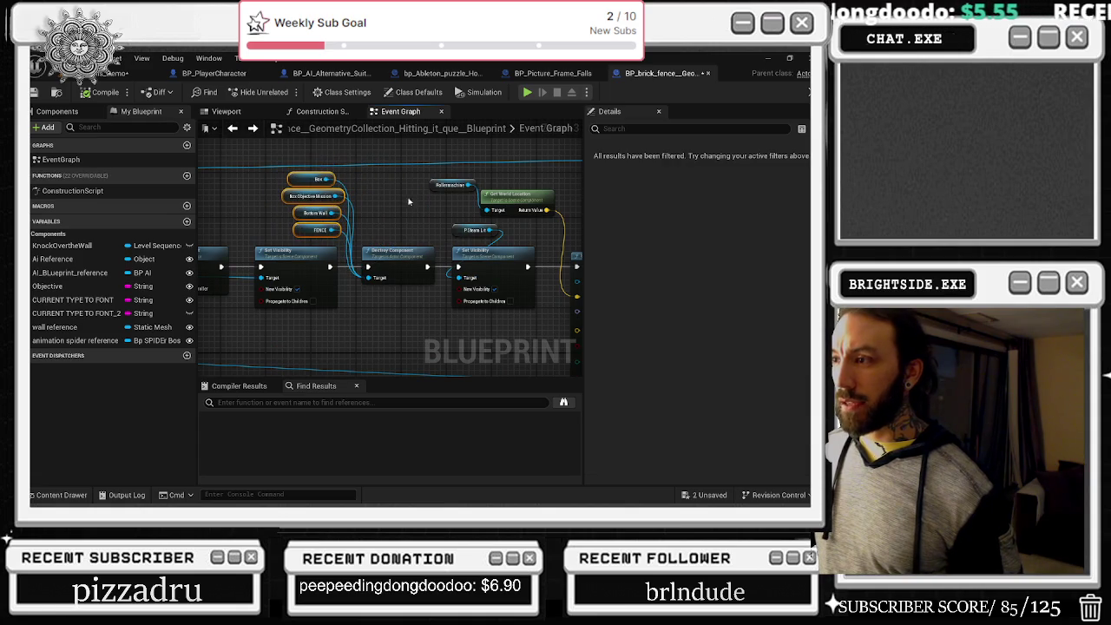
drag(475, 230, 373, 218)
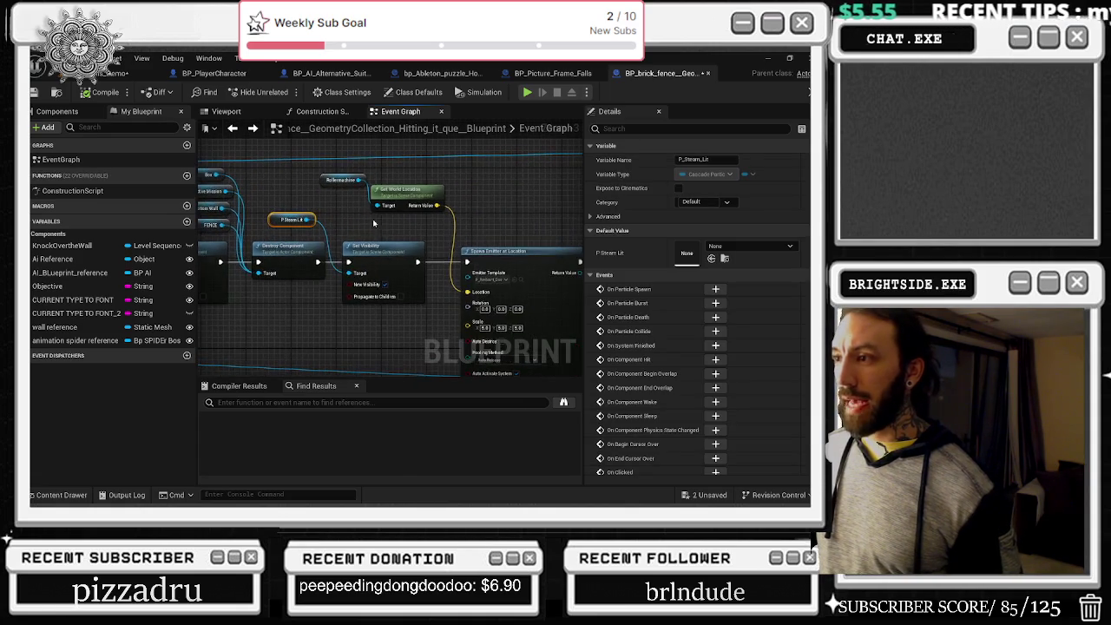
drag(488, 242, 395, 148)
click(420, 266)
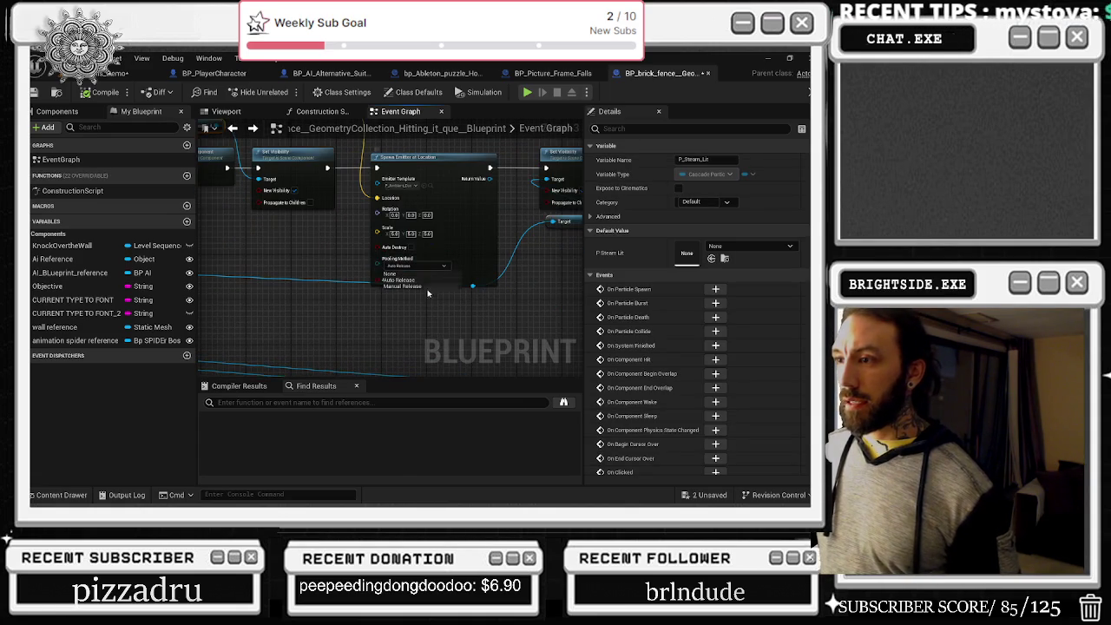
click(334, 308)
drag(517, 311, 261, 356)
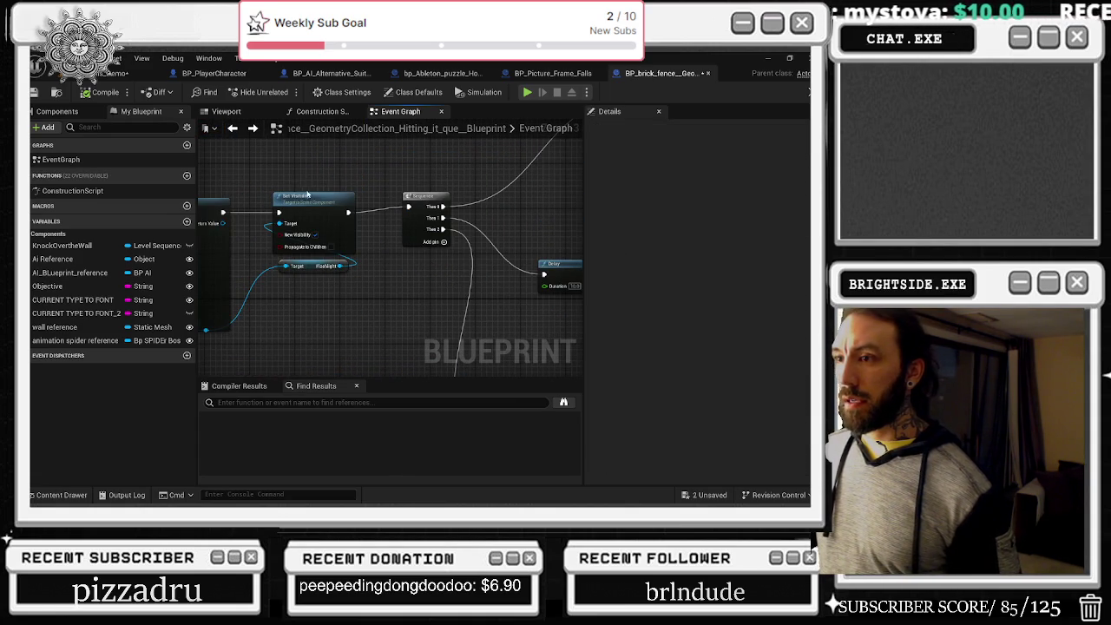
drag(319, 269, 289, 278)
drag(354, 310, 286, 364)
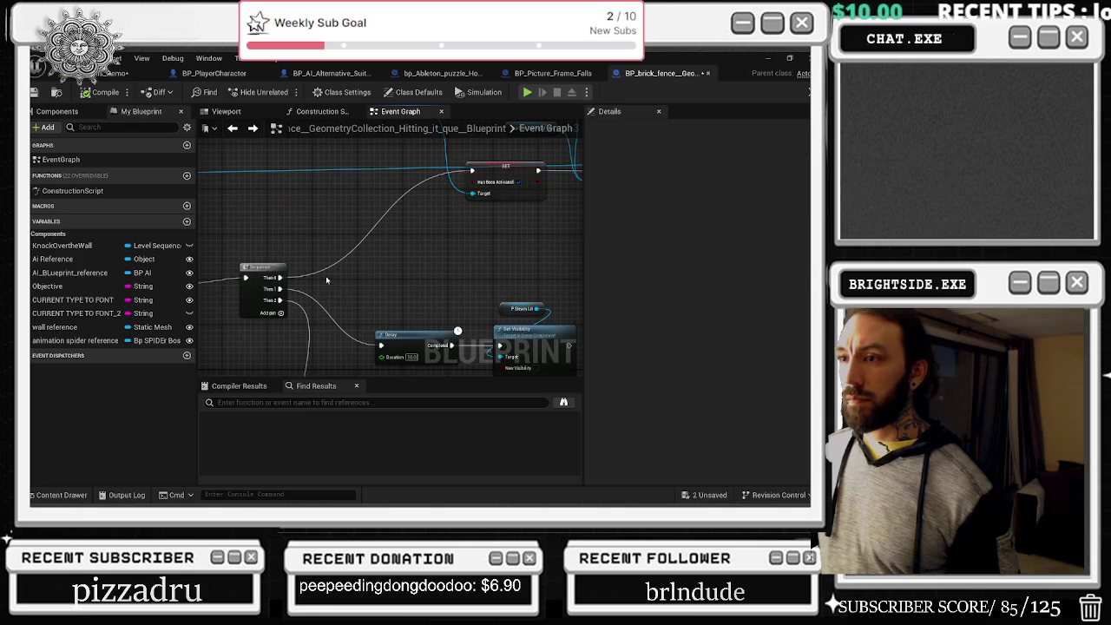
drag(287, 278, 295, 304)
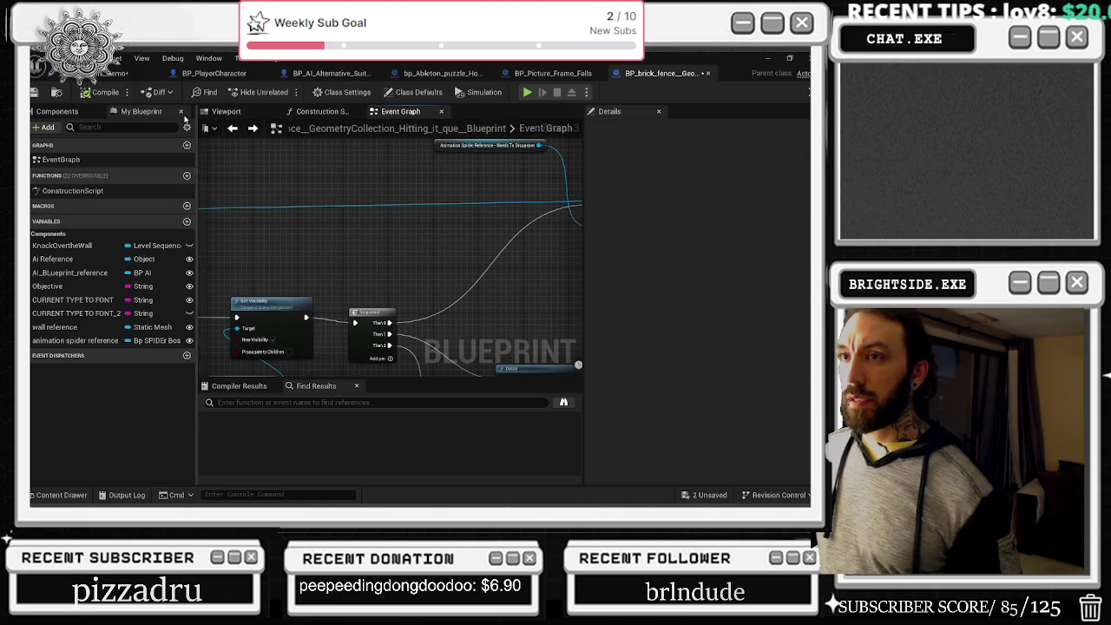
- Review the NEW GAS RectLight, then the PointLight (about 2.7 cd, attenuation radius 537.48)
click(57, 111)
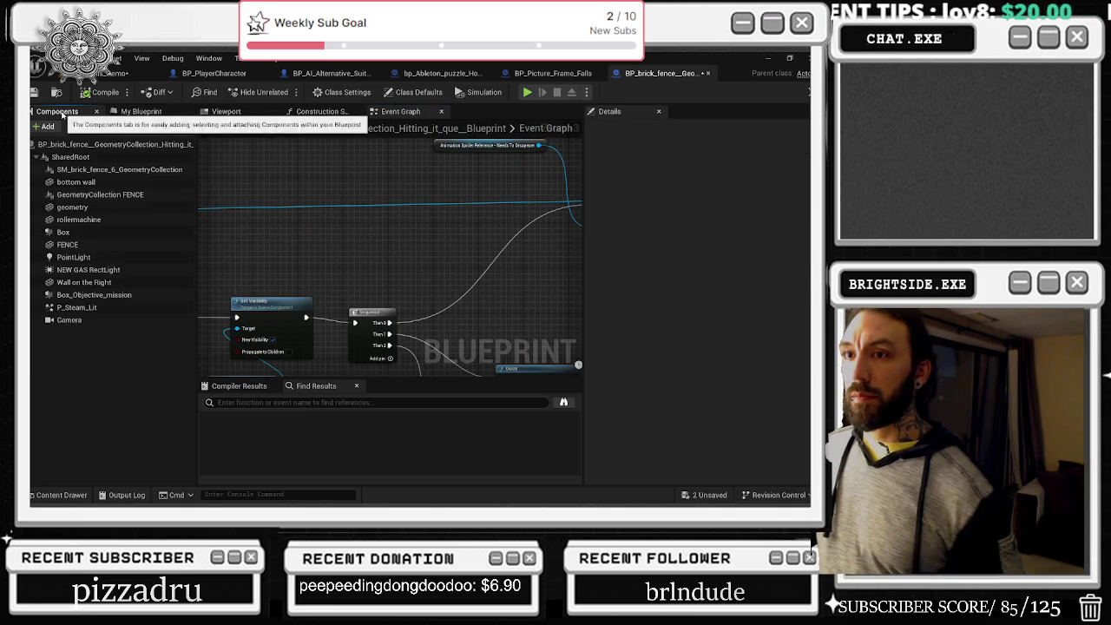
click(96, 270)
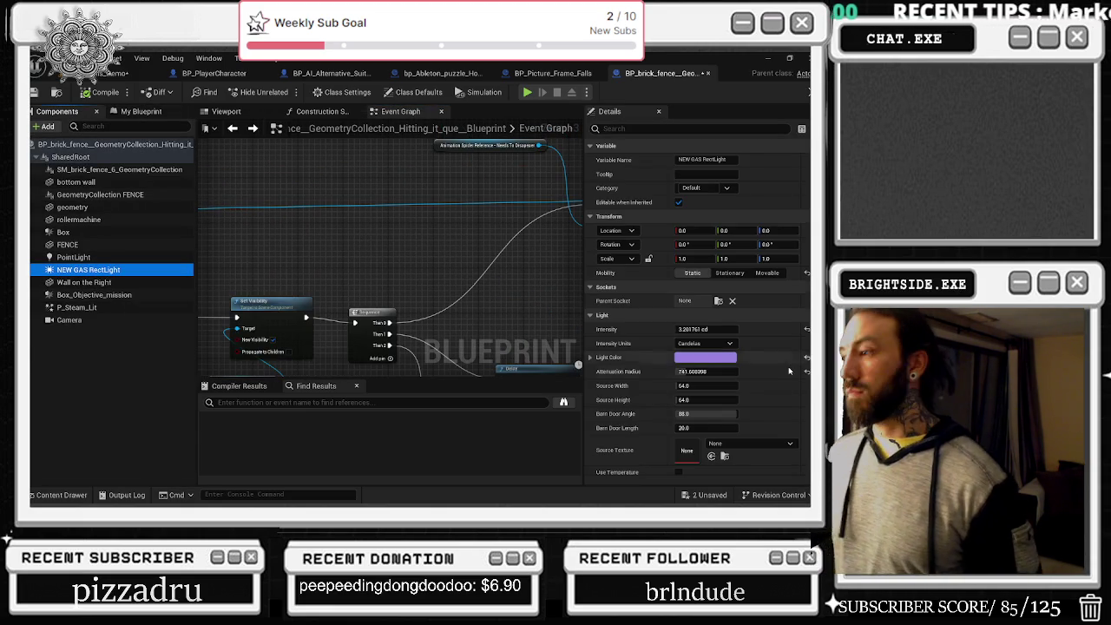
scroll(791, 397, down, 3)
scroll(791, 397, down, 2)
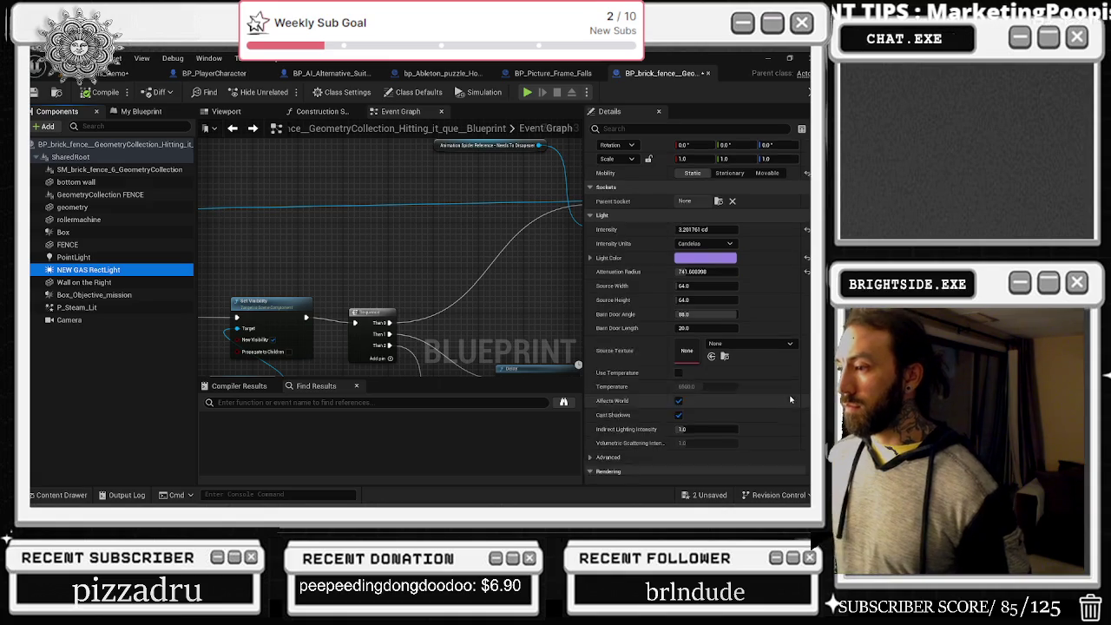
click(74, 257)
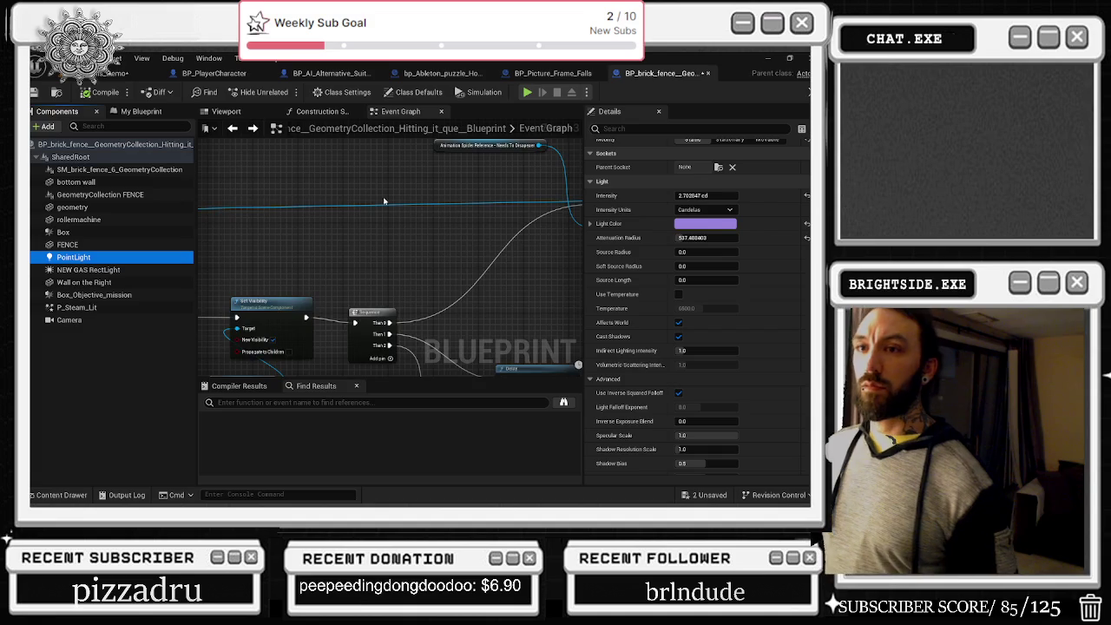
scroll(412, 216, down, 8)
drag(421, 354, 369, 269)
scroll(489, 287, up, 5)
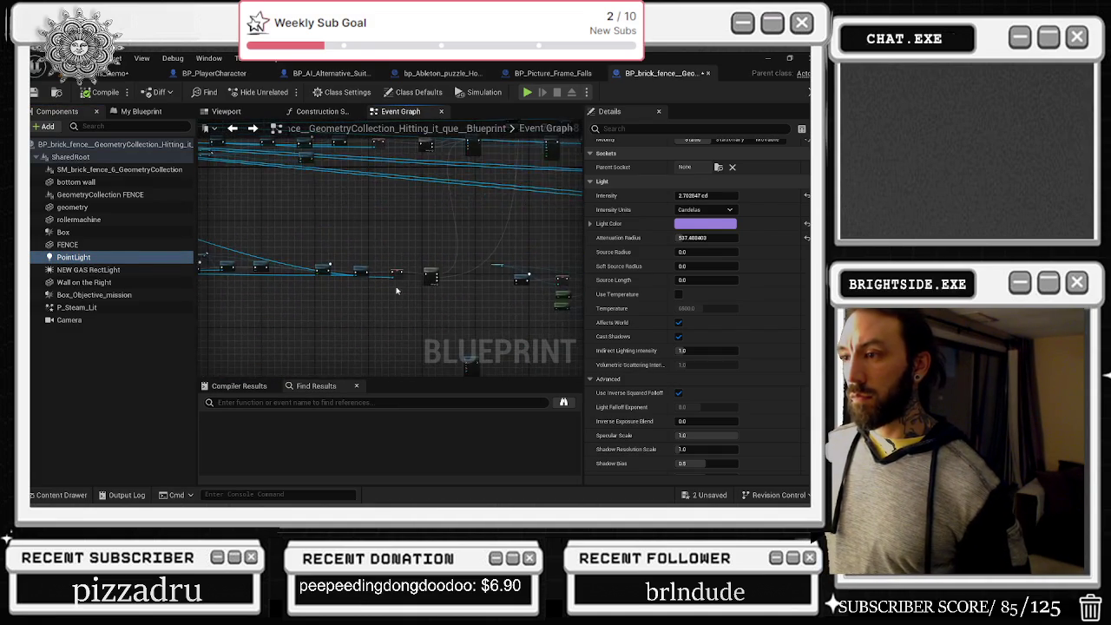
- Tidy the graph: AI Blueprint Reference beside Delay, a wire reroute, Get Actor Location nodes shifted right
drag(561, 284, 551, 298)
drag(339, 266, 197, 294)
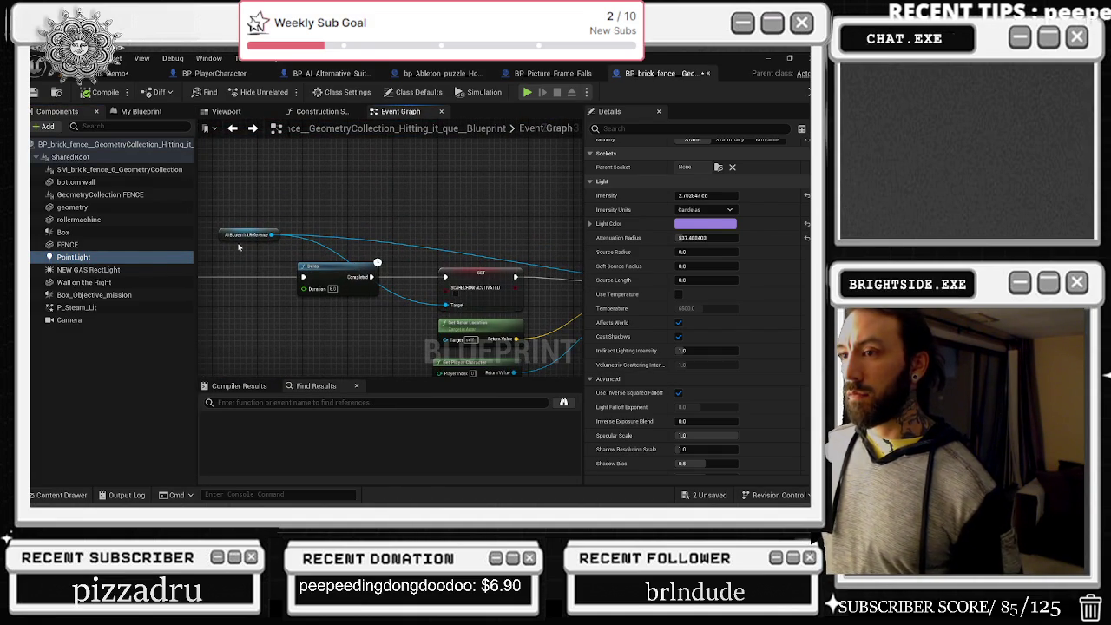
mouse_move(242, 236)
mouse_down()
mouse_move(308, 231)
mouse_move(455, 262)
mouse_up()
double_click(425, 264)
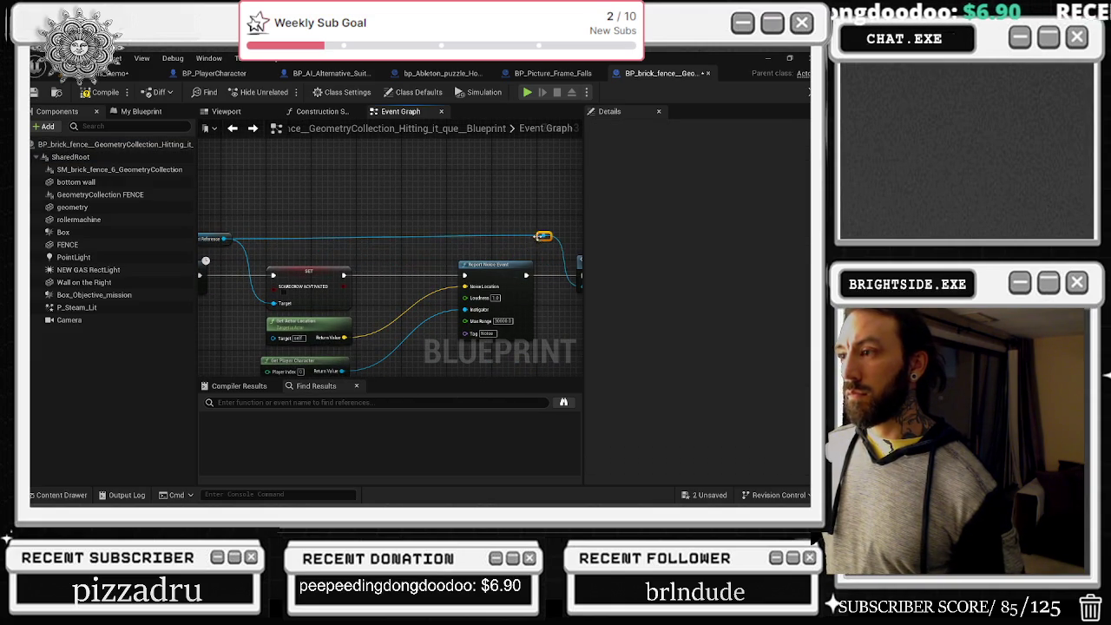
drag(542, 236, 370, 228)
drag(256, 335, 422, 297)
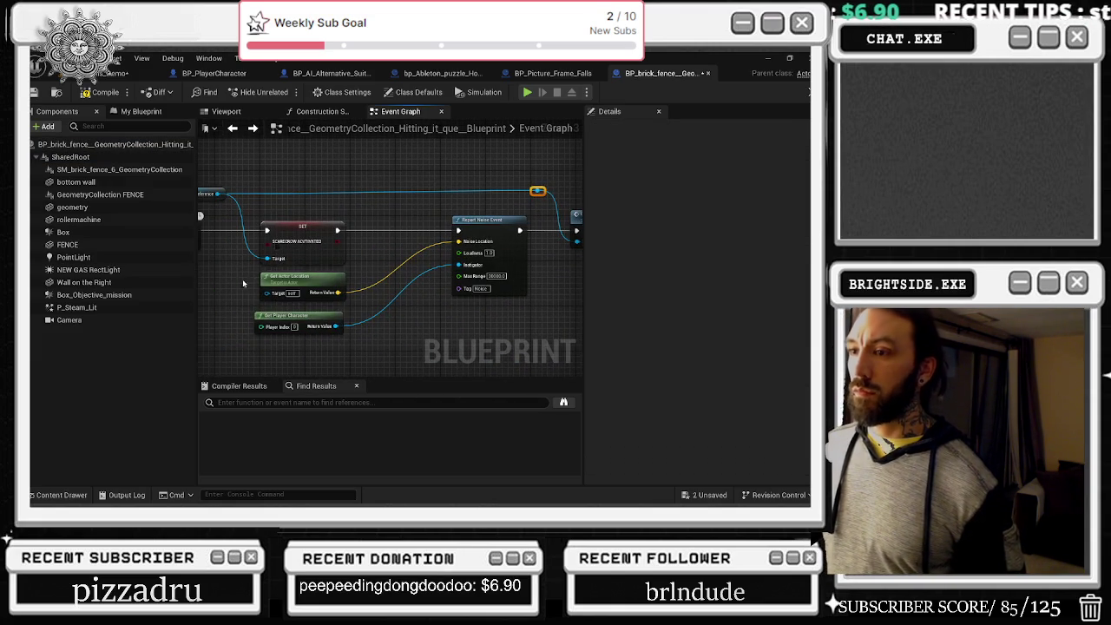
drag(323, 293, 374, 298)
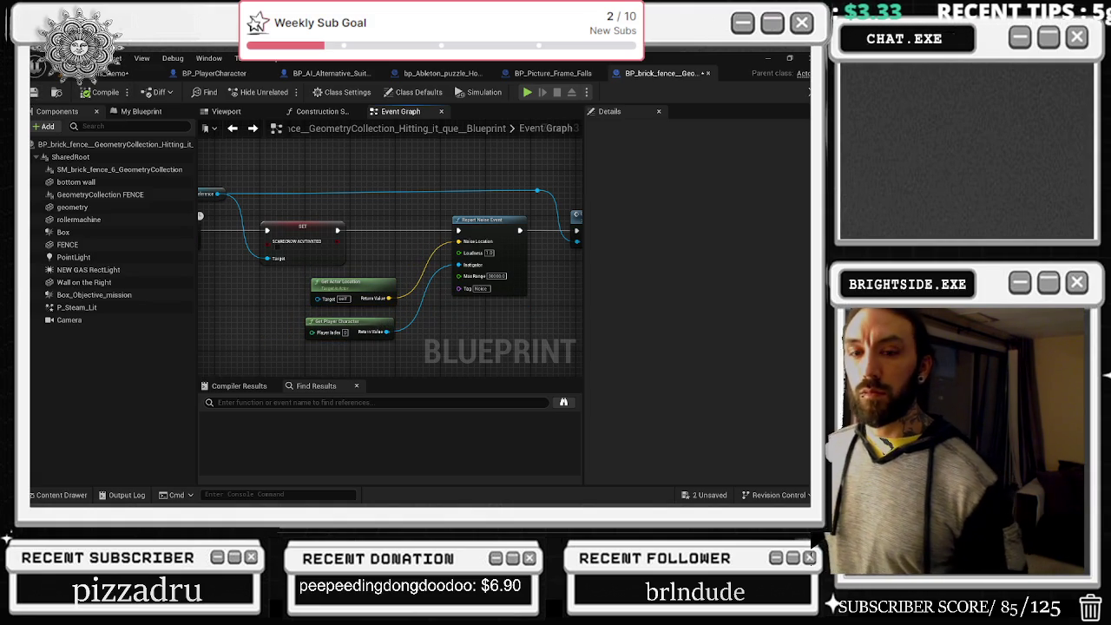
click(330, 295)
ctrl+click(343, 326)
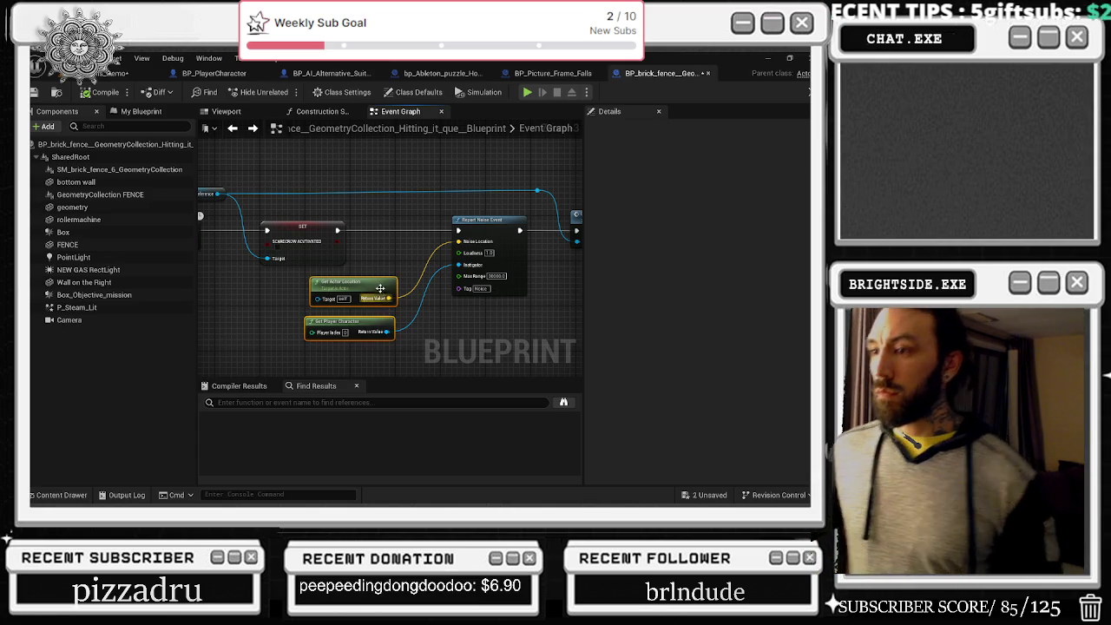
- Save the brick fence blueprint and the unsaved Windmills_Demo map
click(34, 92)
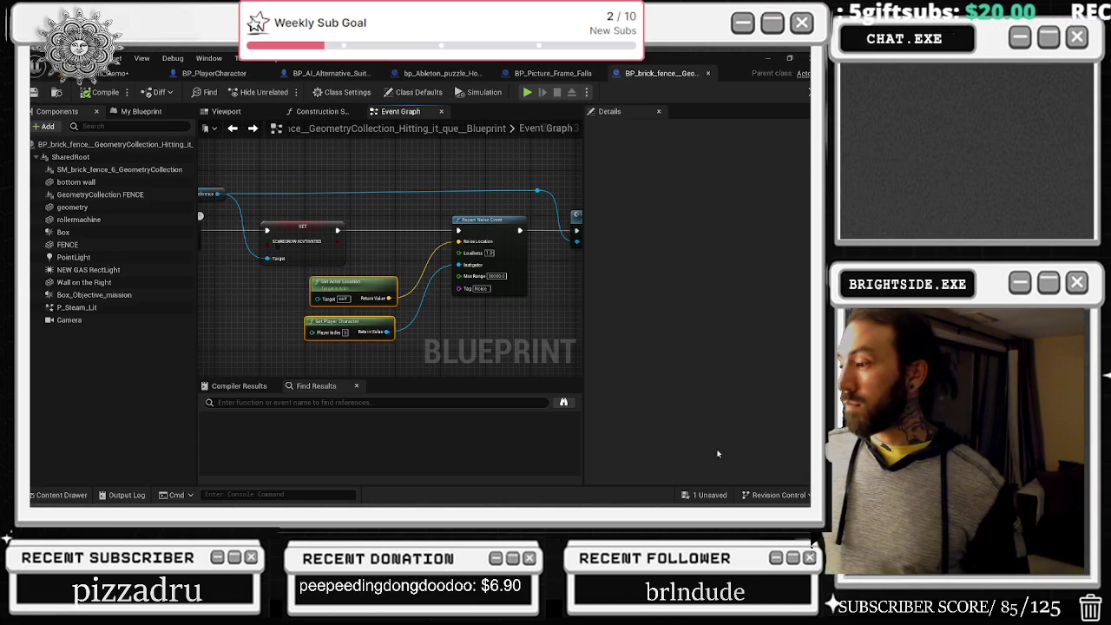
click(703, 495)
click(475, 400)
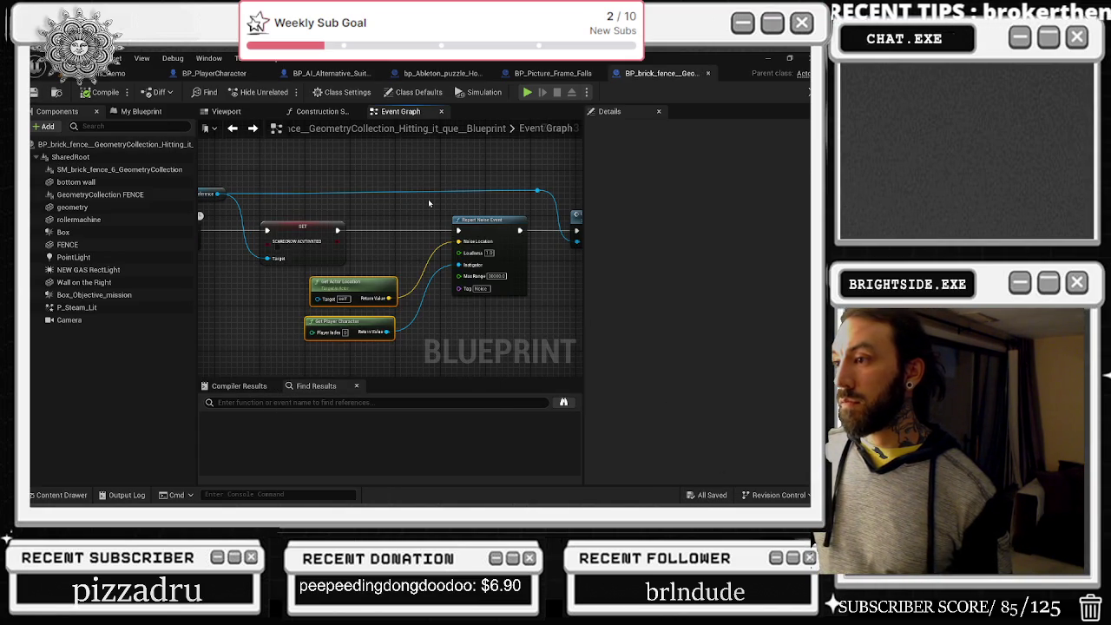
- Pan the event graph and select the Report Noise Event node
mouse_move(428, 199)
mouse_down()
mouse_move(346, 228)
mouse_move(368, 271)
mouse_up()
drag(377, 313, 399, 330)
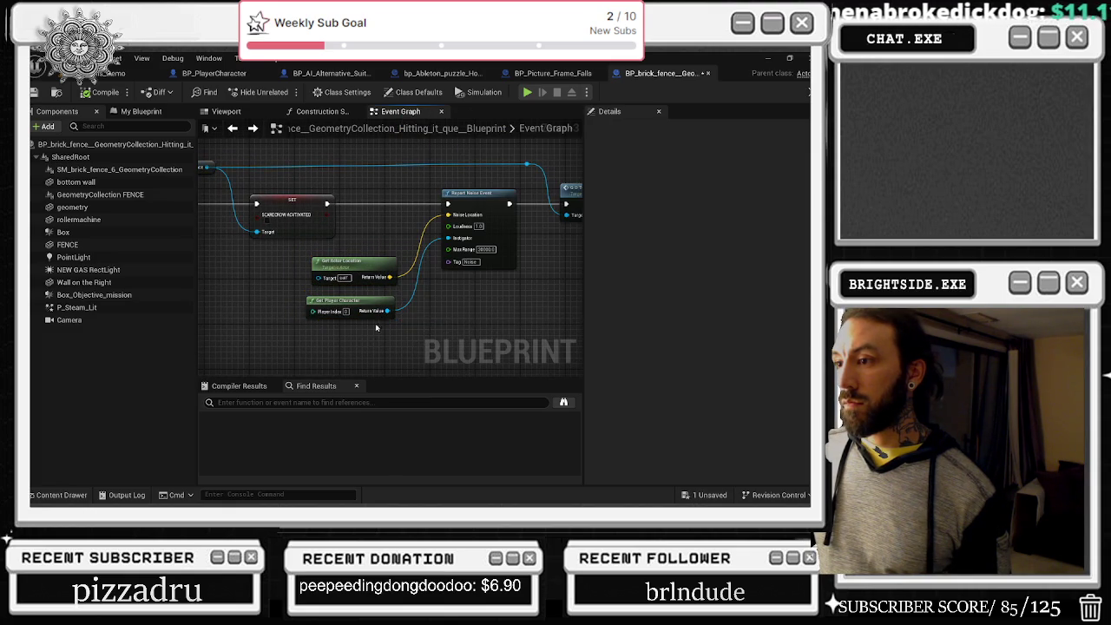
drag(481, 310, 398, 330)
click(395, 213)
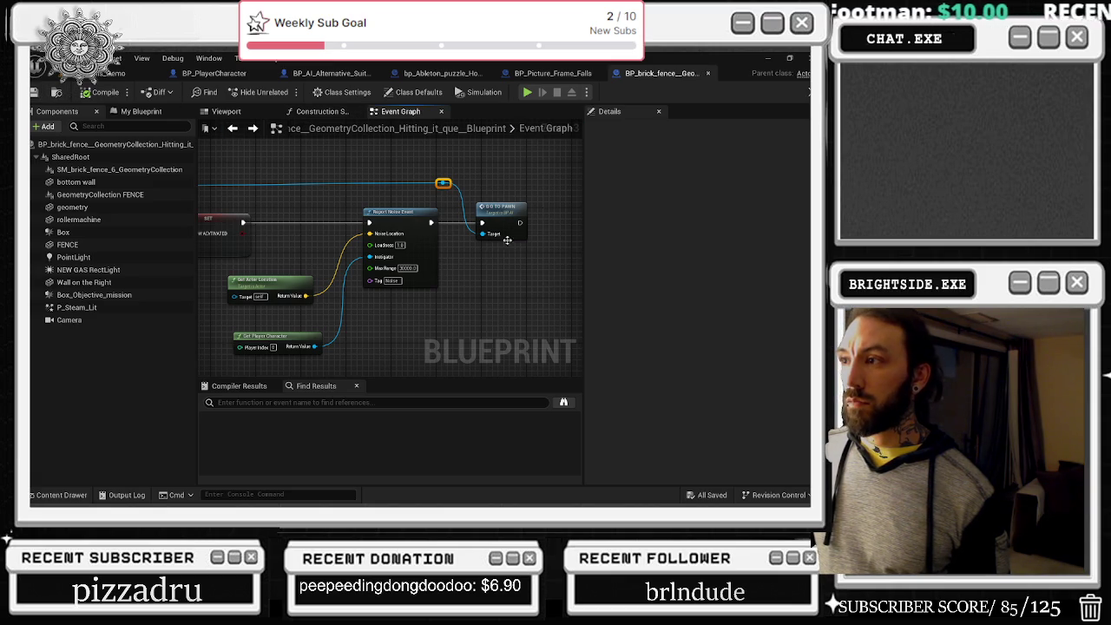
- Pan the event graph to the overlap logic around the Disable Input node
scroll(473, 258, down, 5)
scroll(348, 275, up, 3)
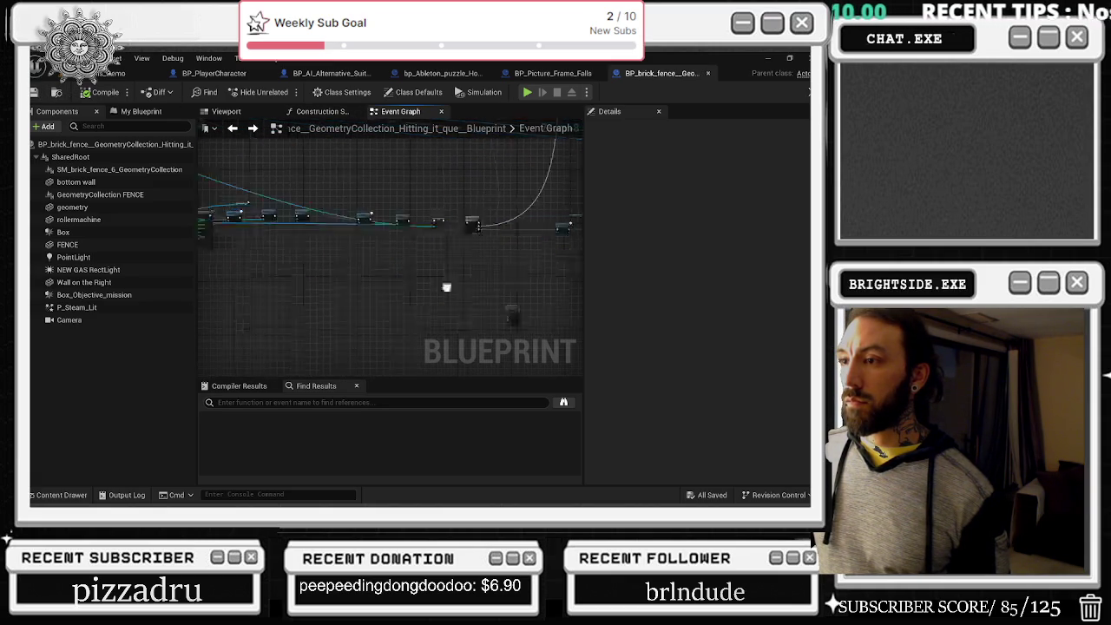
scroll(515, 311, up, 3)
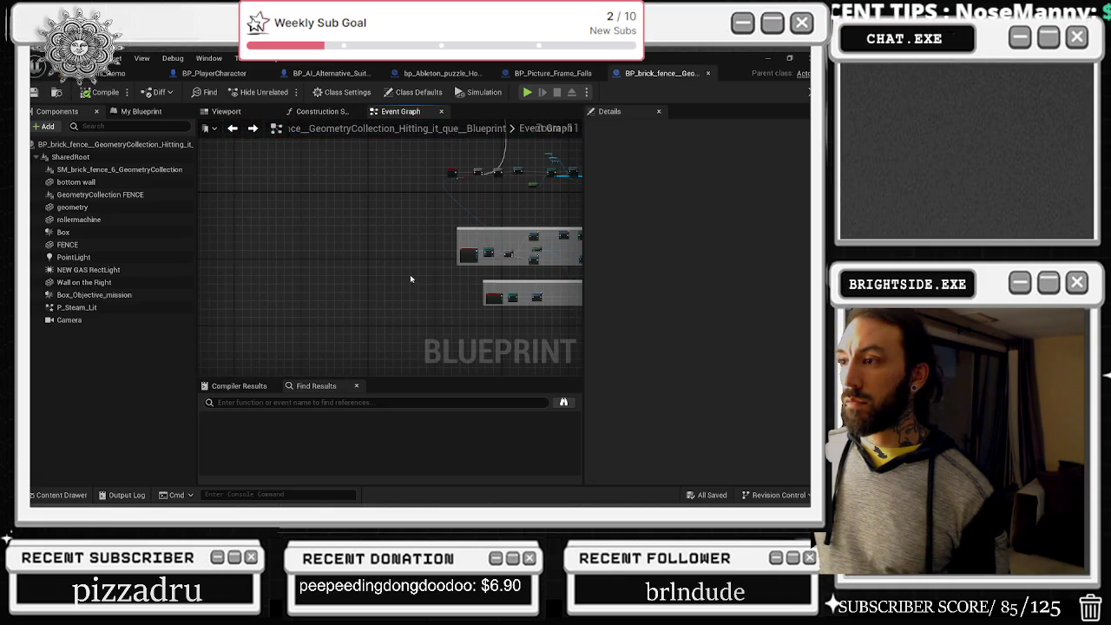
scroll(395, 252, up, 3)
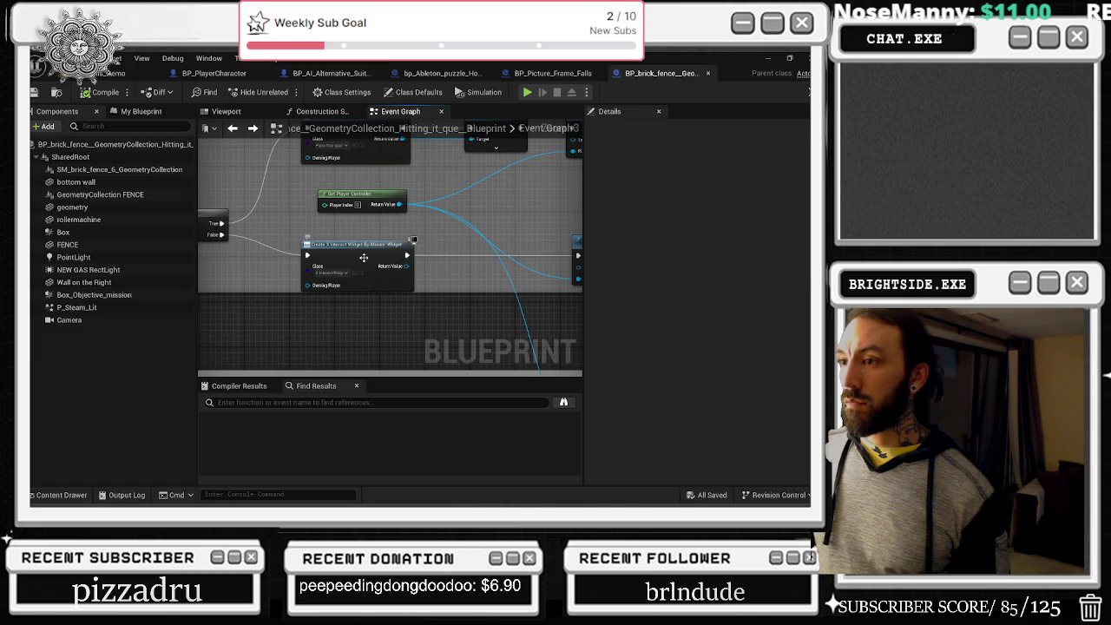
scroll(364, 258, down, 3)
scroll(361, 213, up, 3)
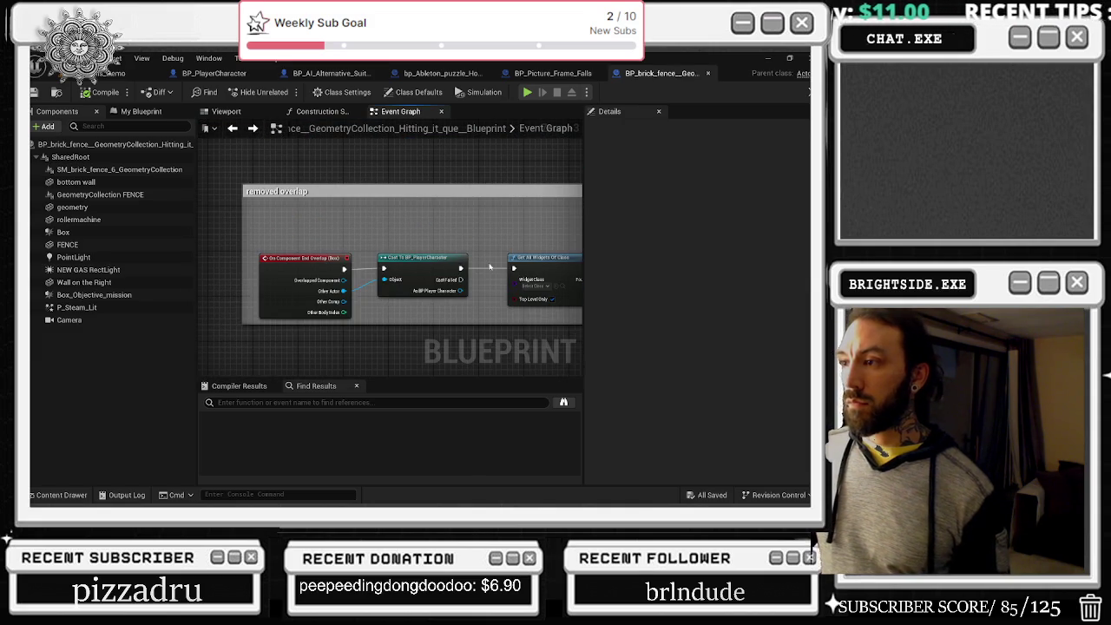
mouse_move(502, 202)
mouse_down()
mouse_move(429, 211)
mouse_move(489, 204)
mouse_move(211, 182)
mouse_move(434, 249)
mouse_move(425, 234)
mouse_move(583, 206)
mouse_up()
mouse_move(458, 214)
mouse_down()
mouse_move(457, 248)
mouse_move(599, 260)
mouse_move(510, 257)
mouse_up()
mouse_move(378, 304)
mouse_down()
mouse_move(398, 293)
mouse_move(384, 292)
mouse_up()
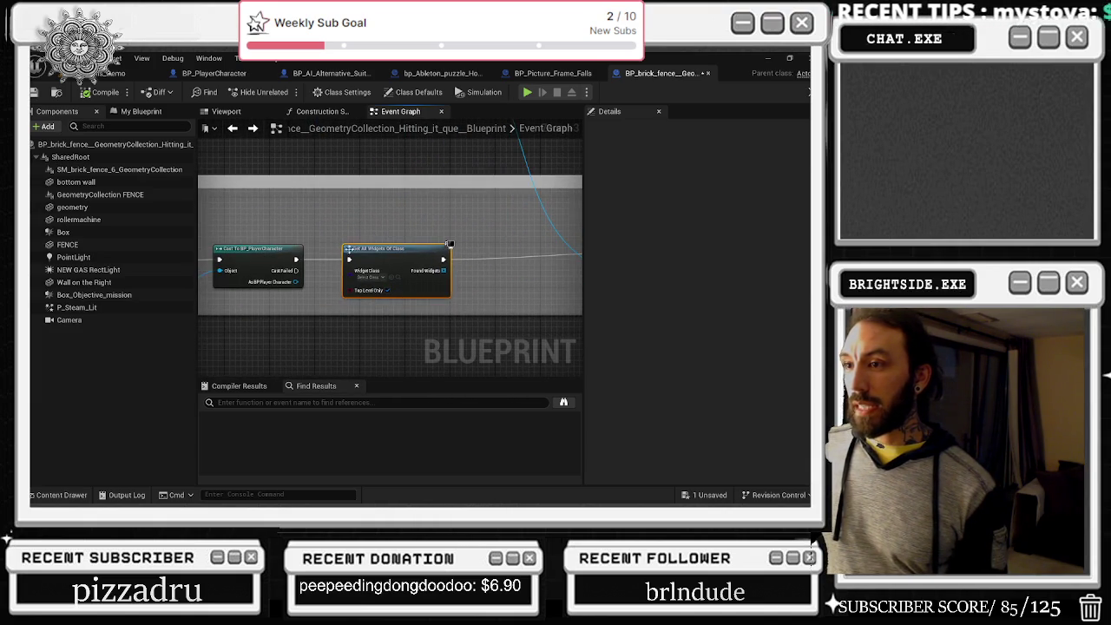
drag(476, 251, 346, 251)
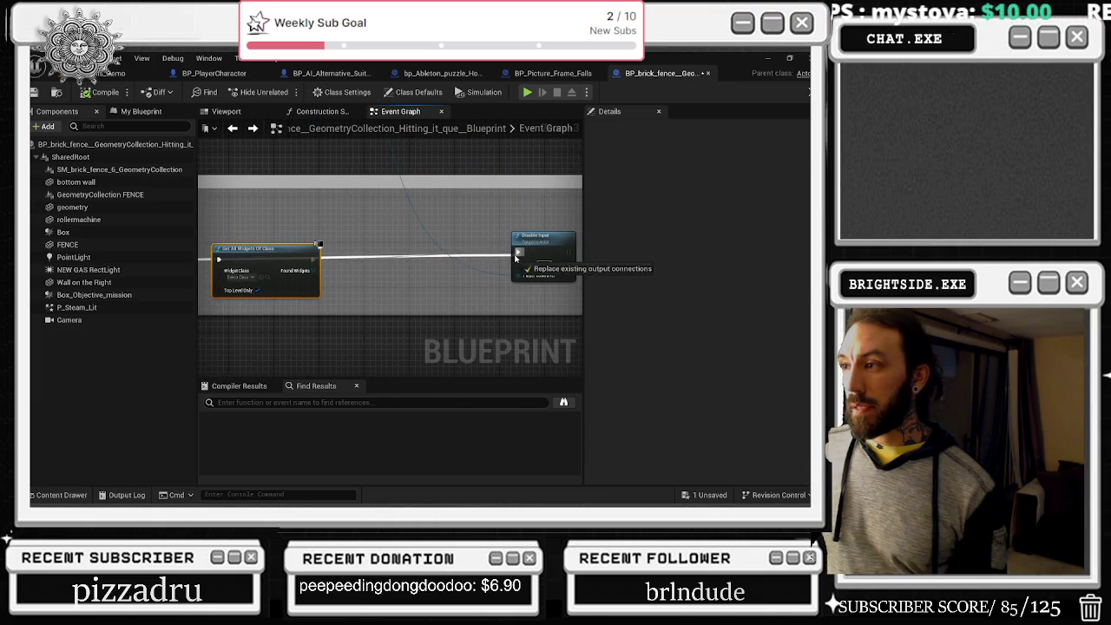
- Move Disable Input left, delete Get All Widgets Of Class, then save and close the blueprint
drag(476, 251, 435, 251)
mouse_move(286, 252)
mouse_down()
mouse_move(280, 226)
mouse_move(276, 303)
mouse_move(328, 309)
mouse_up()
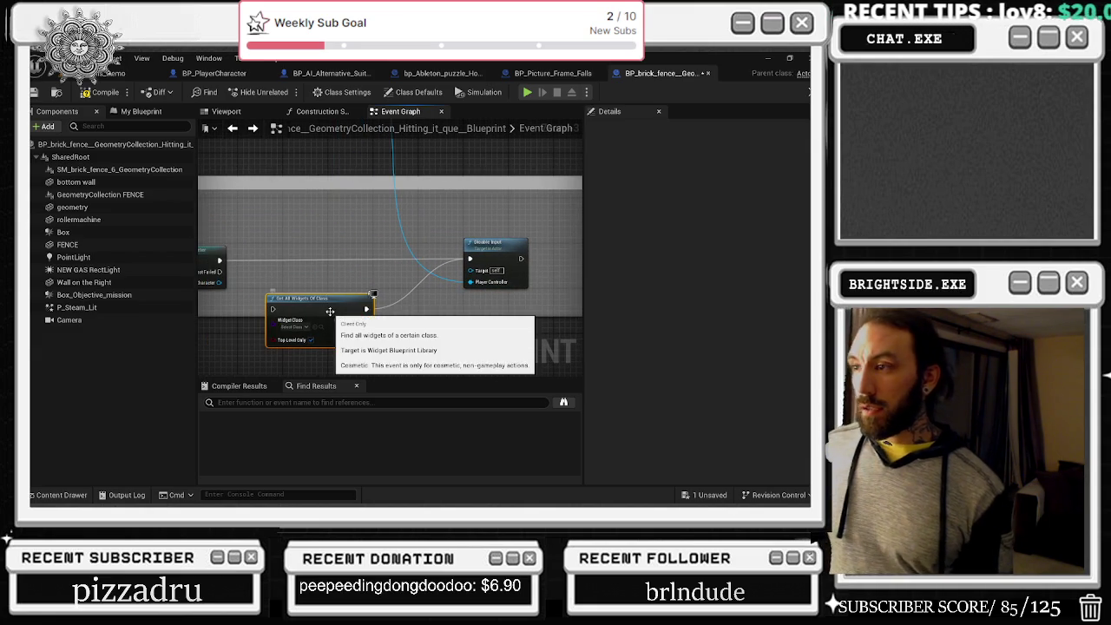
key(Delete)
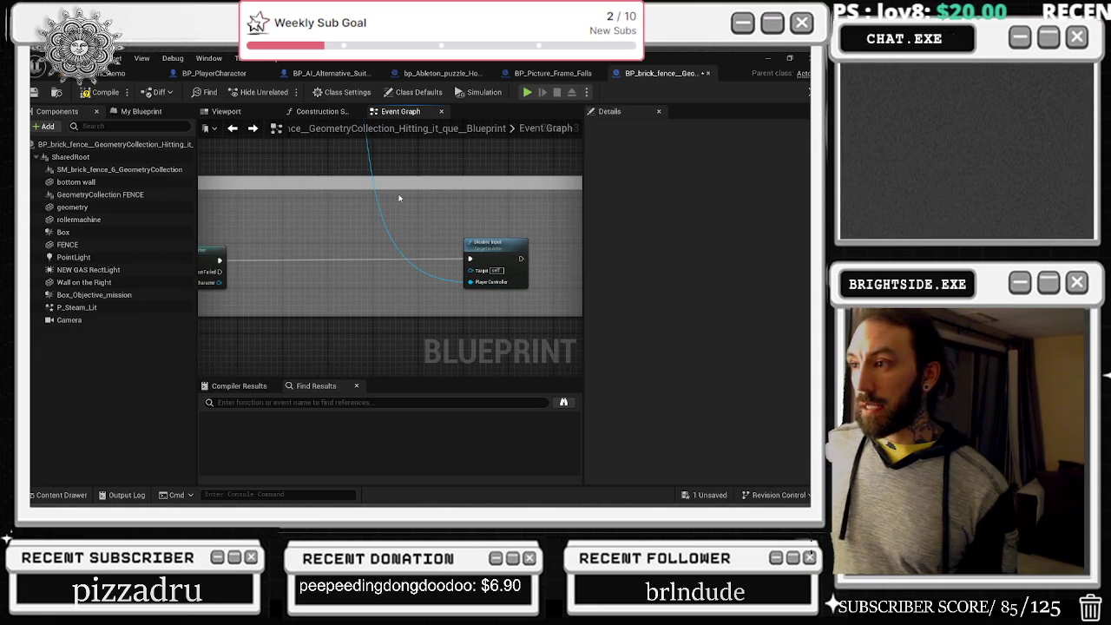
scroll(400, 199, down, 4)
drag(387, 253, 434, 313)
scroll(454, 230, up, 2)
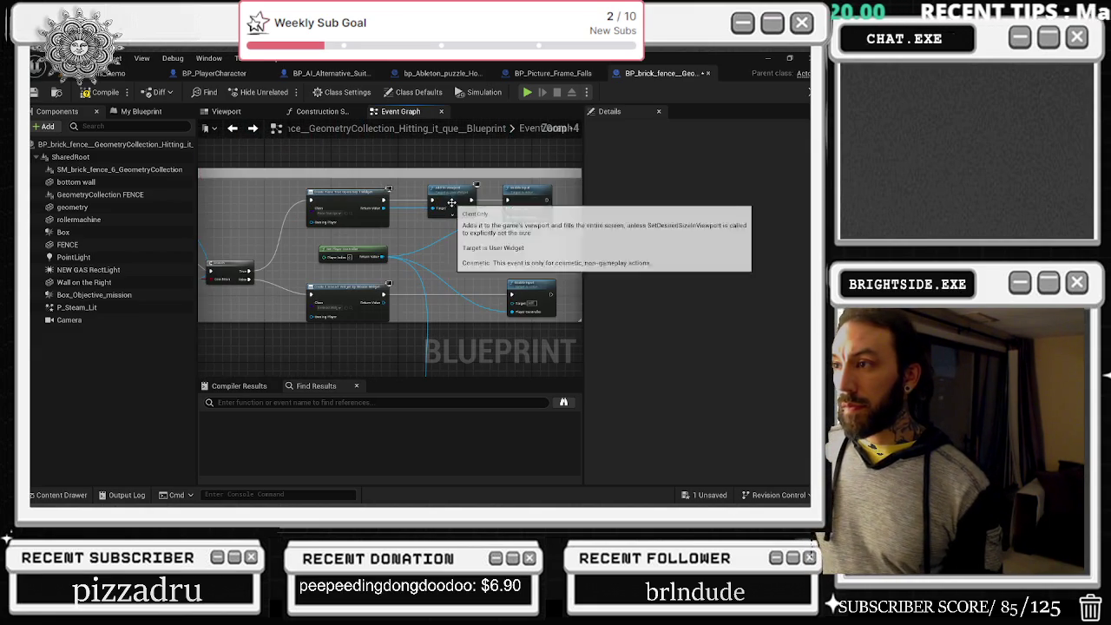
scroll(426, 373, down, 4)
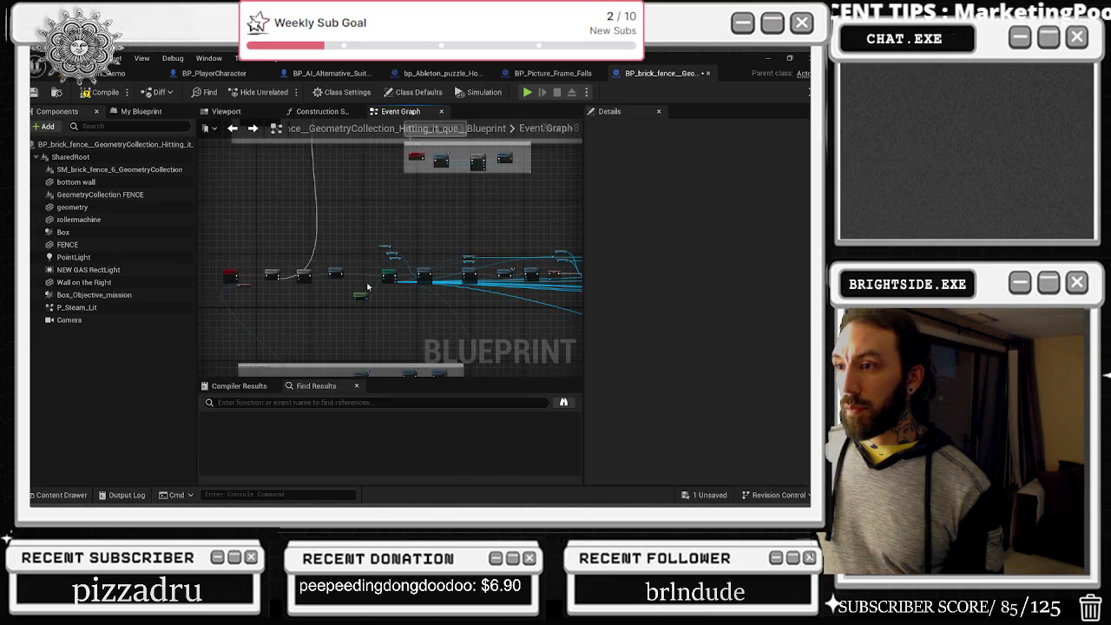
scroll(367, 287, up, 4)
scroll(442, 199, down, 3)
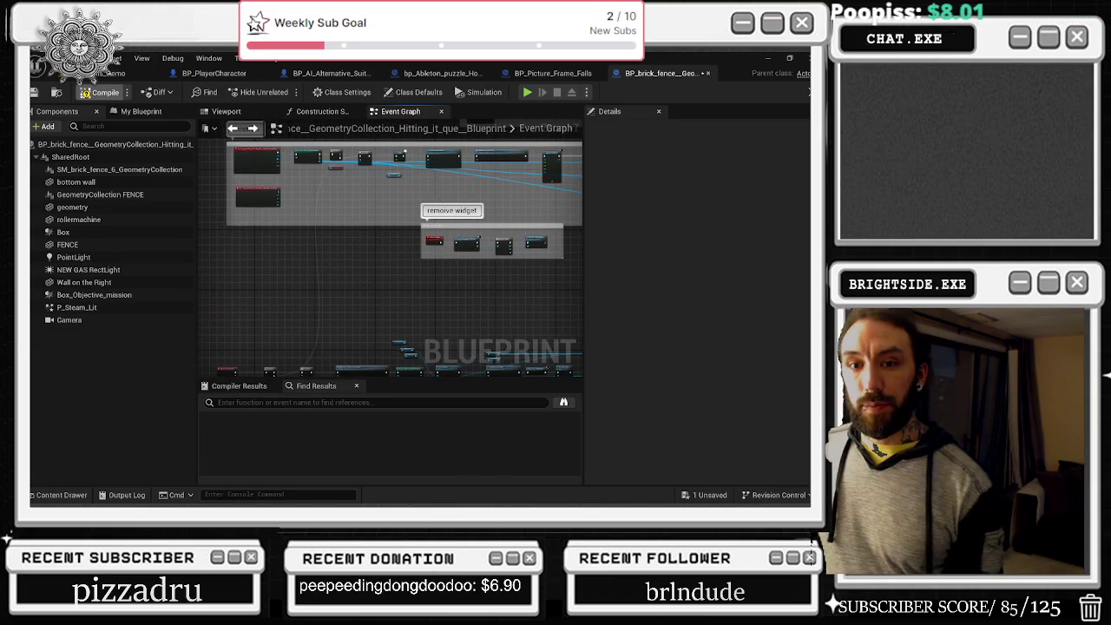
key(ctrl+s)
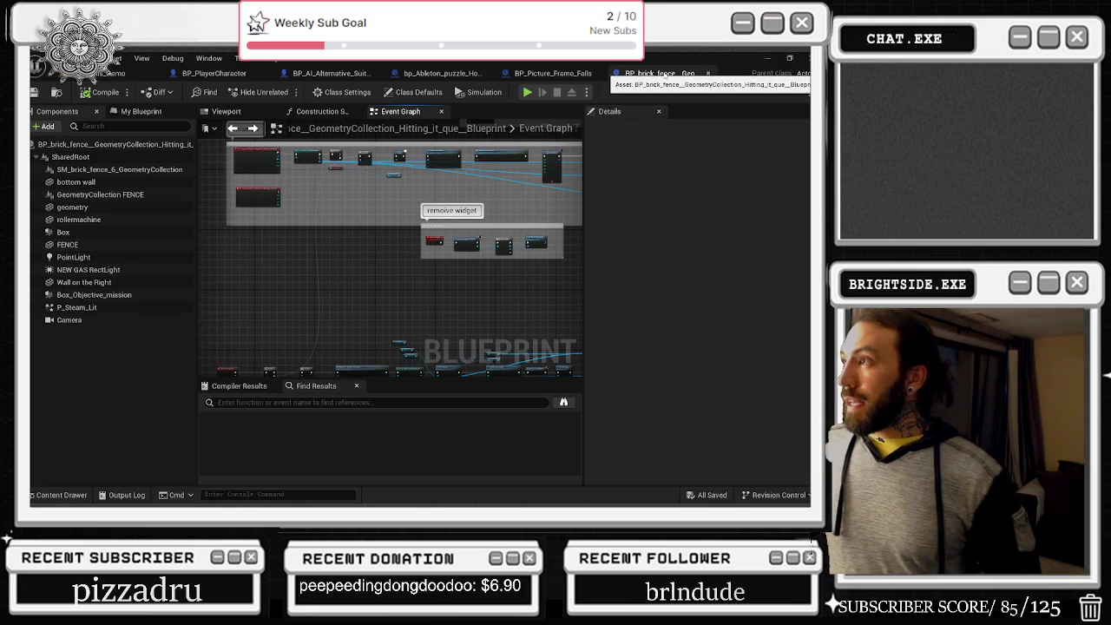
click(121, 75)
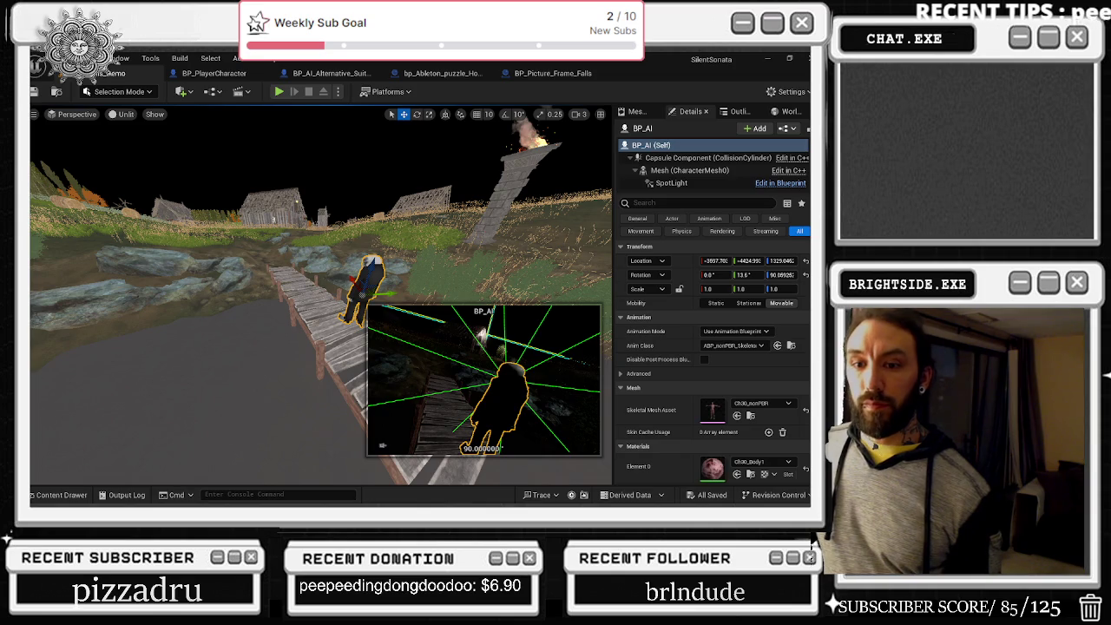
- Fly the camera past the windmill to the yellow house and select its doorway mesh
mouse_move(321, 295)
mouse_down()
mouse_move(261, 290)
mouse_move(230, 308)
mouse_move(271, 296)
mouse_up()
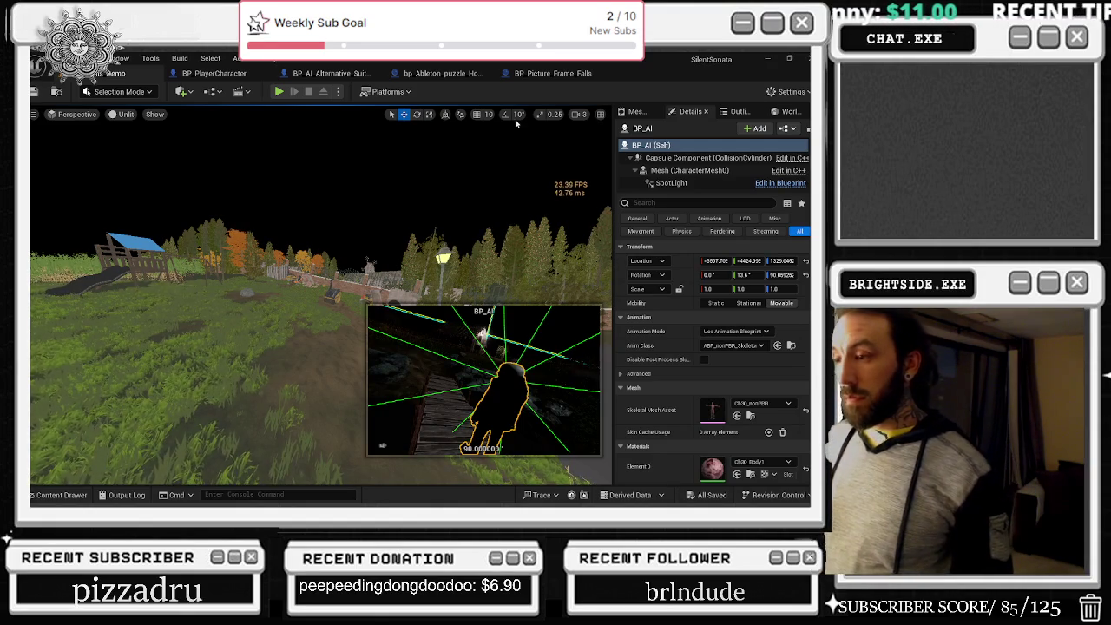
key(w)
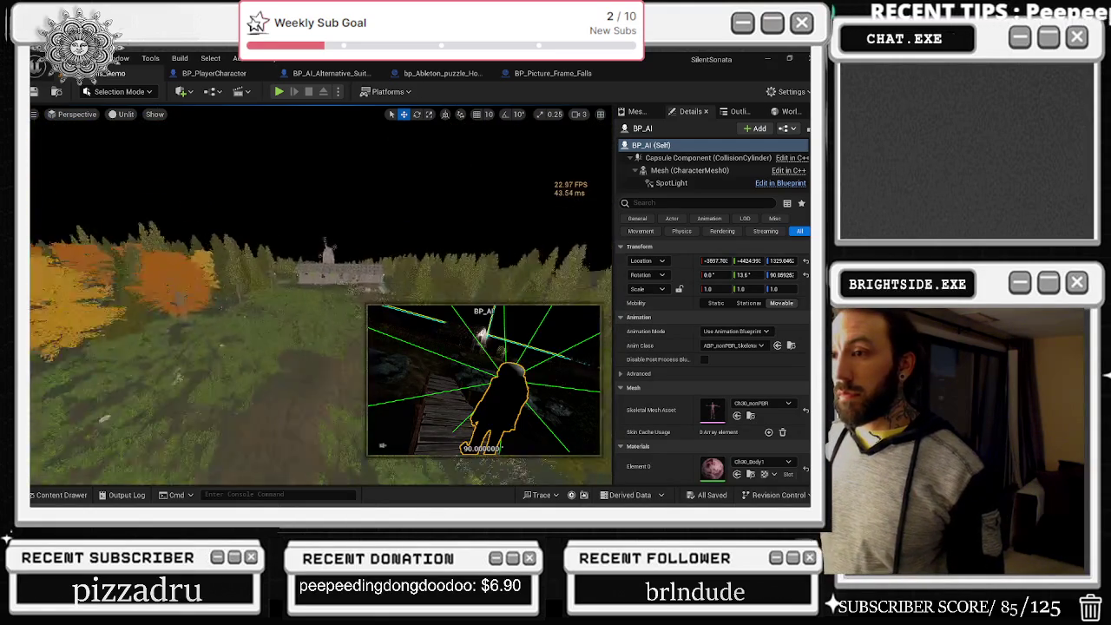
key(w)
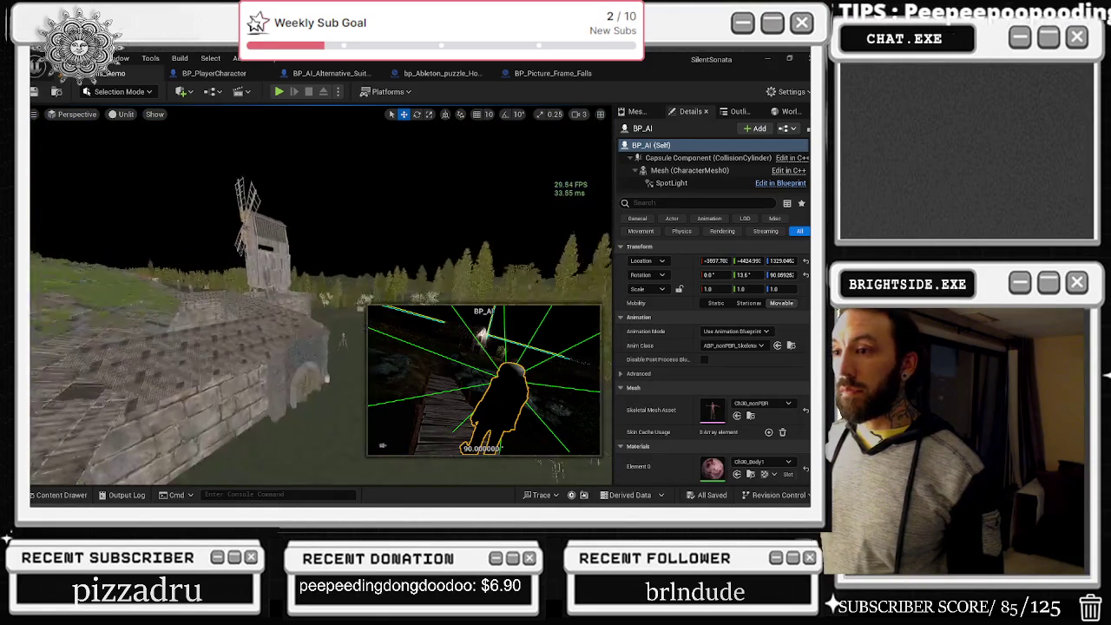
key(w)
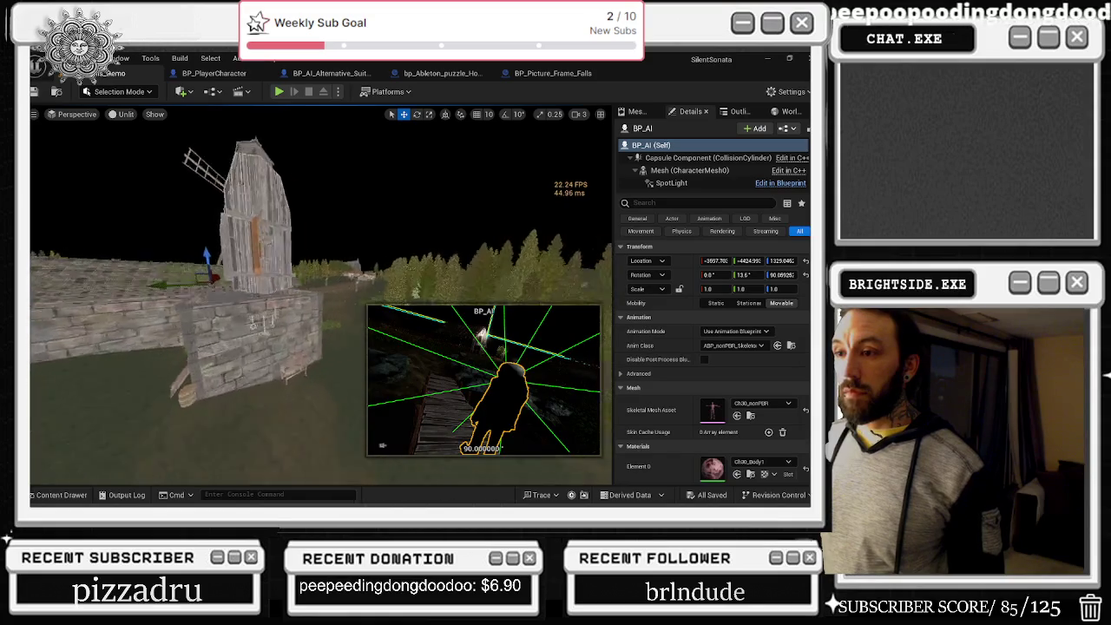
key(w)
key(w)
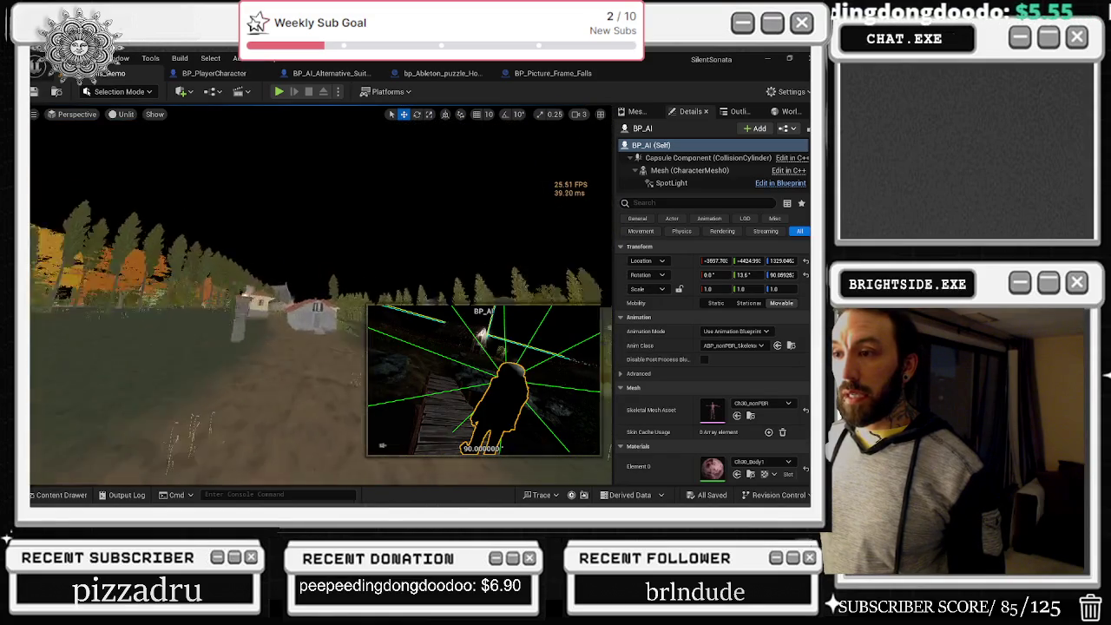
scroll(321, 296, down, 2)
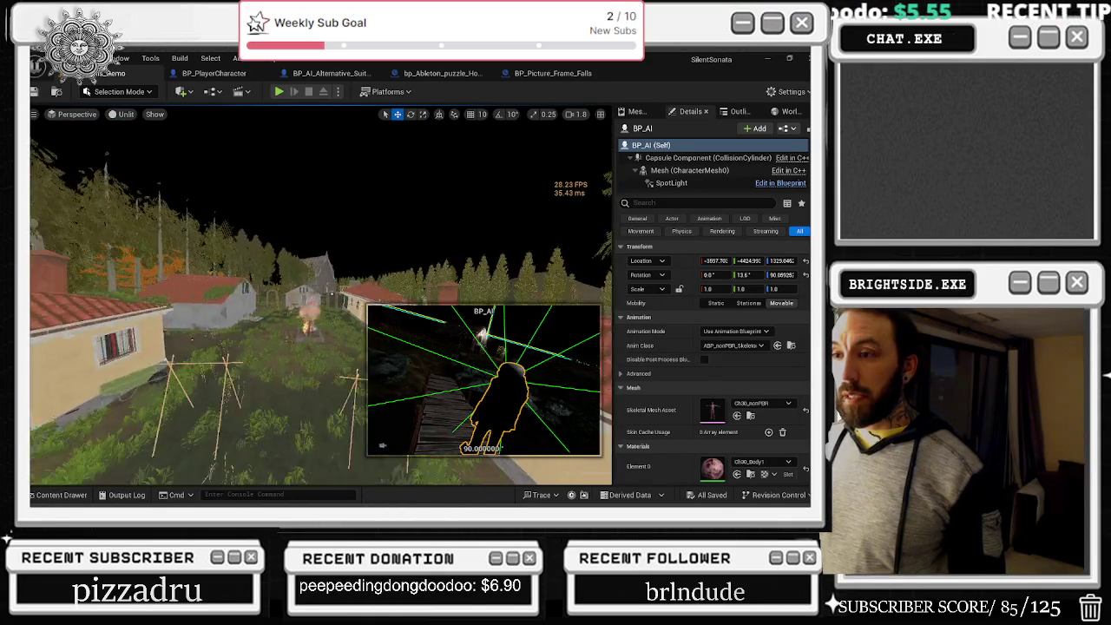
key(w)
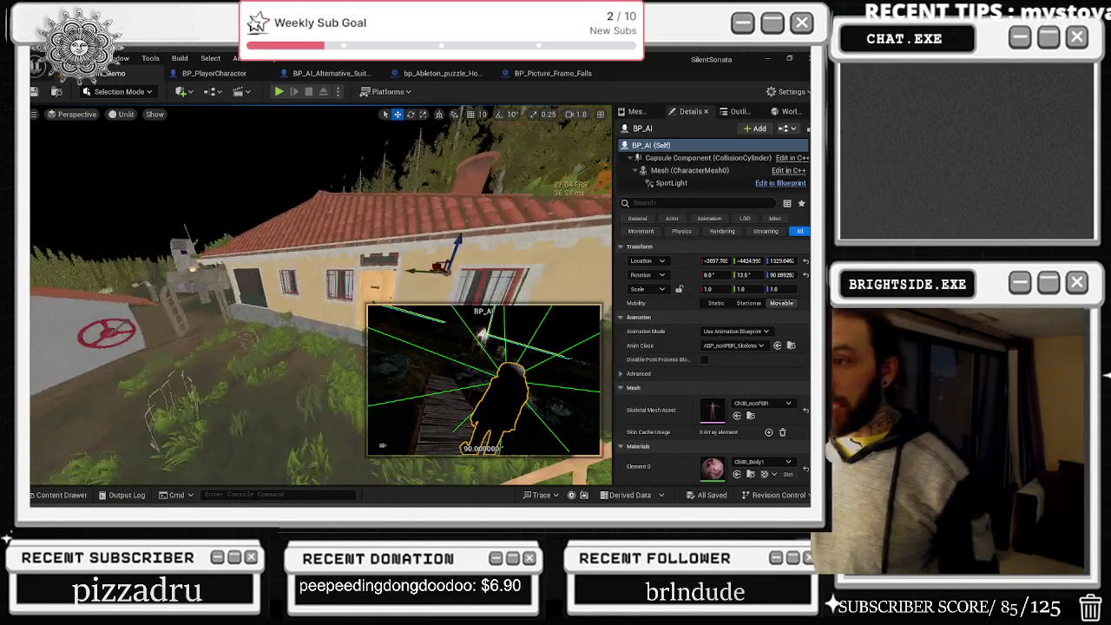
key(w)
click(382, 282)
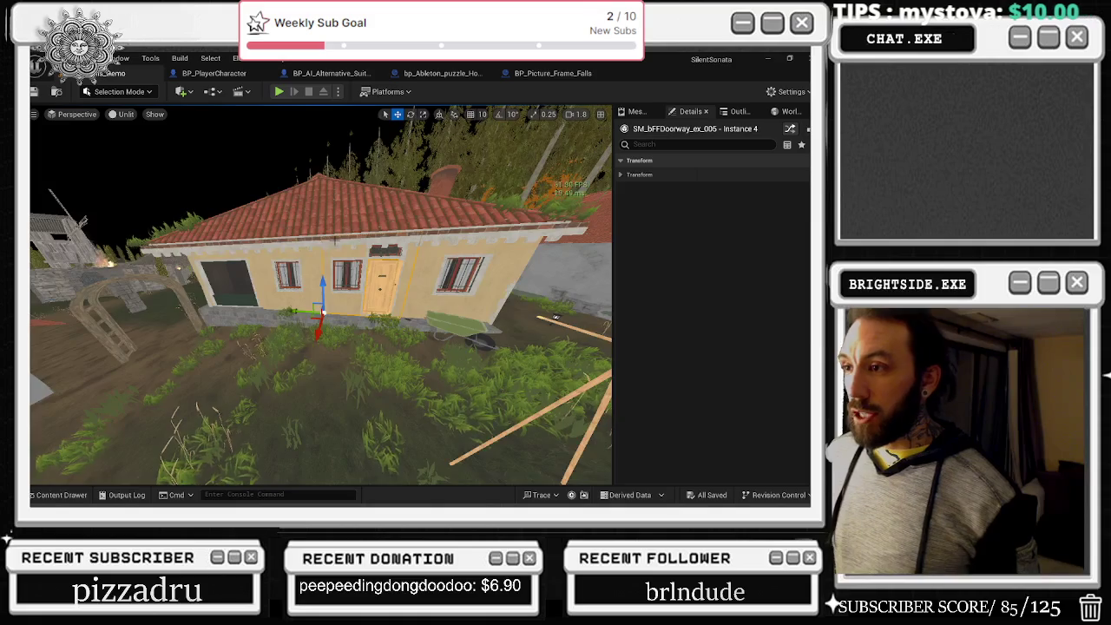
- Rotate the yellow house's front door to sit flush with the wall
key(w)
click(591, 317)
key(w)
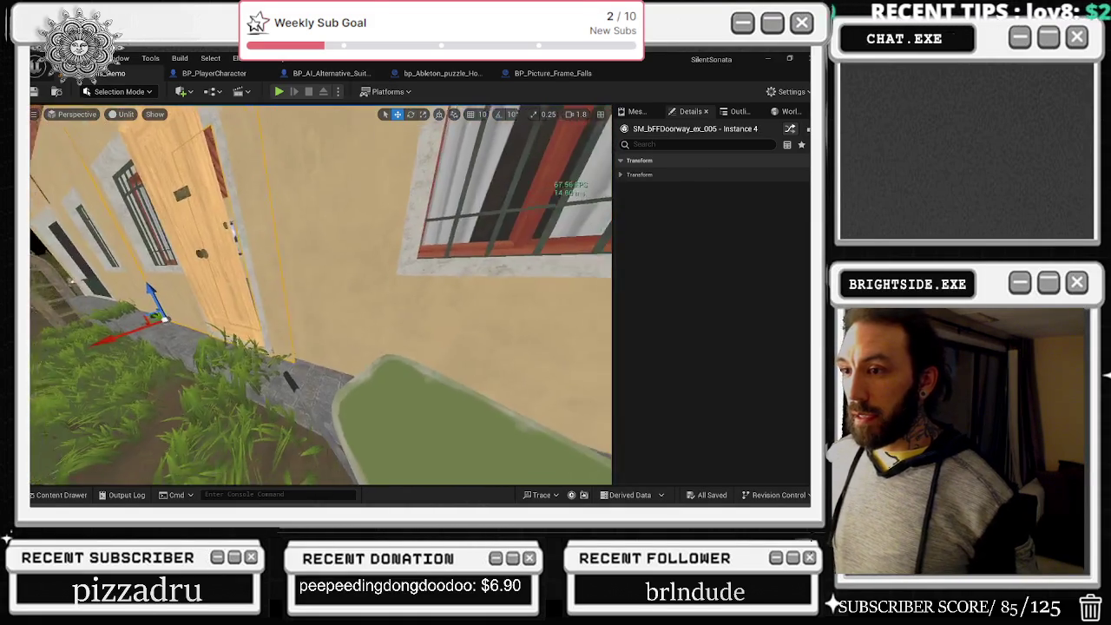
key(w)
click(316, 210)
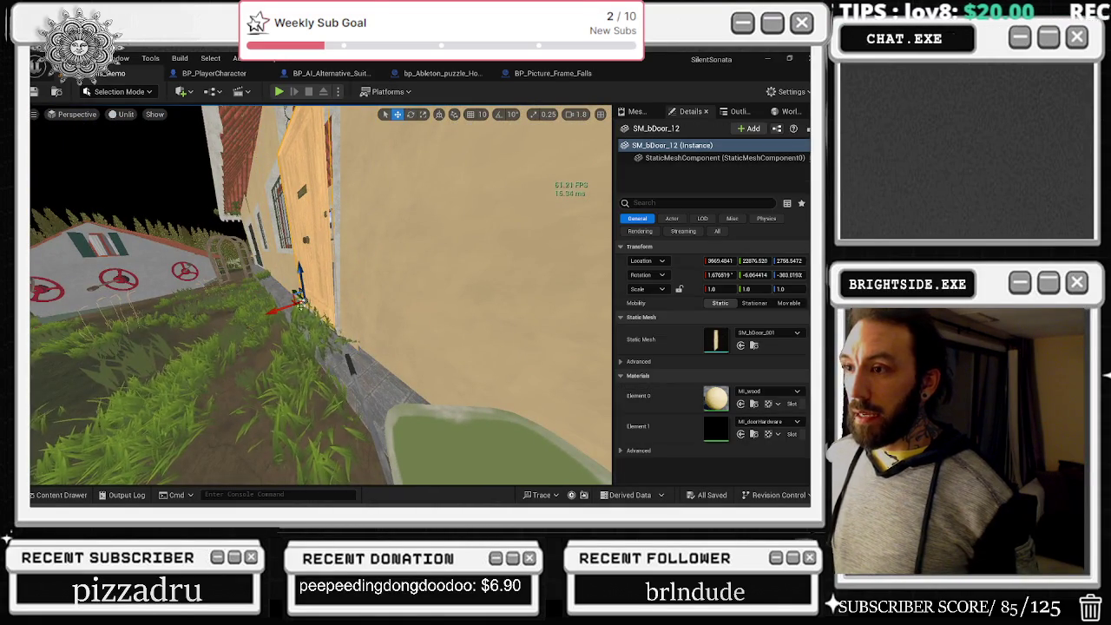
drag(284, 262, 293, 260)
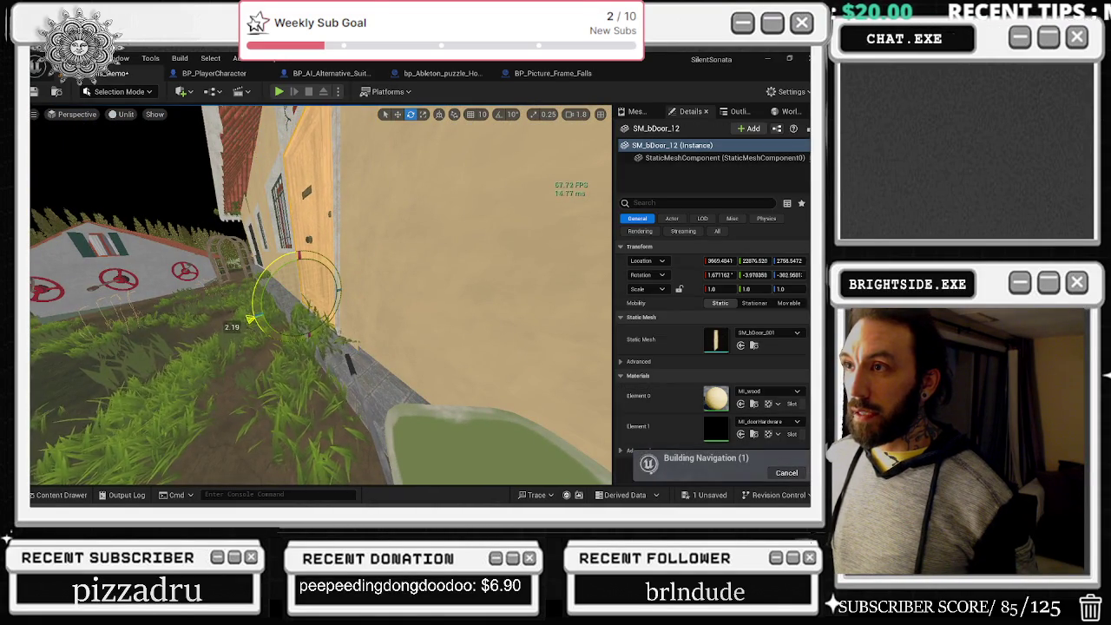
- Rotate the storefront wall about 3 degrees, then back about 0.31 degrees, framing it
key(s)
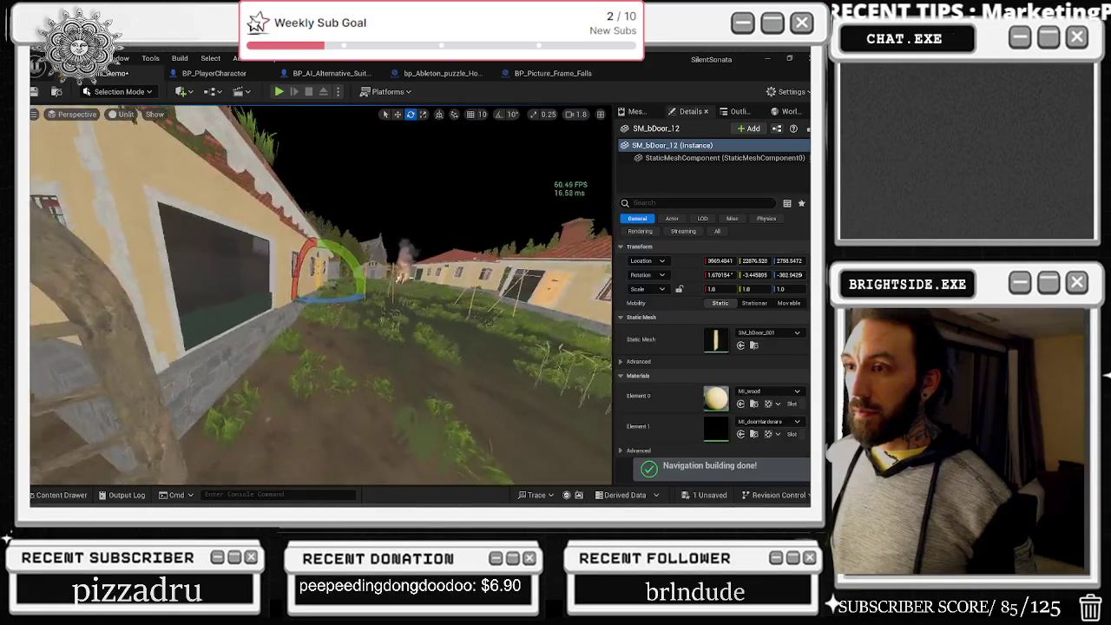
key(w)
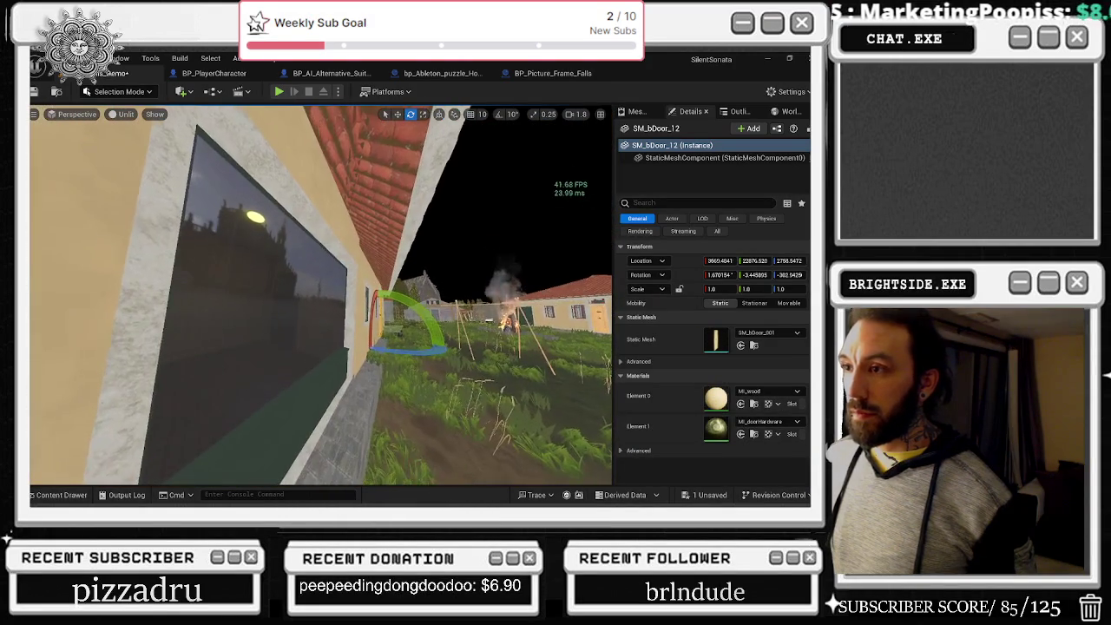
click(383, 289)
key(s)
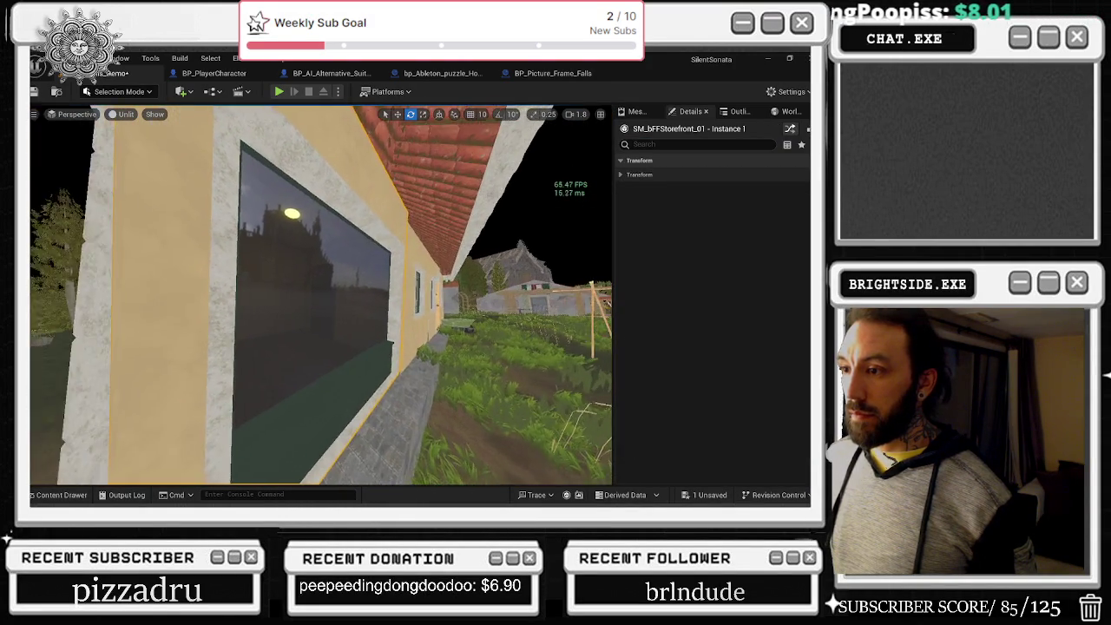
drag(311, 343, 324, 384)
key(f)
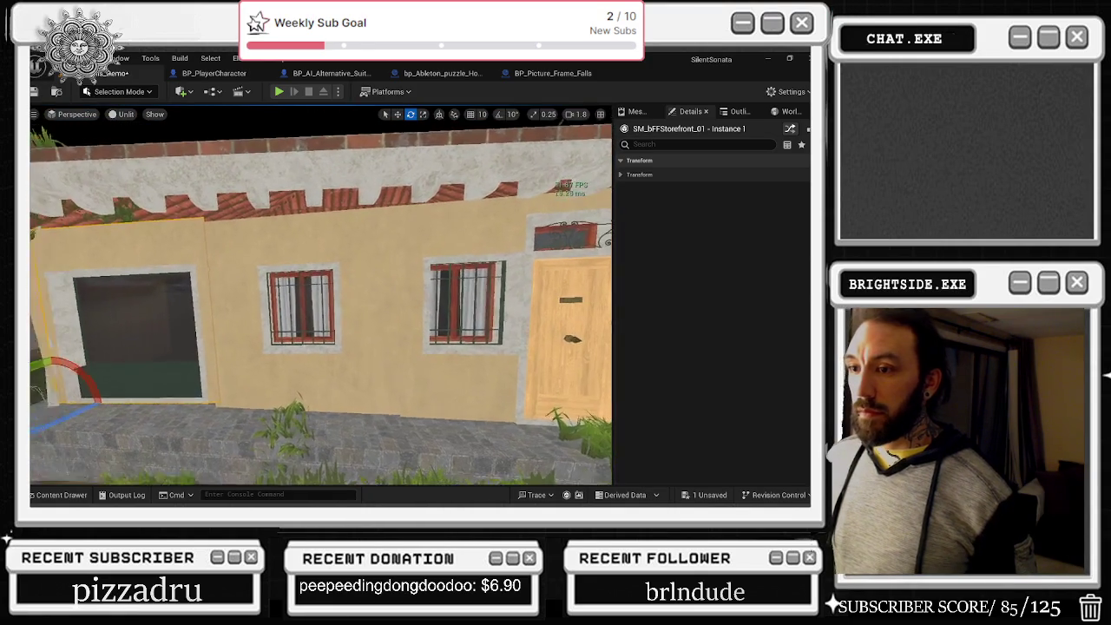
drag(74, 371, 97, 356)
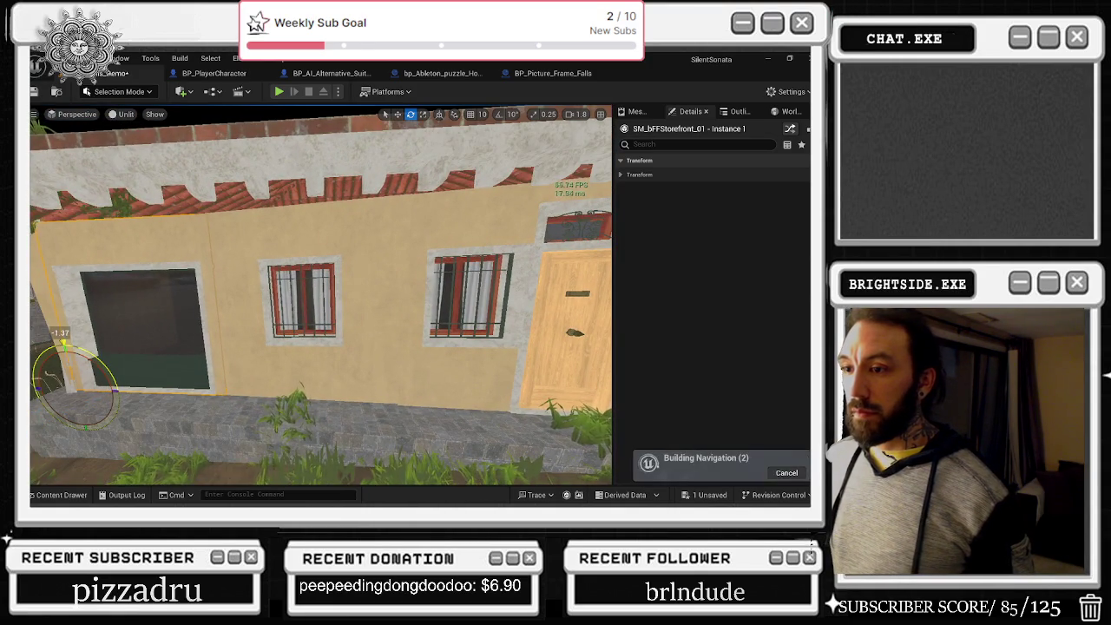
- Orbit around the storefront to check its angle and select the barred window wall
drag(285, 252, 208, 253)
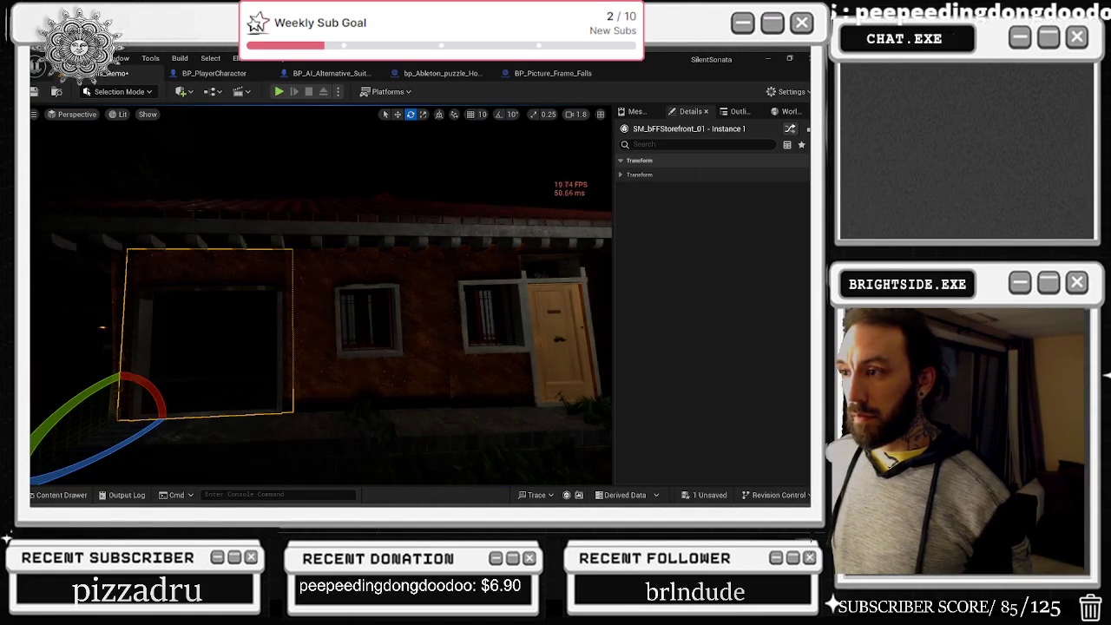
mouse_move(209, 253)
mouse_down()
mouse_move(208, 234)
mouse_move(121, 237)
mouse_move(300, 401)
mouse_move(220, 380)
mouse_up()
click(300, 402)
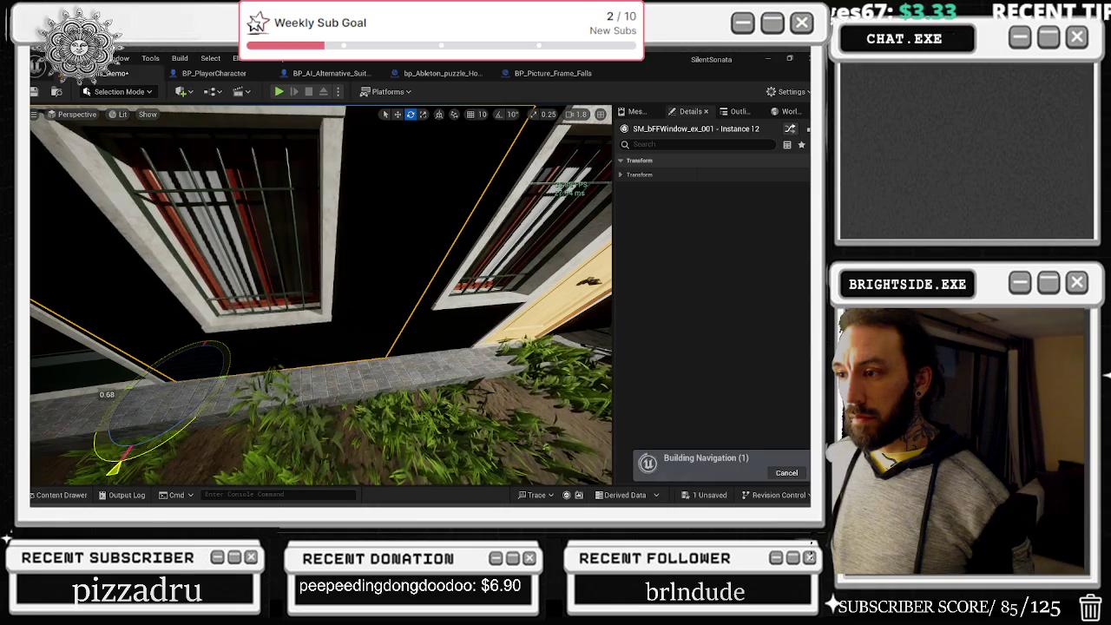
- Select the window beside the door and nudge it slightly along the wall
drag(393, 373, 232, 327)
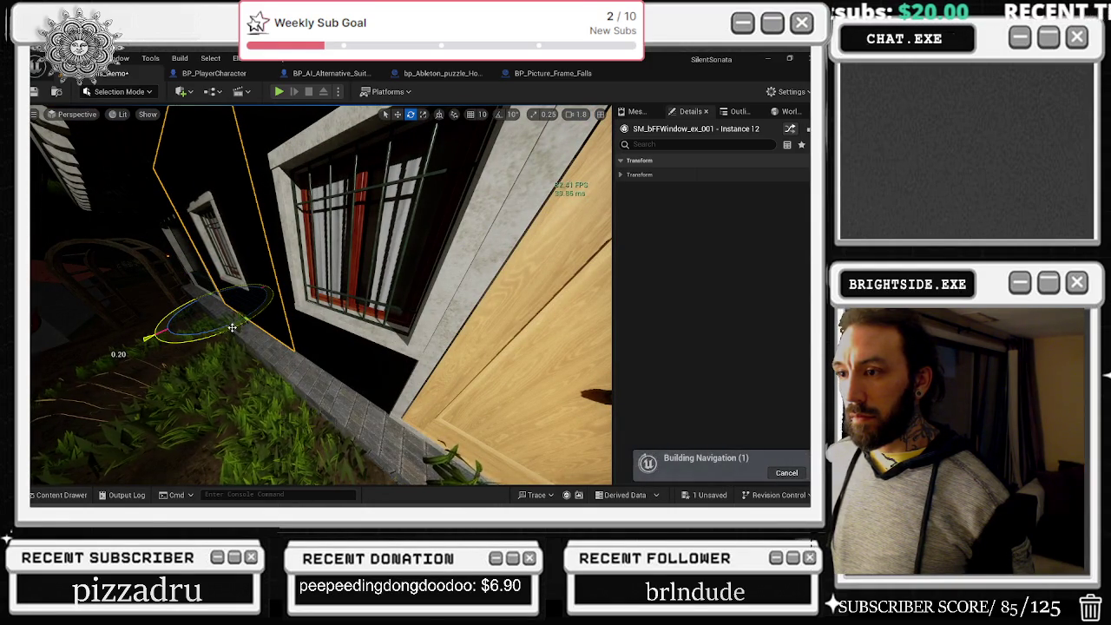
click(303, 366)
mouse_move(303, 367)
mouse_down()
mouse_move(260, 342)
mouse_move(341, 371)
mouse_up()
click(556, 226)
drag(555, 225, 503, 239)
key(w)
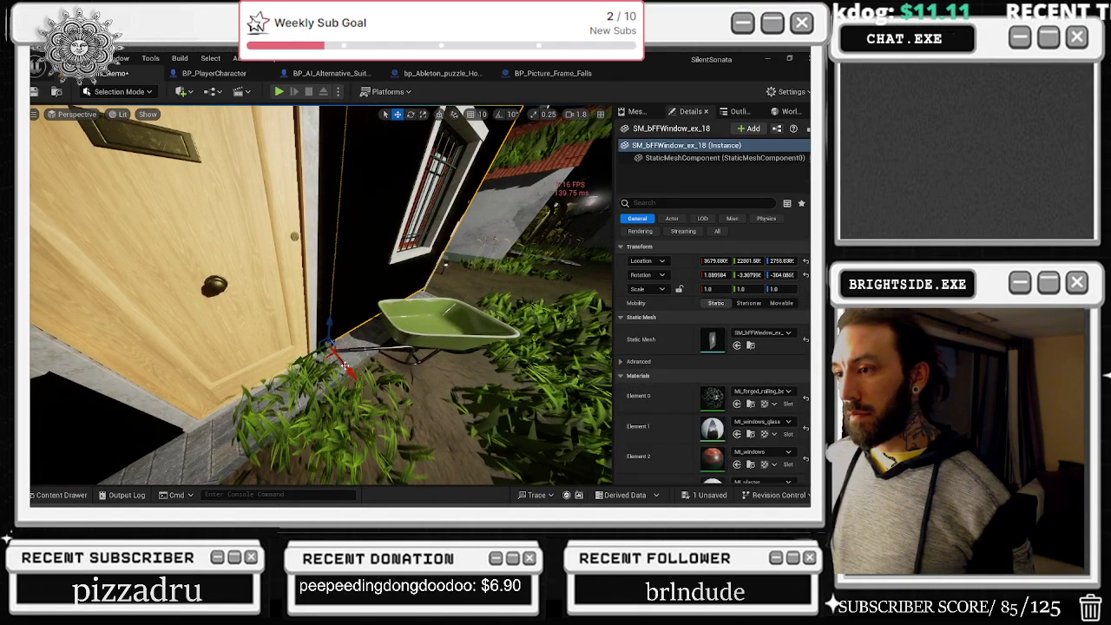
mouse_move(348, 369)
mouse_down()
mouse_move(313, 391)
mouse_move(287, 382)
mouse_move(321, 389)
mouse_move(314, 376)
mouse_move(213, 382)
mouse_up()
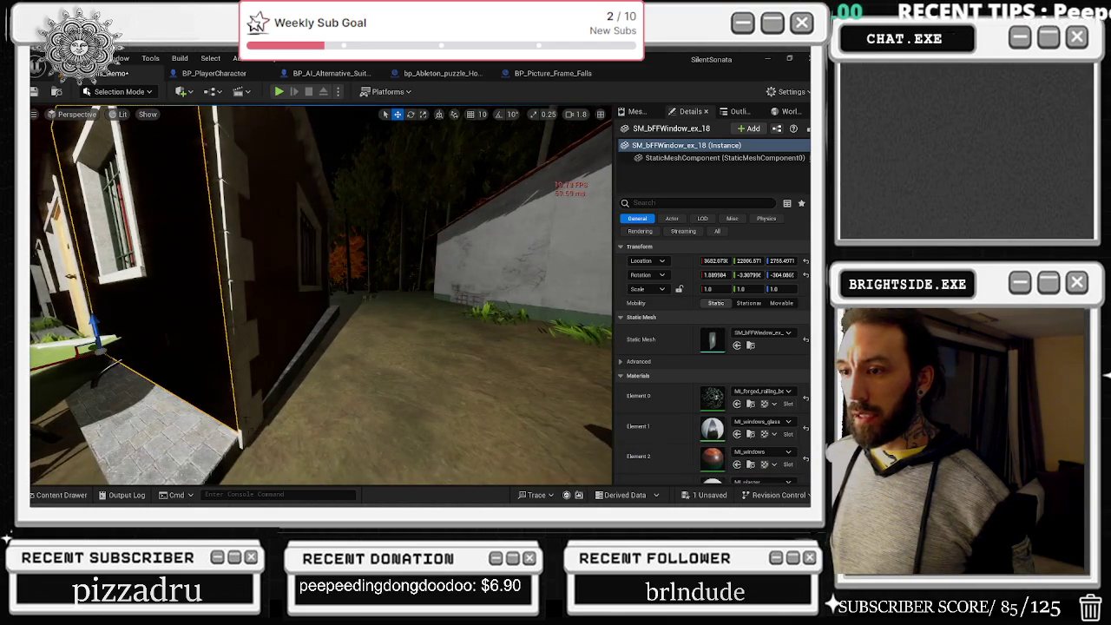
- Narrow the window to Y scale 0.955178 and give it a slight rotation
key(r)
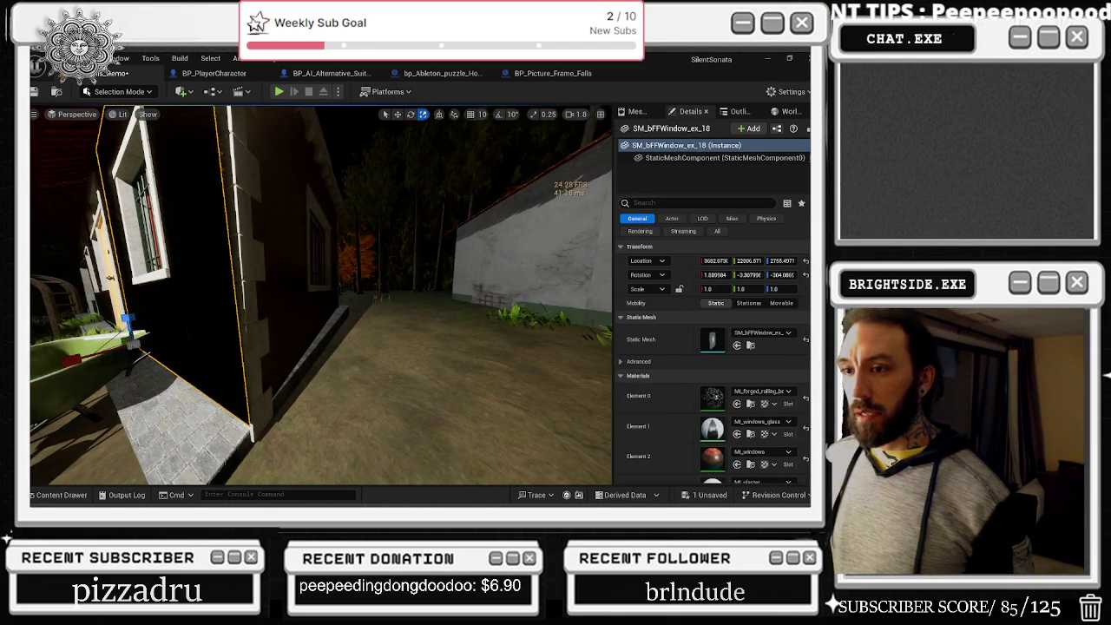
drag(124, 339, 123, 342)
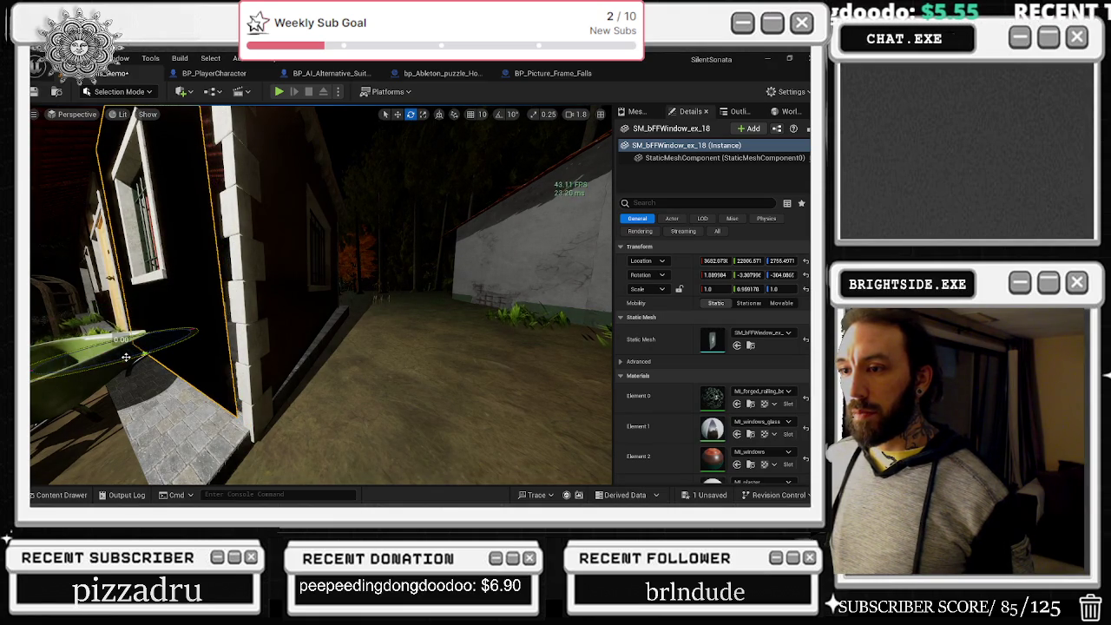
click(126, 356)
key(w)
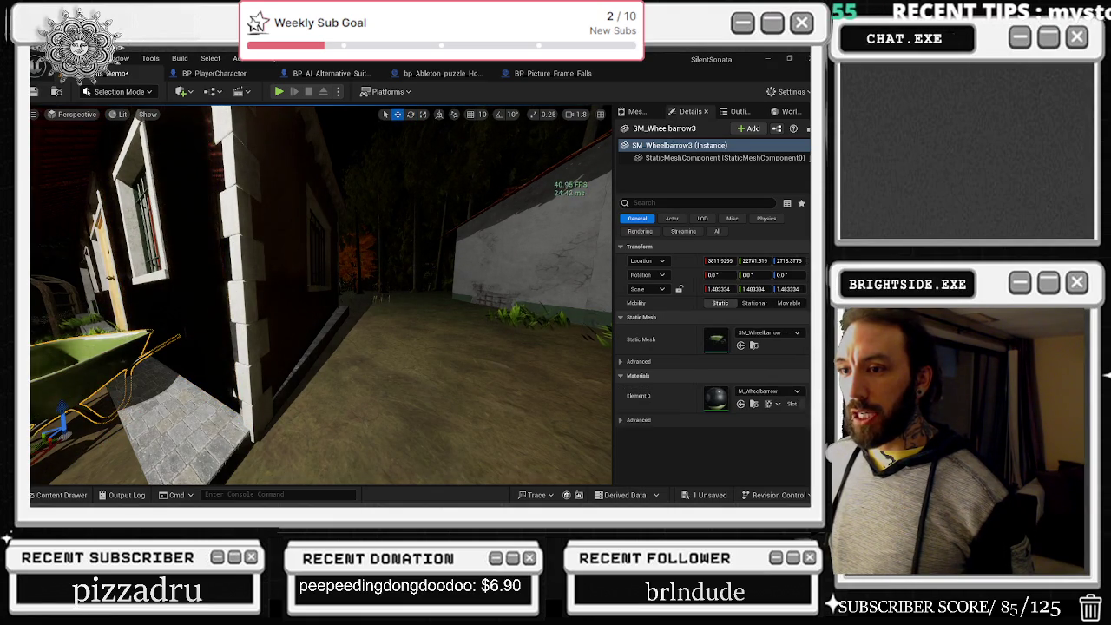
click(125, 340)
key(r)
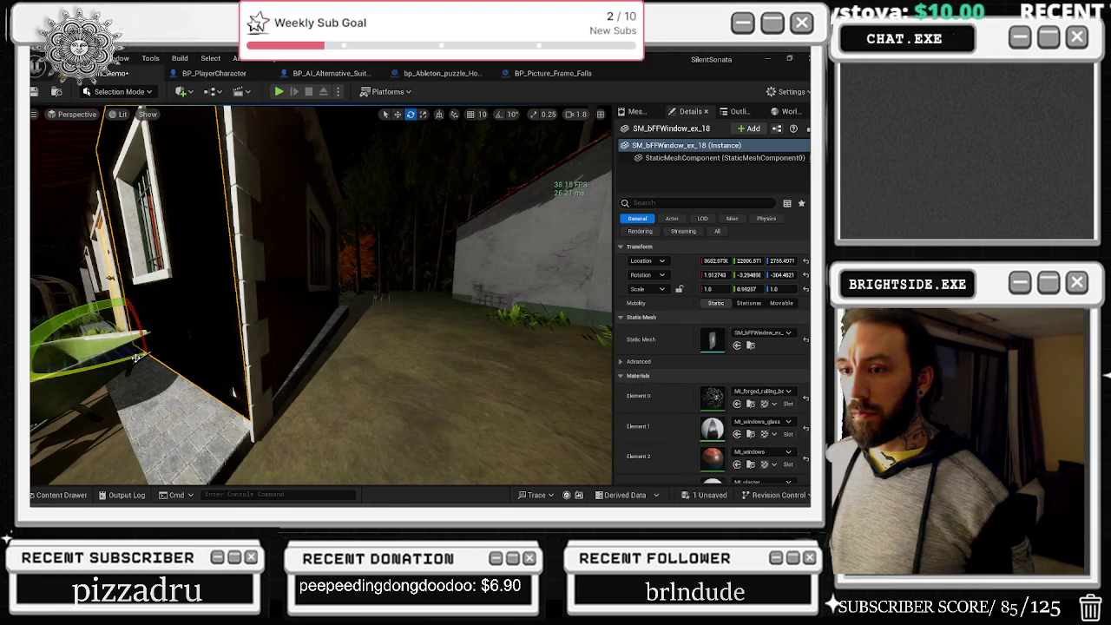
drag(136, 357, 135, 357)
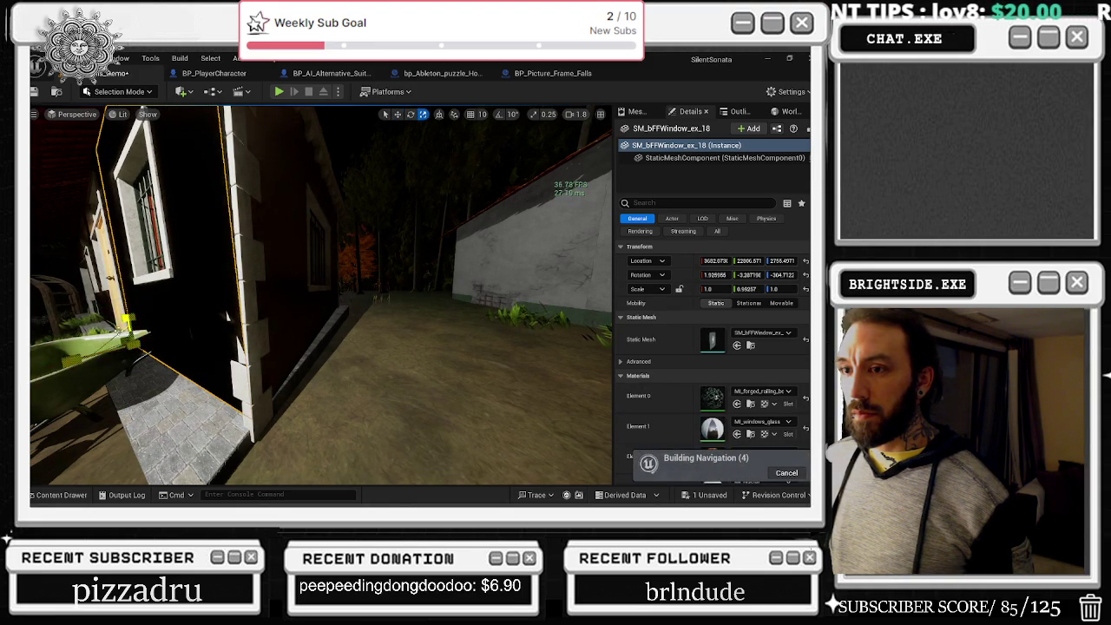
key(e)
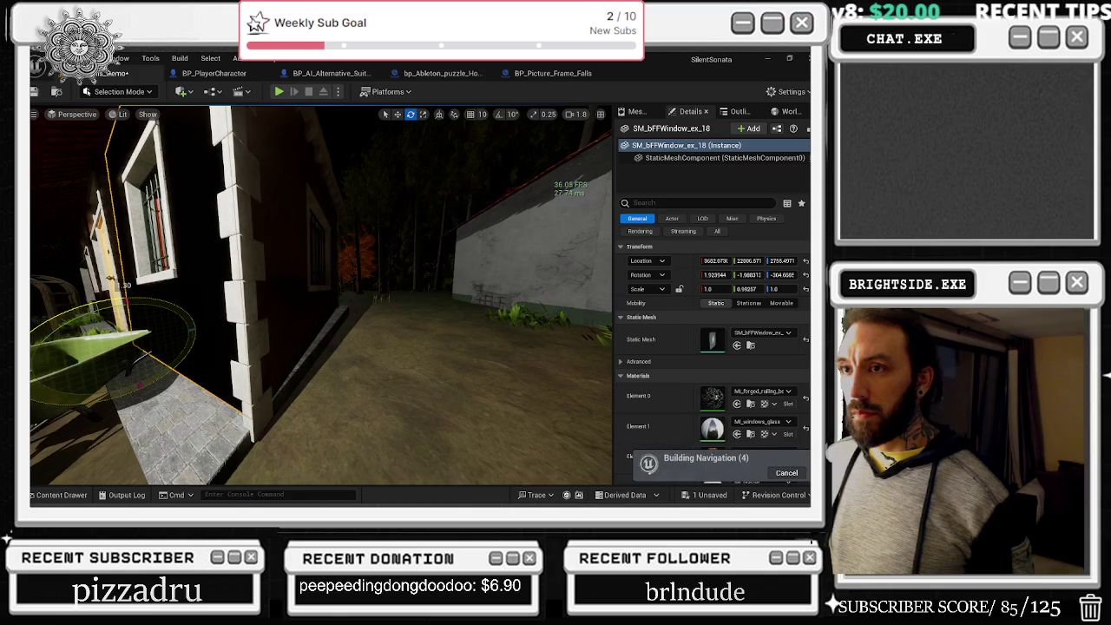
drag(321, 295, 263, 340)
click(260, 286)
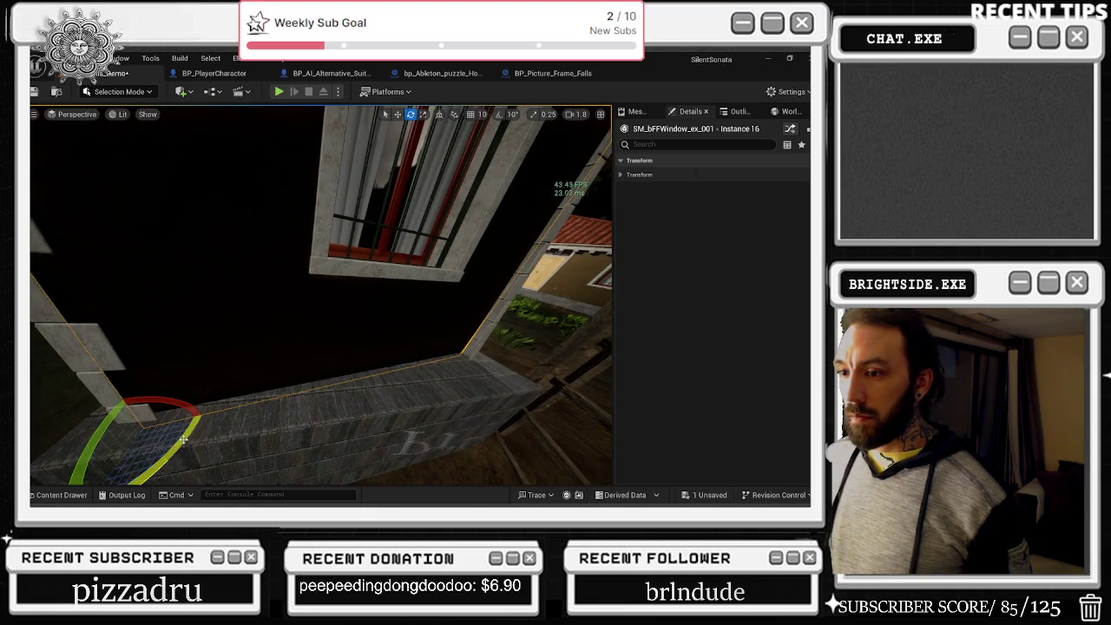
- Rotate the shed's window wall about 1 degree with small follow-up adjustments
drag(183, 440, 188, 439)
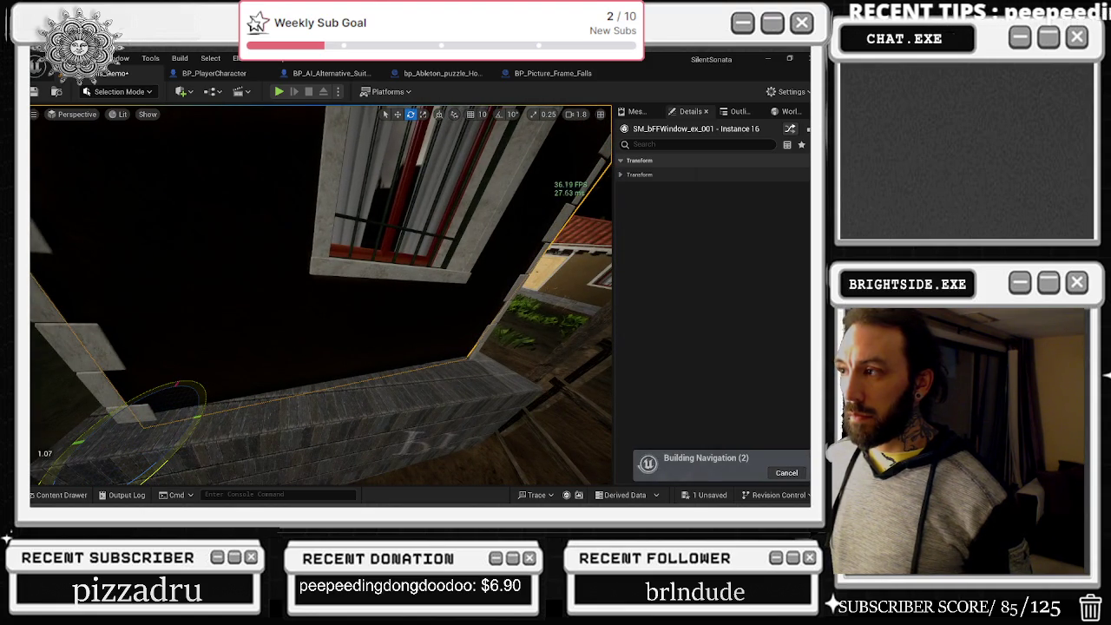
mouse_move(322, 295)
mouse_down()
mouse_move(373, 330)
mouse_move(309, 308)
mouse_move(266, 312)
mouse_up()
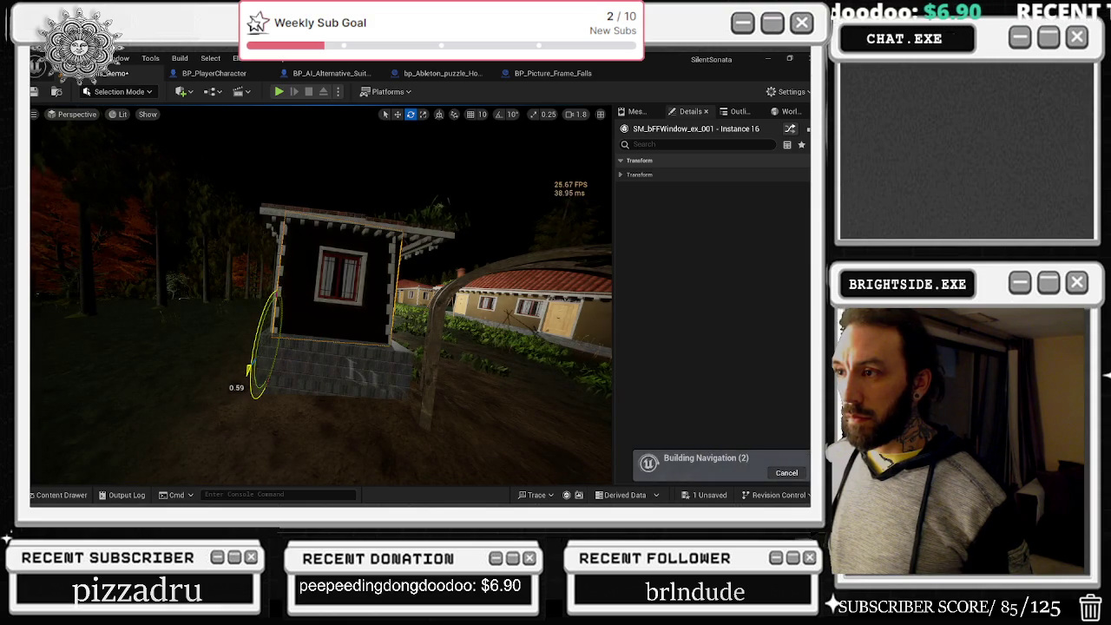
drag(249, 369, 249, 369)
drag(278, 289, 292, 303)
key(w)
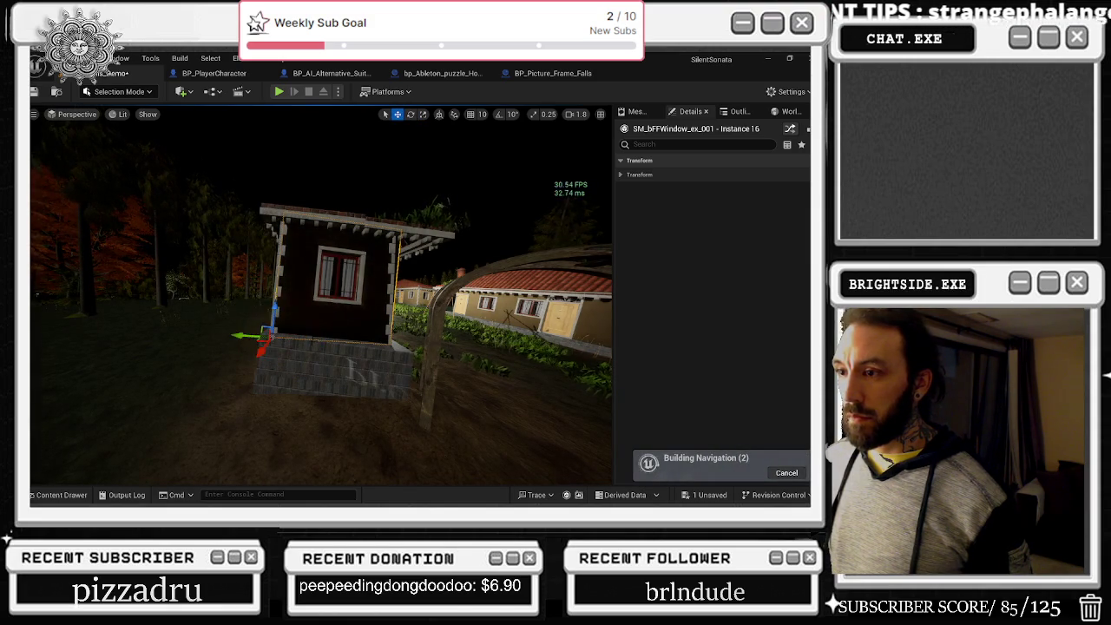
key(r)
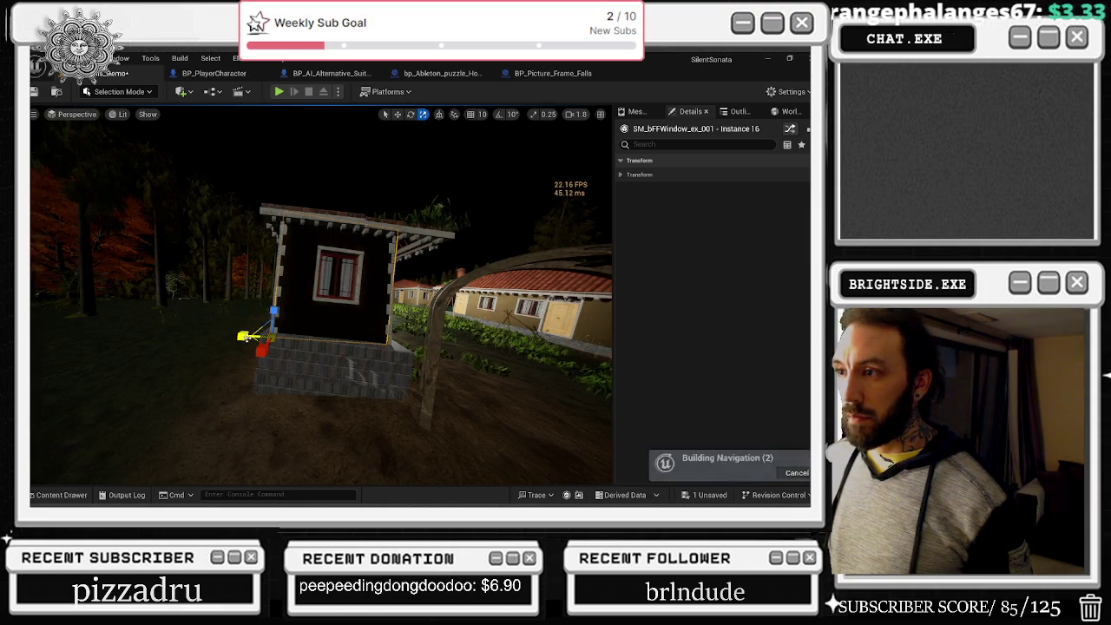
drag(347, 365, 368, 309)
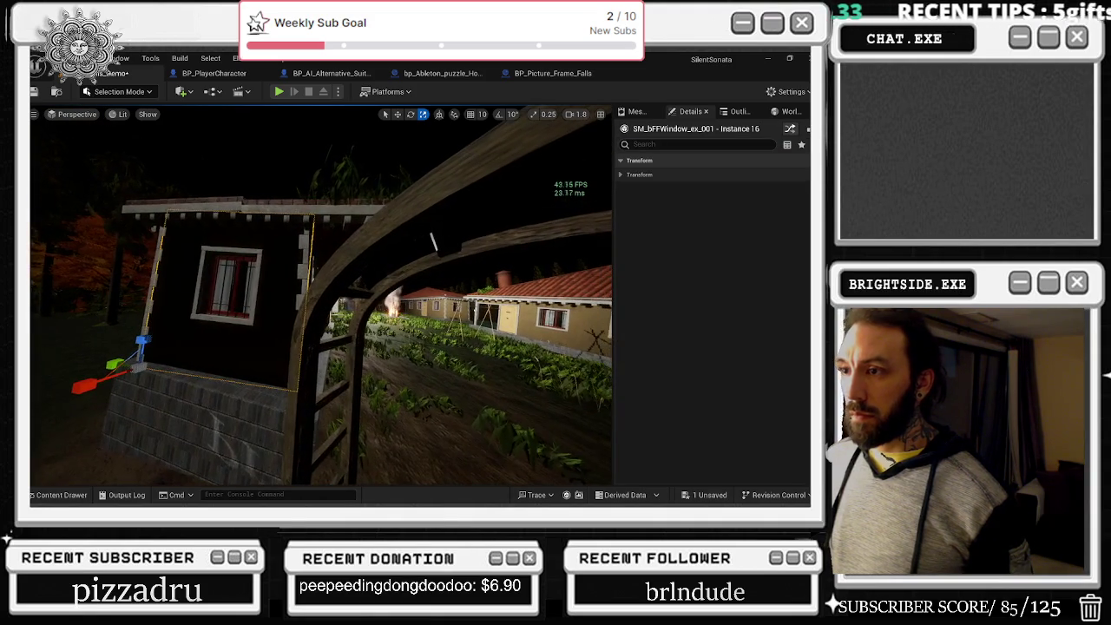
- Rotate the corner quoin about -0.72 degrees and re-adjust the window wall to match
click(304, 260)
key(w)
key(e)
mouse_move(323, 365)
mouse_down()
mouse_move(334, 372)
mouse_move(295, 374)
mouse_up()
click(330, 330)
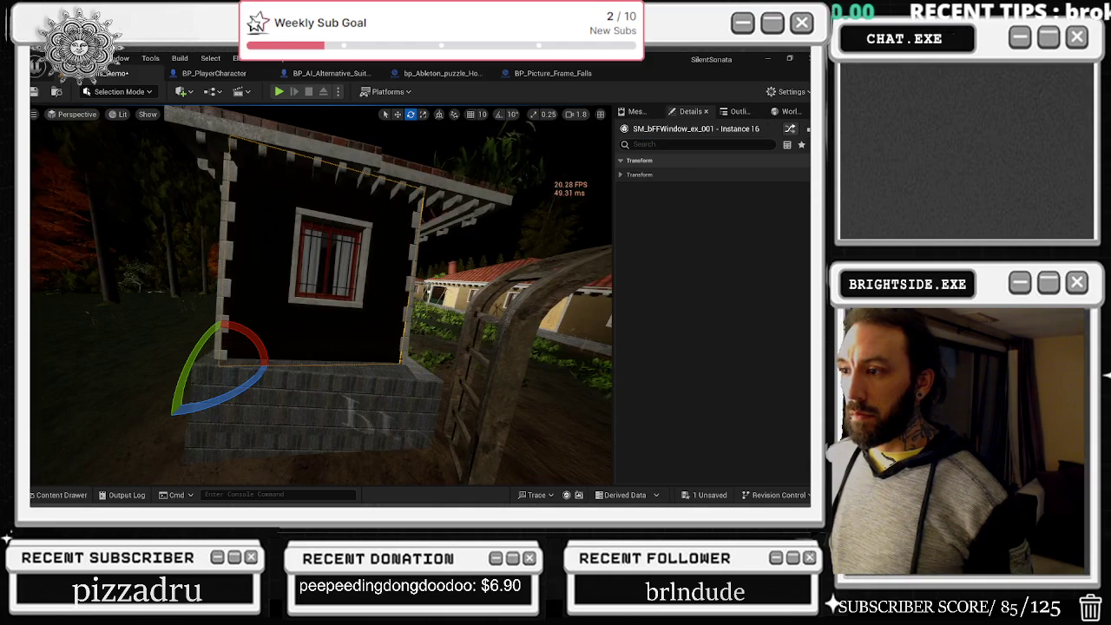
drag(180, 389, 174, 401)
- Select the floor piece, pull back to a front view and switch to wireframe
key(w)
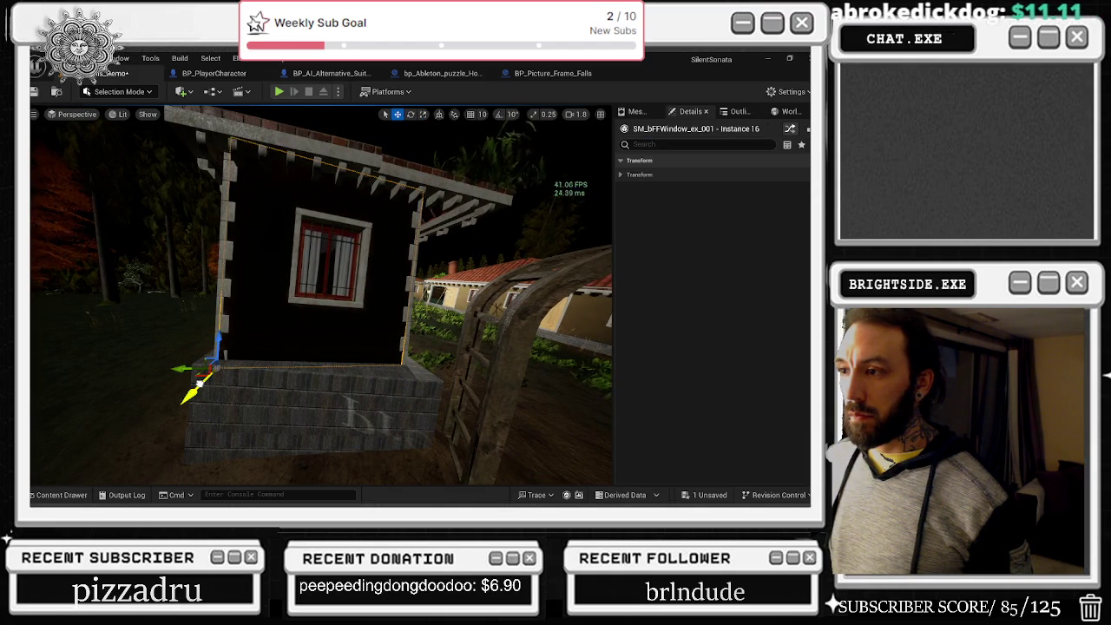
drag(191, 392, 269, 360)
click(269, 373)
mouse_move(321, 295)
mouse_down()
mouse_move(399, 298)
mouse_move(351, 332)
mouse_move(356, 367)
mouse_up()
key(F1)
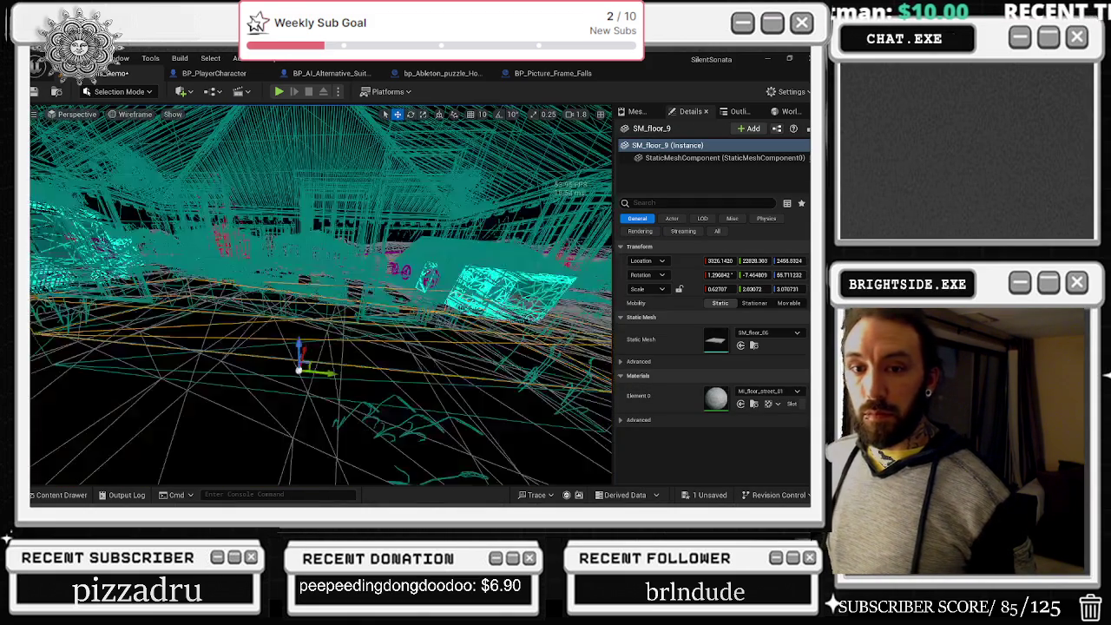
- Cycle the viewport shading, settling on unlit, and move closer to the house wall
key(F2)
key(F1)
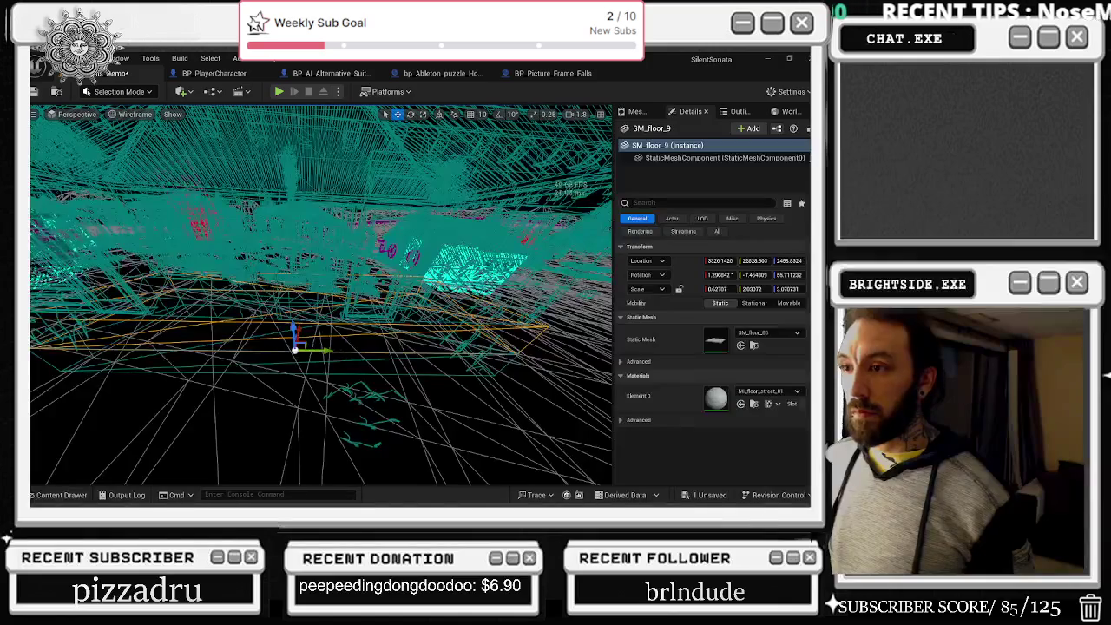
key(F2)
mouse_move(347, 313)
mouse_down()
mouse_move(416, 308)
mouse_move(379, 257)
mouse_up()
- Try rotating the floor piece about -0.55 degrees, then undo it
key(e)
drag(265, 447, 269, 441)
click(266, 444)
drag(260, 351, 257, 345)
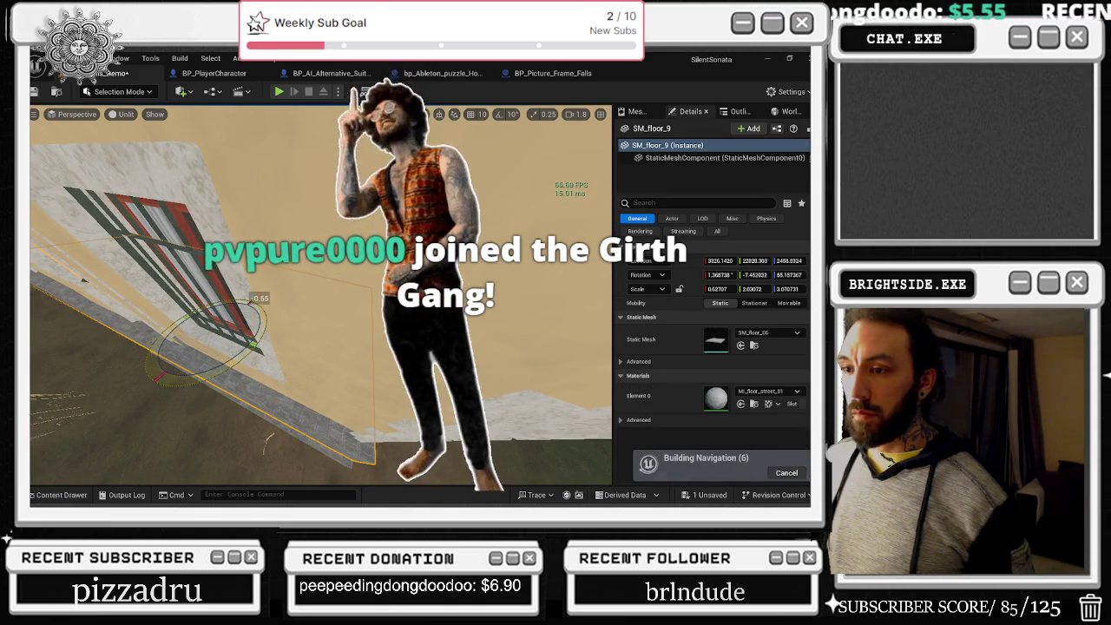
key(ctrl+z)
click(205, 375)
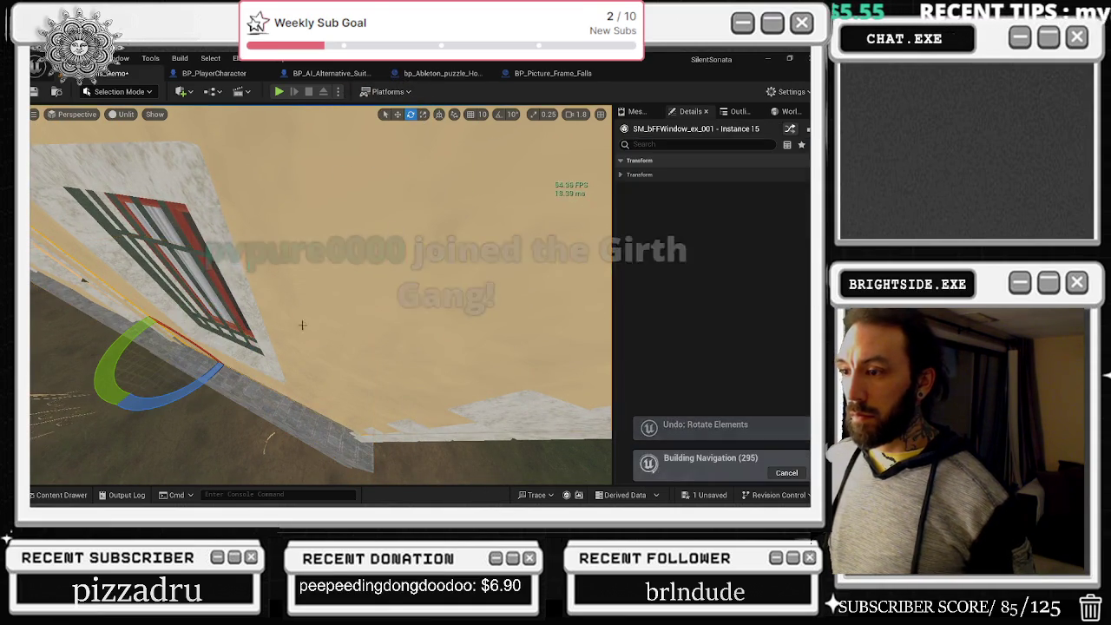
- Turn the barred window -0.05 degrees, then select the wooden doorway for scaling
drag(205, 375, 202, 365)
drag(415, 271, 415, 271)
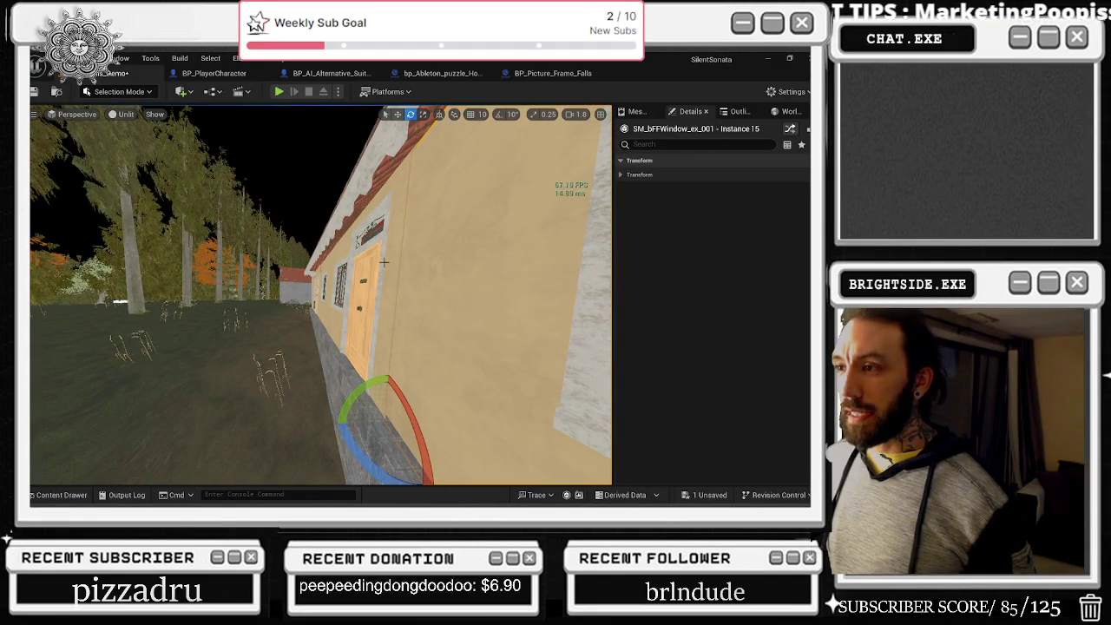
click(384, 262)
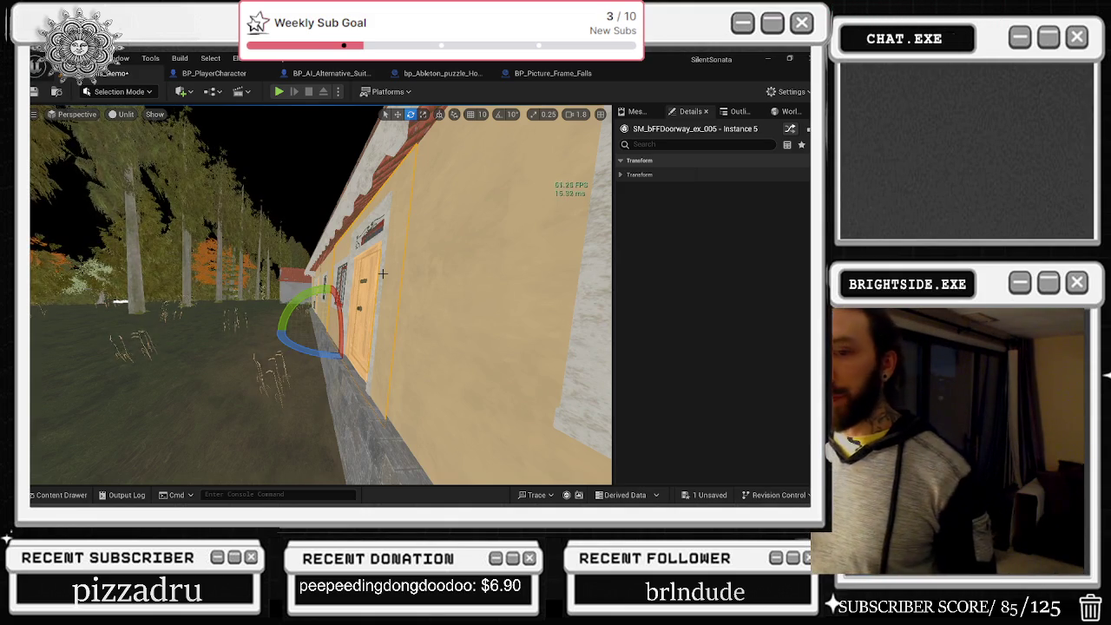
key(r)
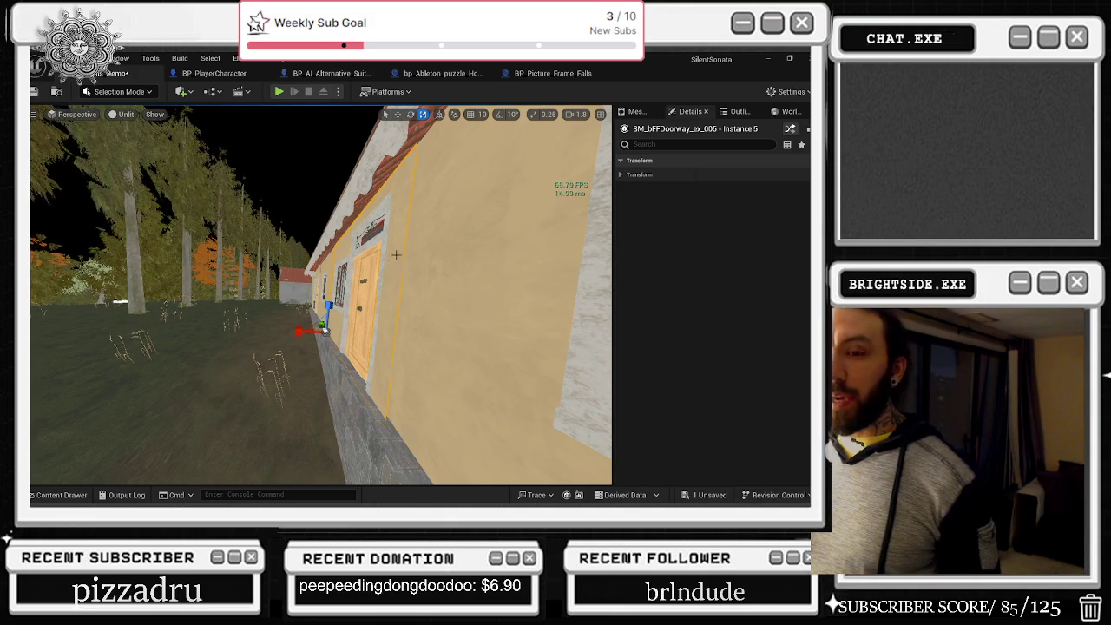
mouse_move(391, 284)
mouse_down()
mouse_move(530, 292)
mouse_move(473, 293)
mouse_up()
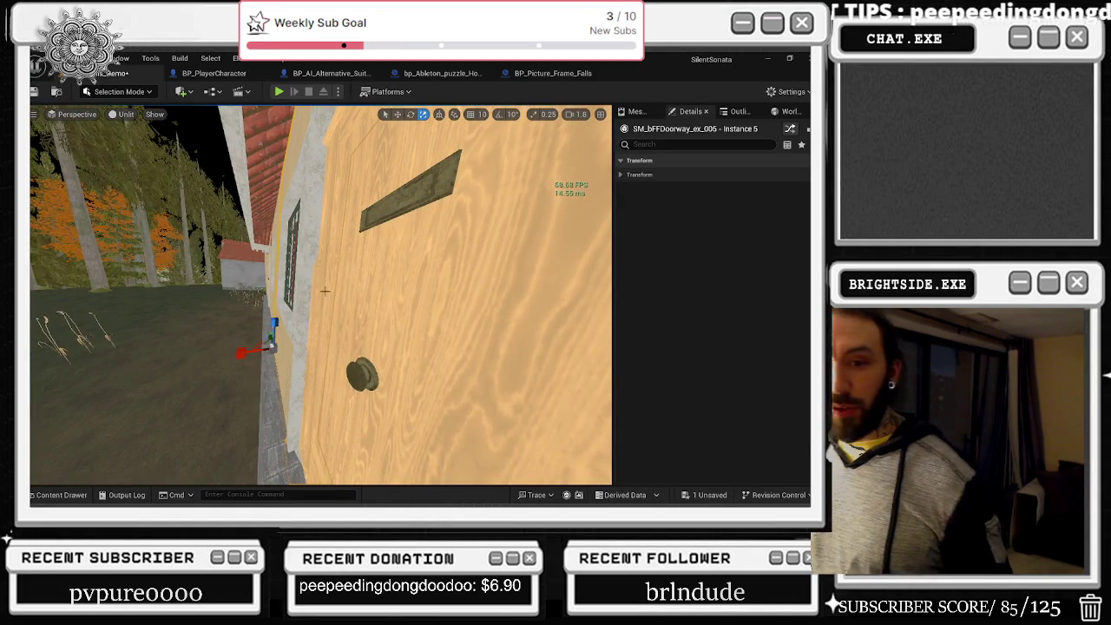